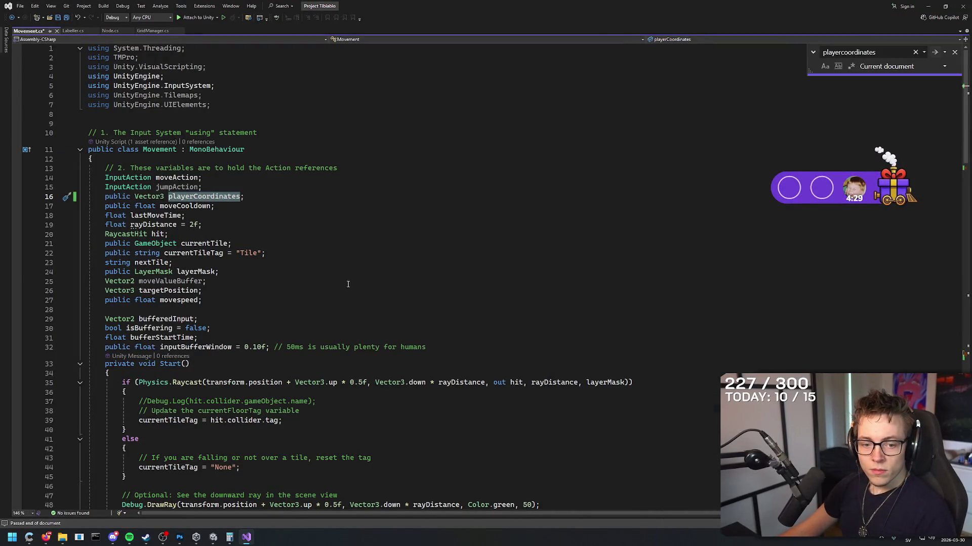
- Review the playerCoordinates update and its Debug.Log on lines 127–128 of Movement.cs
{"action": "left_click", "coordinate": [347, 283]}
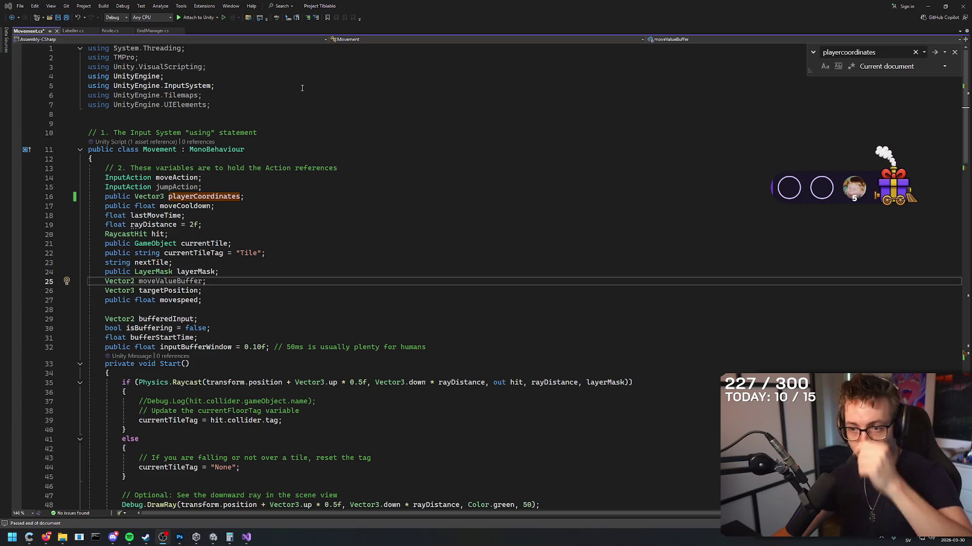
{"action": "scroll", "coordinate": [269, 222], "scroll_direction": "down", "scroll_amount": 10}
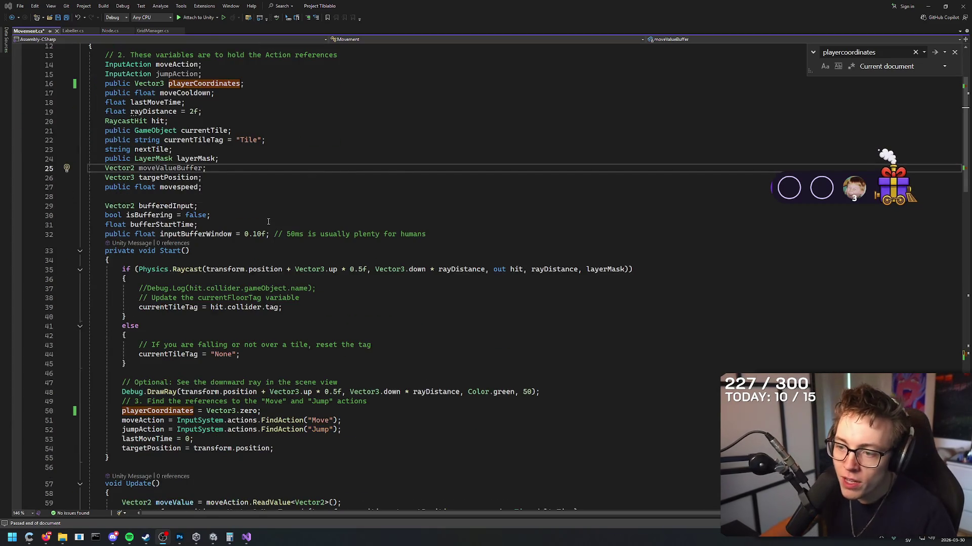
{"action": "scroll", "coordinate": [268, 222], "scroll_direction": "down", "scroll_amount": 18}
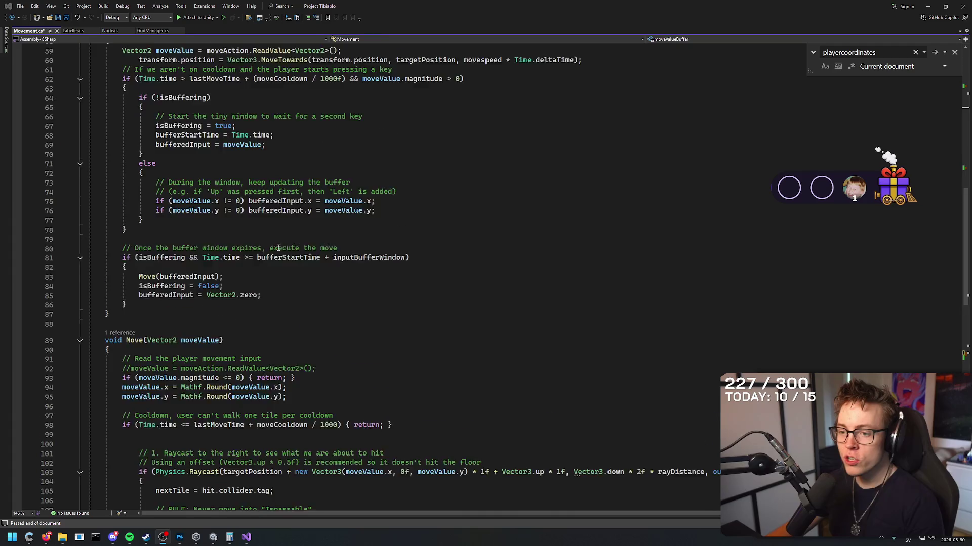
{"action": "scroll", "coordinate": [276, 265], "scroll_direction": "down", "scroll_amount": 5}
{"action": "left_click", "coordinate": [423, 337]}
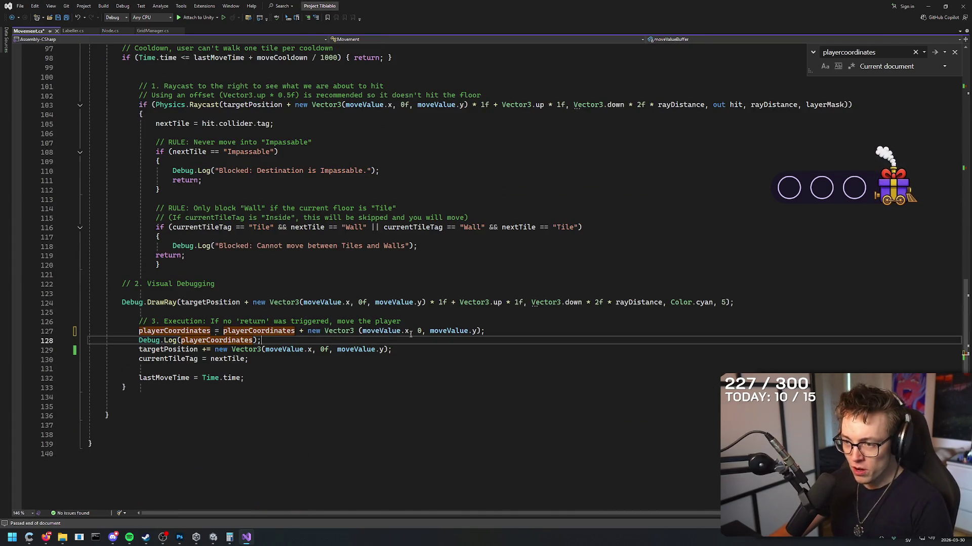
{"action": "left_click", "coordinate": [417, 331]}
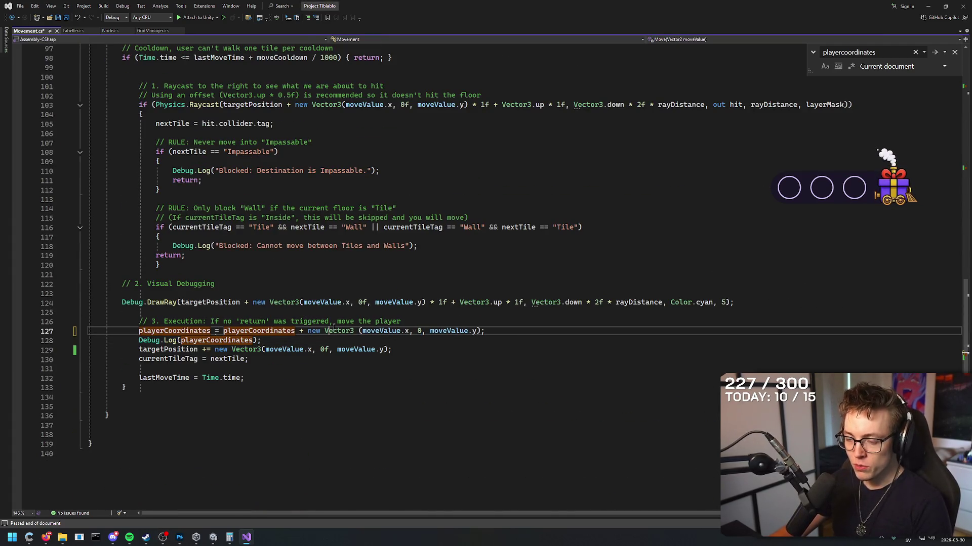
{"action": "left_click", "coordinate": [419, 331]}
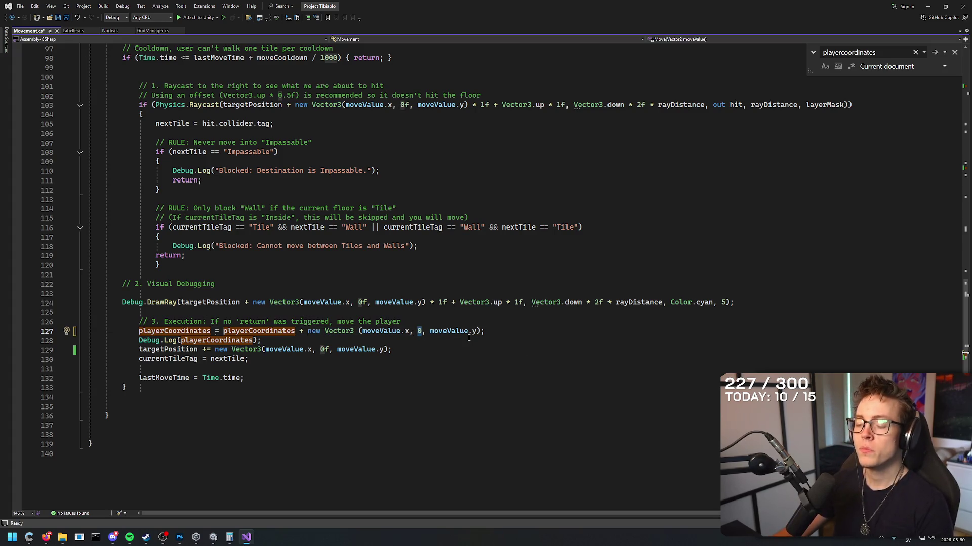
{"action": "scroll", "coordinate": [343, 321], "scroll_direction": "up", "scroll_amount": 13}
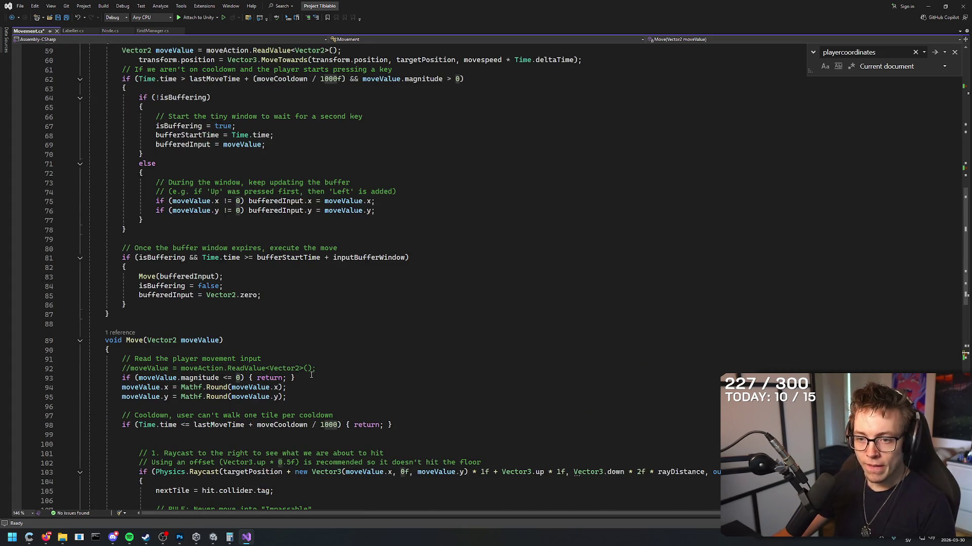
{"action": "scroll", "coordinate": [310, 374], "scroll_direction": "down", "scroll_amount": 2}
{"action": "scroll", "coordinate": [301, 338], "scroll_direction": "up", "scroll_amount": 5}
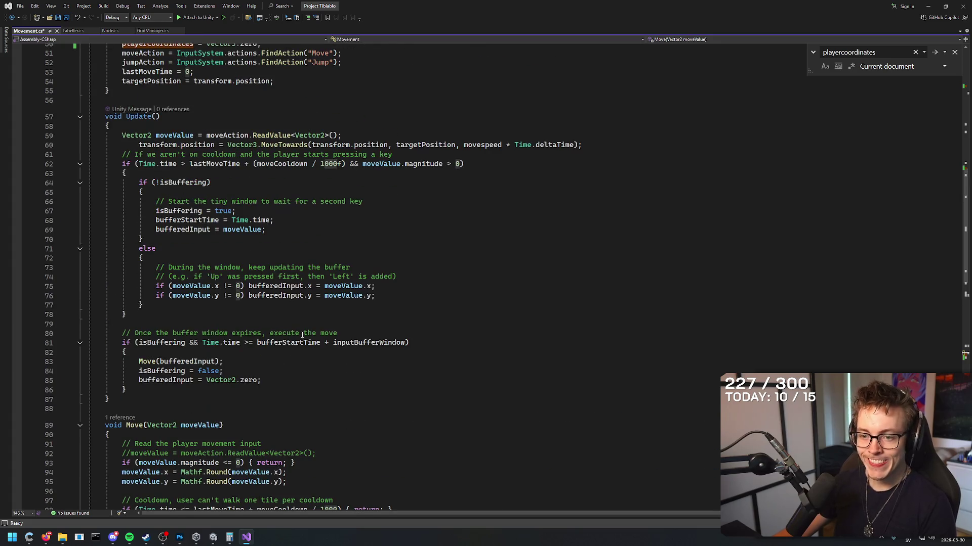
{"action": "scroll", "coordinate": [367, 364], "scroll_direction": "up", "scroll_amount": 5}
- Search Movement.cs for 'zero' until no occurrences remain, ending on line 50
{"action": "key", "text": "ctrl+f"}
{"action": "type", "text": "zero"}
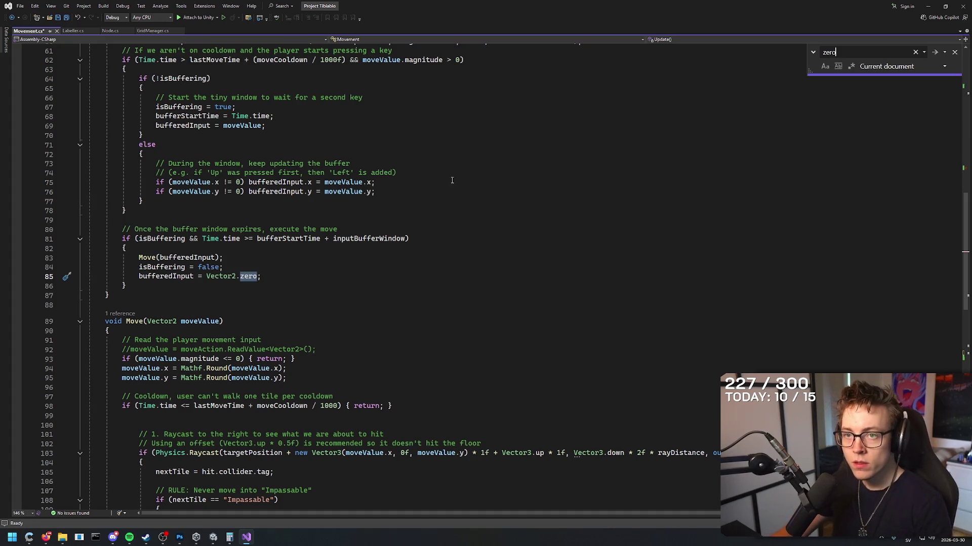
{"action": "left_click", "coordinate": [935, 53]}
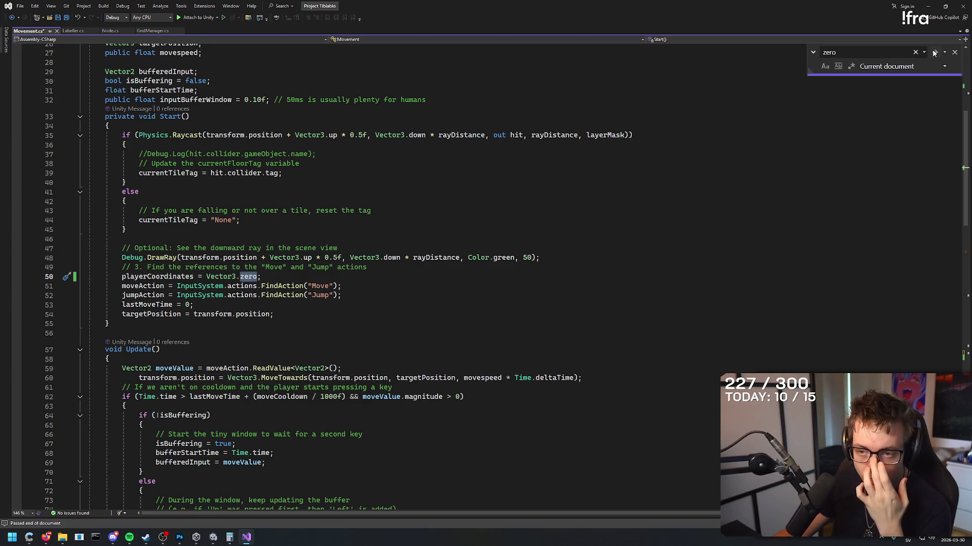
{"action": "mouse_move", "coordinate": [225, 277]}
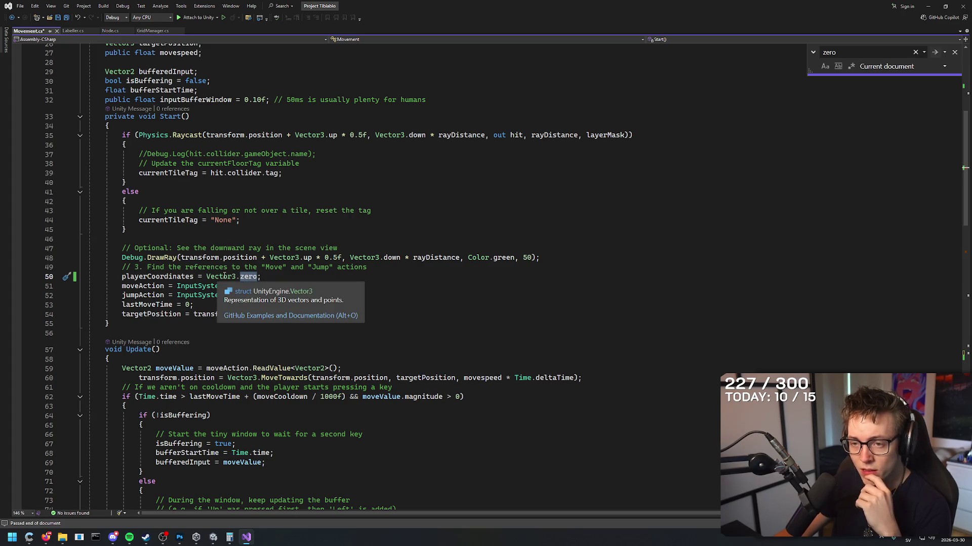
{"action": "left_click", "coordinate": [935, 53]}
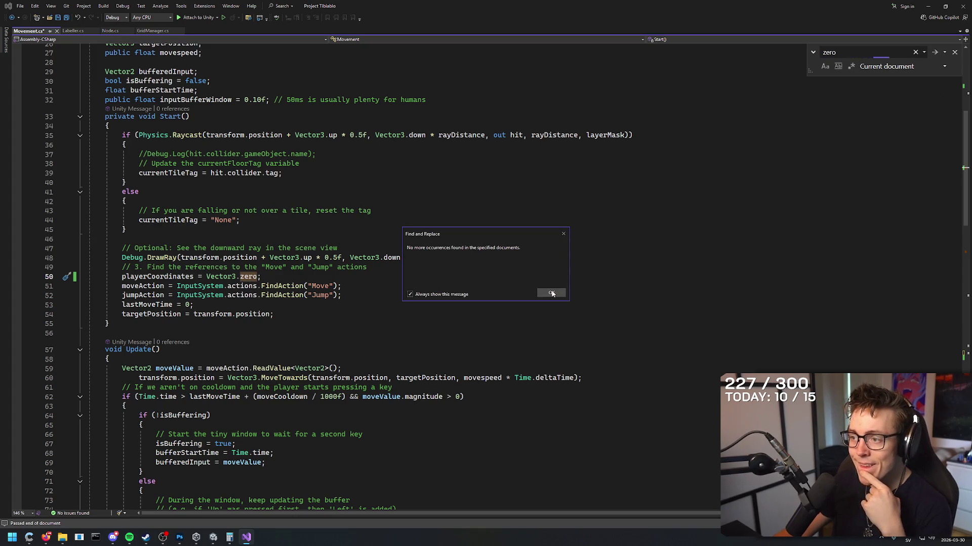
{"action": "key", "text": "Return"}
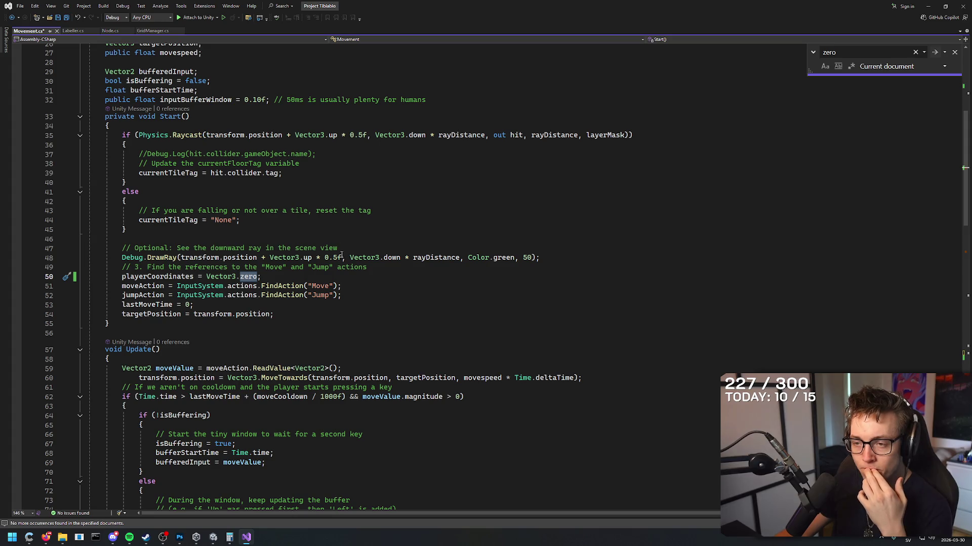
{"action": "left_click", "coordinate": [345, 277]}
{"action": "scroll", "coordinate": [408, 228], "scroll_direction": "up", "scroll_amount": 2}
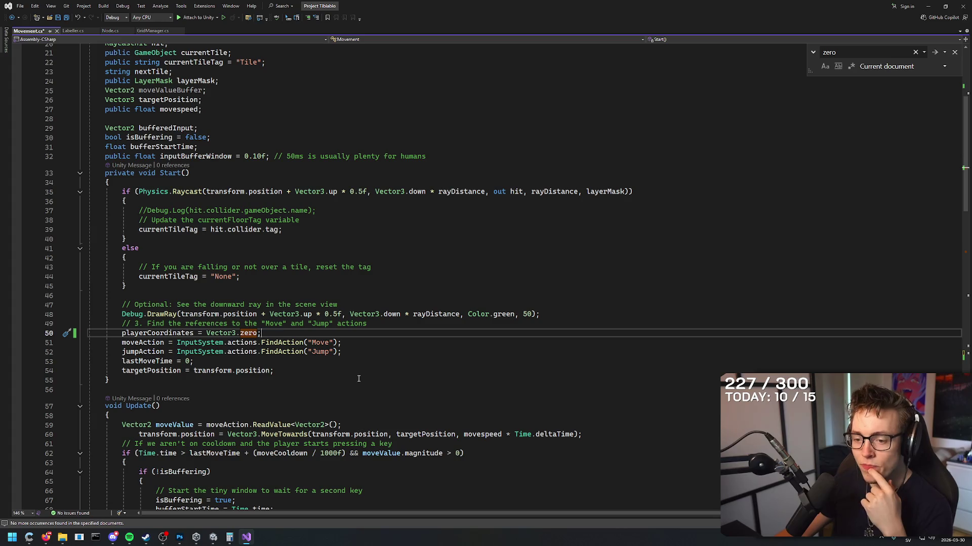
- Lift the cube above the tiles in the Scene view, then undo it back to ground level
{"action": "left_click", "coordinate": [213, 537]}
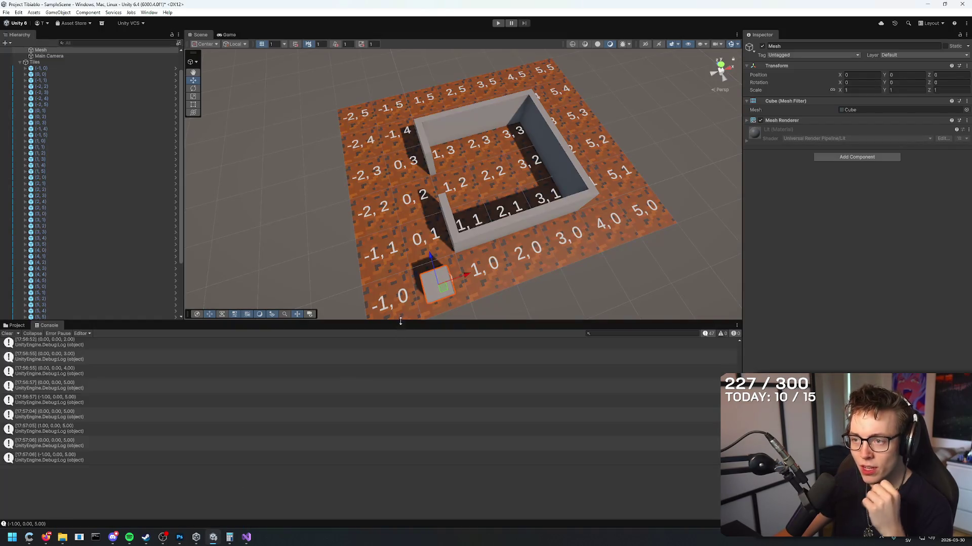
{"action": "mouse_move", "coordinate": [241, 60]}
{"action": "left_mouse_down"}
{"action": "mouse_move", "coordinate": [273, 101]}
{"action": "mouse_move", "coordinate": [473, 269]}
{"action": "mouse_move", "coordinate": [362, 228]}
{"action": "mouse_move", "coordinate": [455, 219]}
{"action": "mouse_move", "coordinate": [430, 75]}
{"action": "mouse_move", "coordinate": [408, 56]}
{"action": "mouse_move", "coordinate": [415, 173]}
{"action": "mouse_move", "coordinate": [418, 129]}
{"action": "mouse_move", "coordinate": [445, 202]}
{"action": "mouse_move", "coordinate": [447, 149]}
{"action": "left_mouse_up"}
{"action": "key", "text": "ctrl+z"}
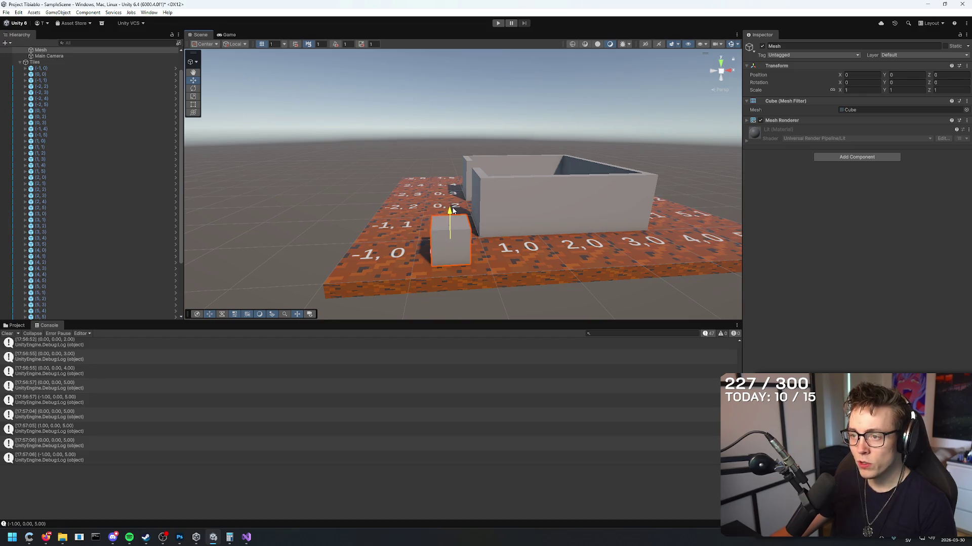
{"action": "left_click_drag", "start_coordinate": [453, 210], "coordinate": [443, 84]}
{"action": "key", "text": "ctrl+z"}
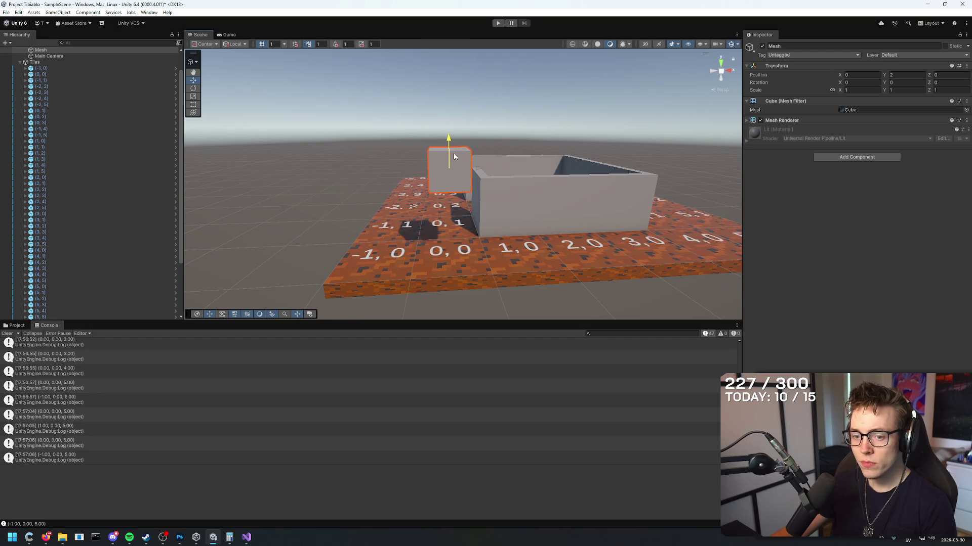
{"action": "key", "text": "ctrl+z"}
{"action": "key", "text": "ctrl+y"}
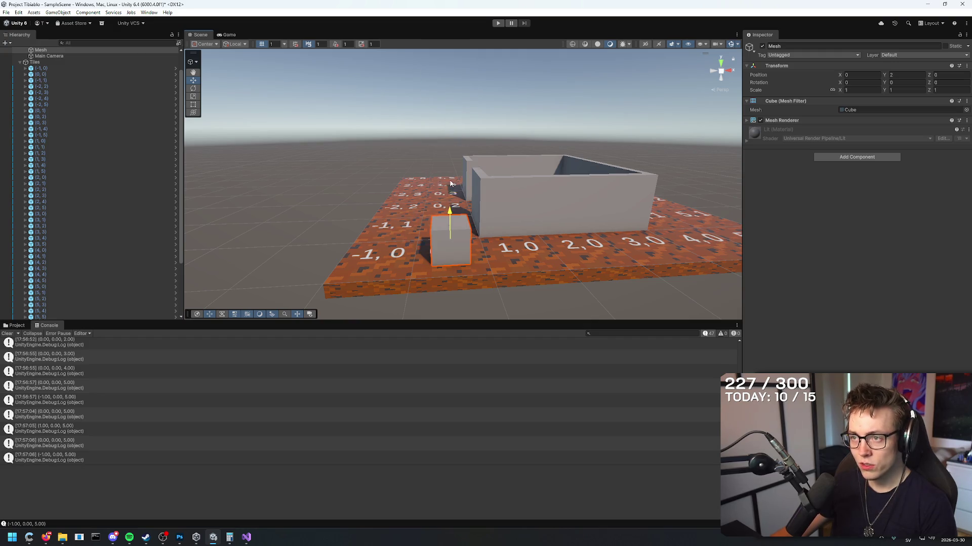
{"action": "key", "text": "ctrl+z"}
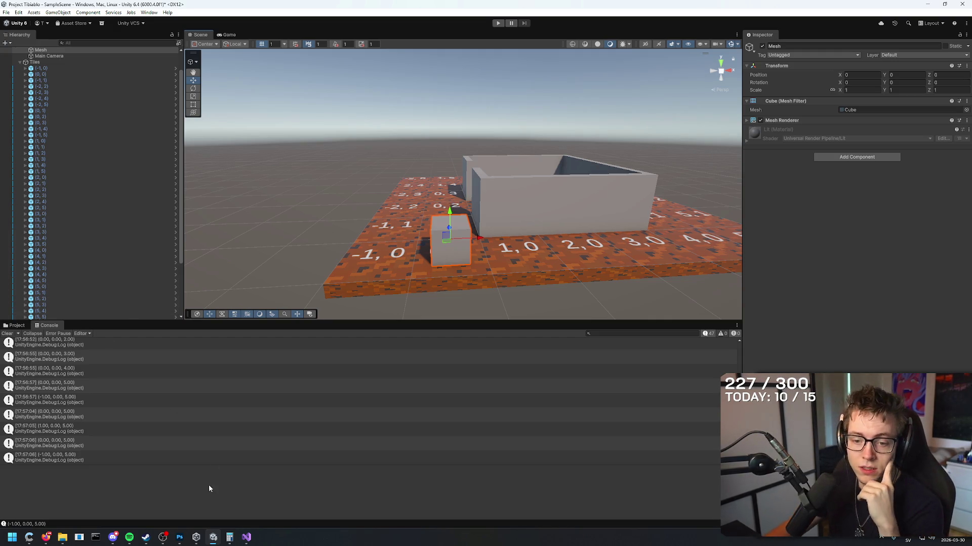
{"action": "left_click", "coordinate": [246, 537]}
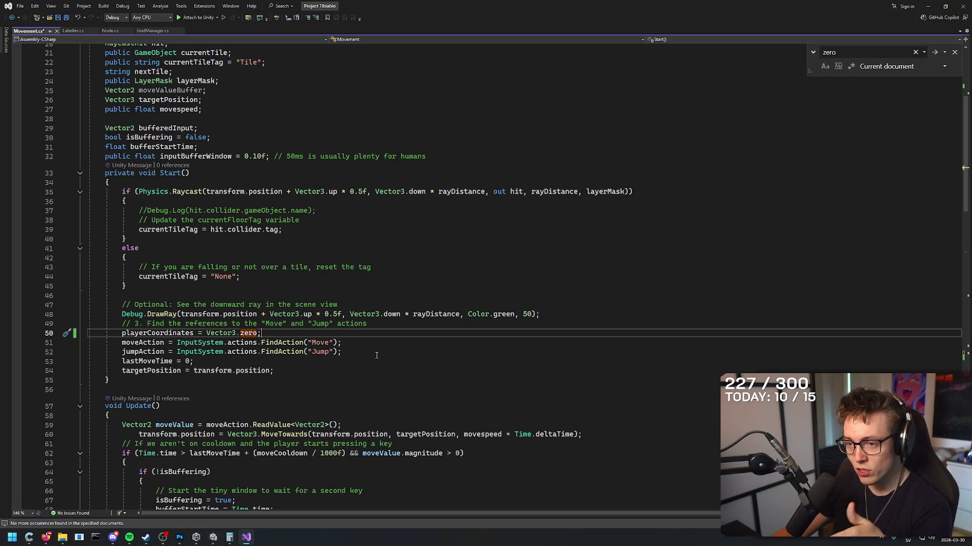
- Add an int playerFloor; declaration below targetPosition
{"action": "scroll", "coordinate": [377, 355], "scroll_direction": "up", "scroll_amount": 1}
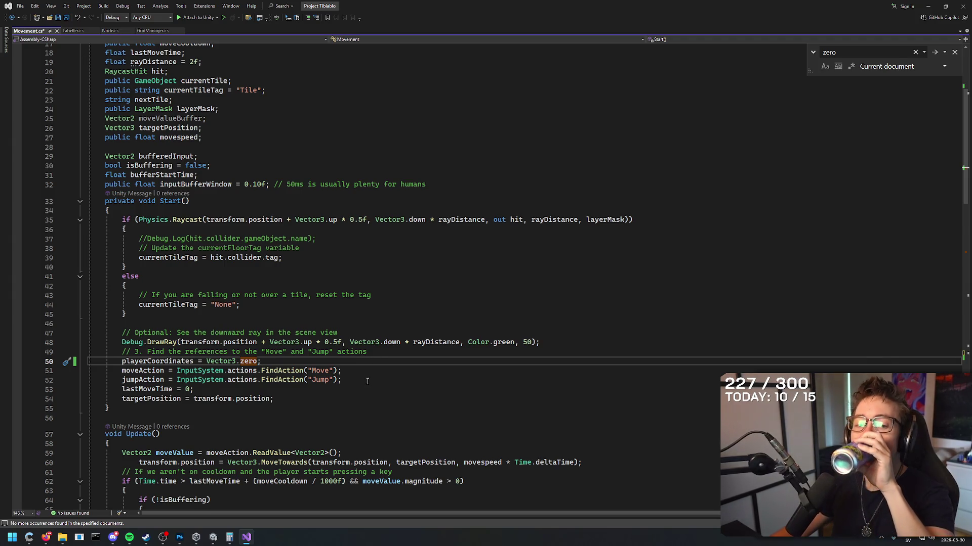
{"action": "scroll", "coordinate": [374, 362], "scroll_direction": "up", "scroll_amount": 6}
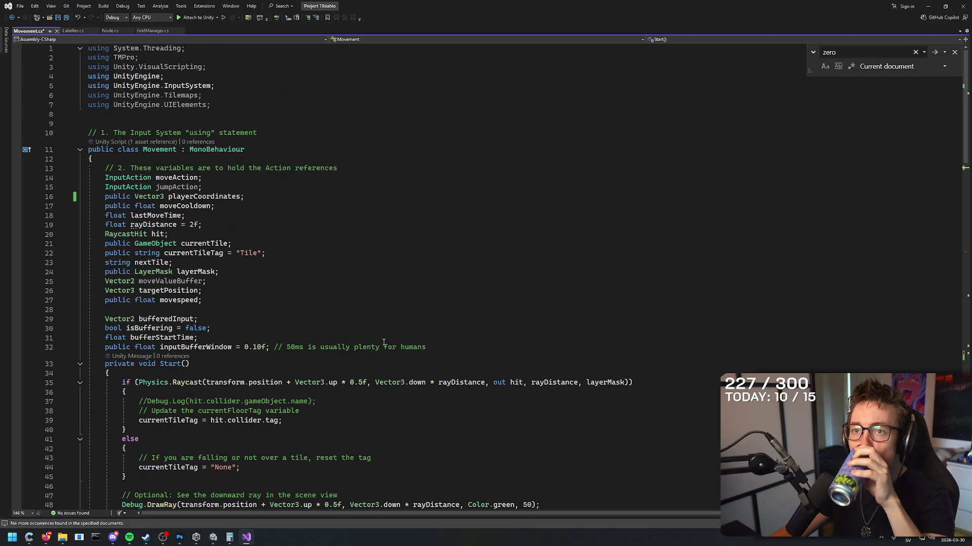
{"action": "left_click", "coordinate": [214, 289]}
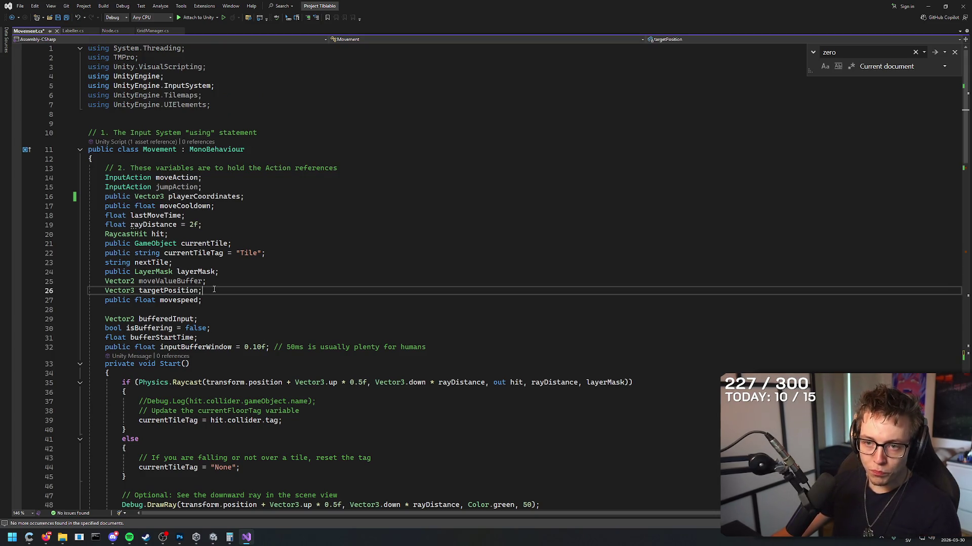
{"action": "key", "text": "Return"}
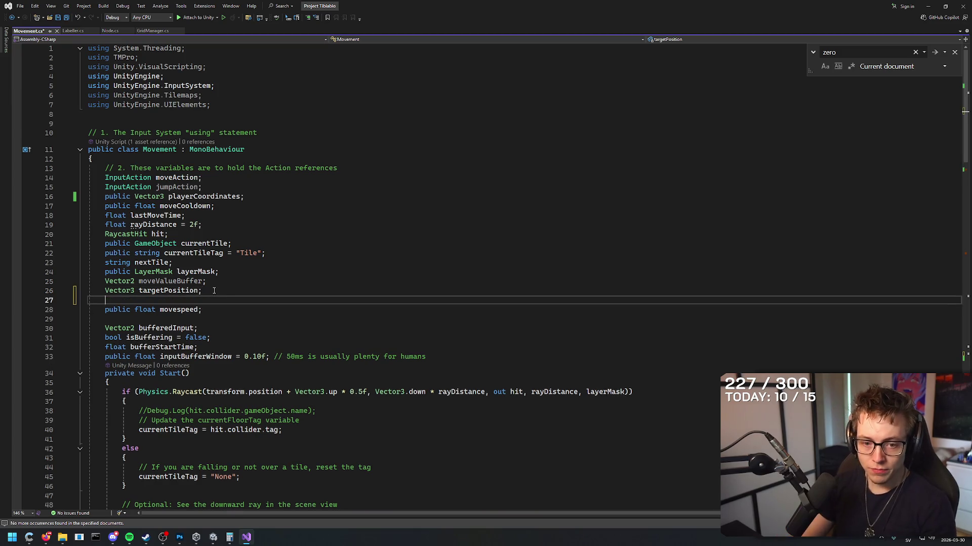
{"action": "type", "text": "int "}
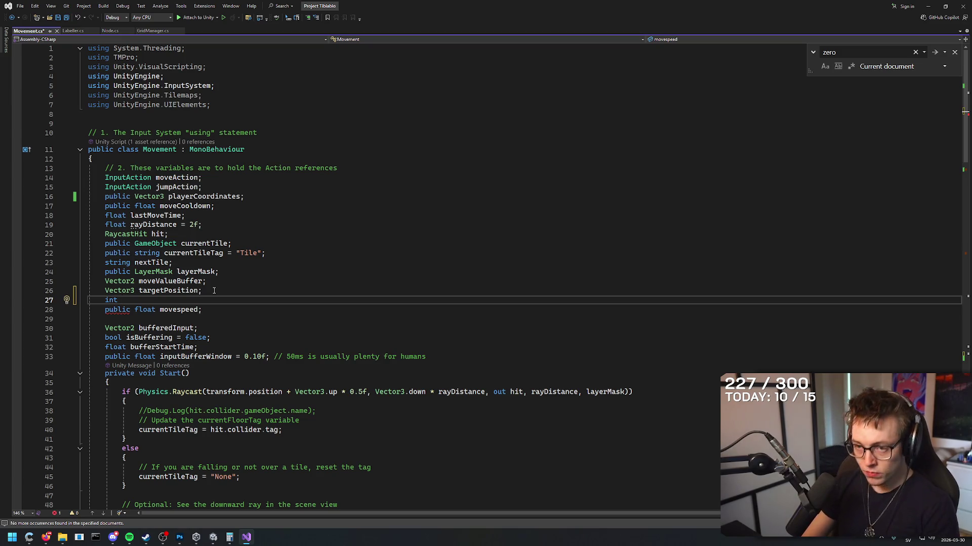
{"action": "type", "text": "player"}
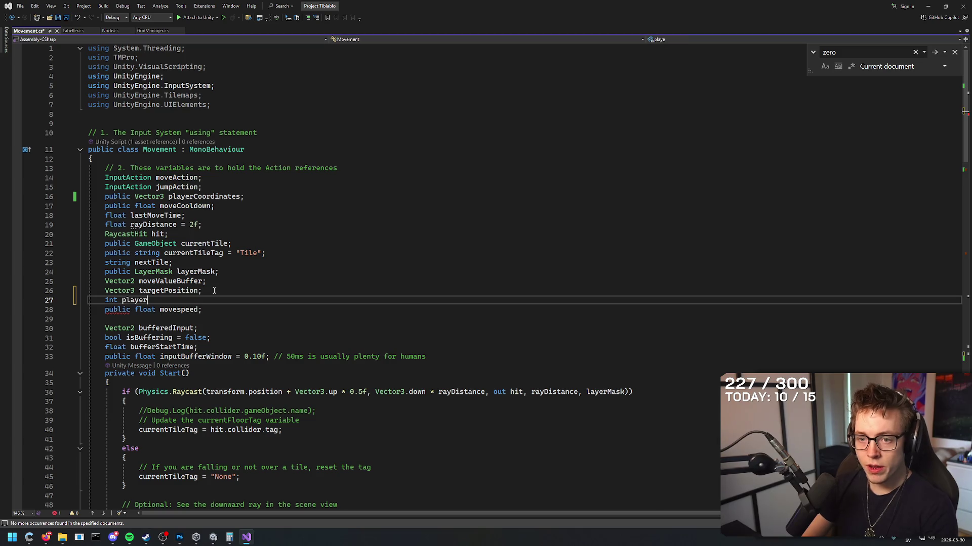
{"action": "type", "text": "Health"}
{"action": "key", "text": "BackSpace"}
{"action": "key", "text": "BackSpace"}
{"action": "key", "text": "BackSpace"}
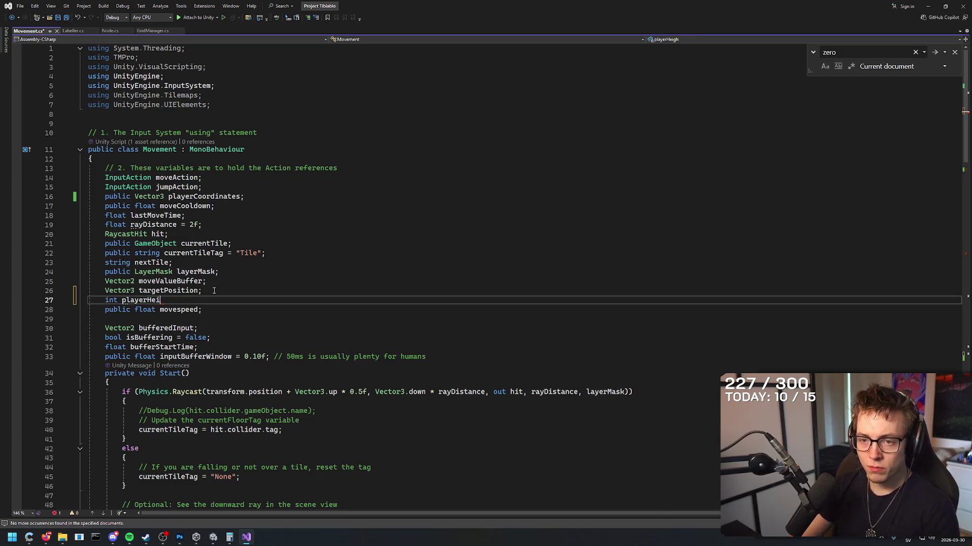
{"action": "type", "text": "Floor;"}
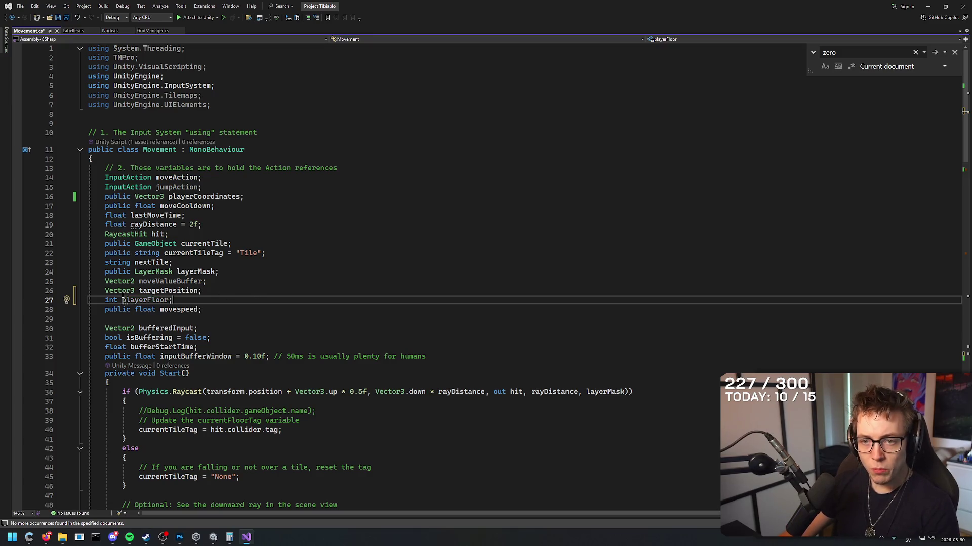
- Add a Vector3 playerFloor; line below it, then select and delete that line
{"action": "left_click", "coordinate": [220, 292]}
{"action": "key", "text": "Return"}
{"action": "type", "text": "V"}
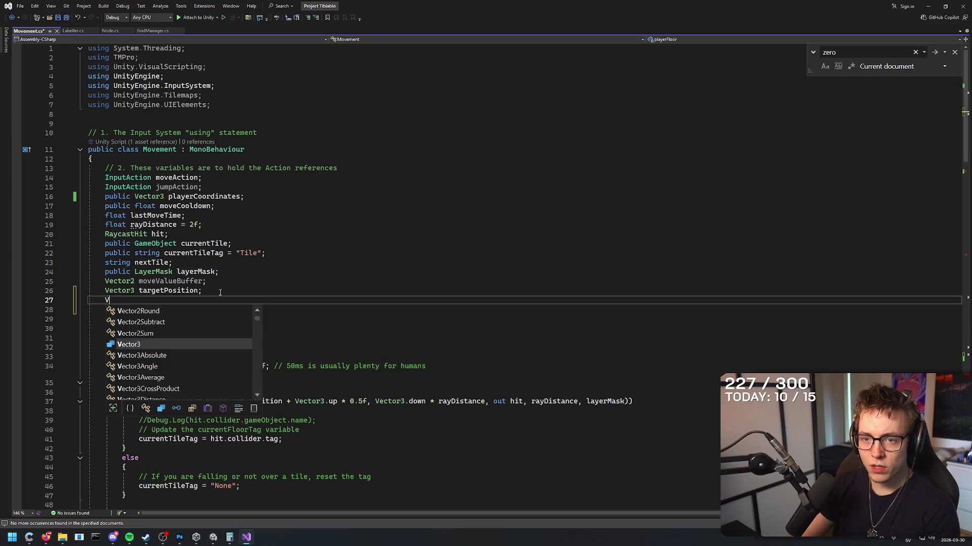
{"action": "type", "text": "ector"}
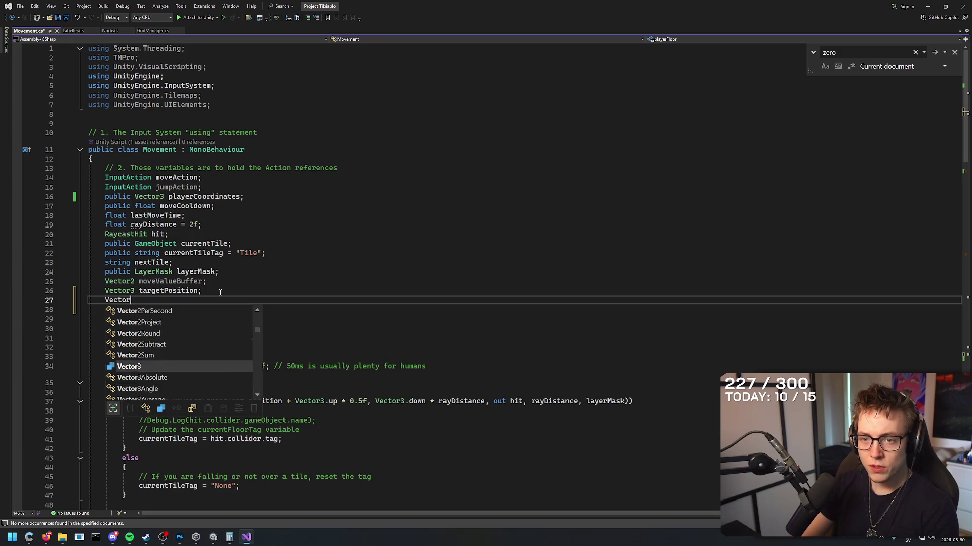
{"action": "type", "text": "3 playerFloo"}
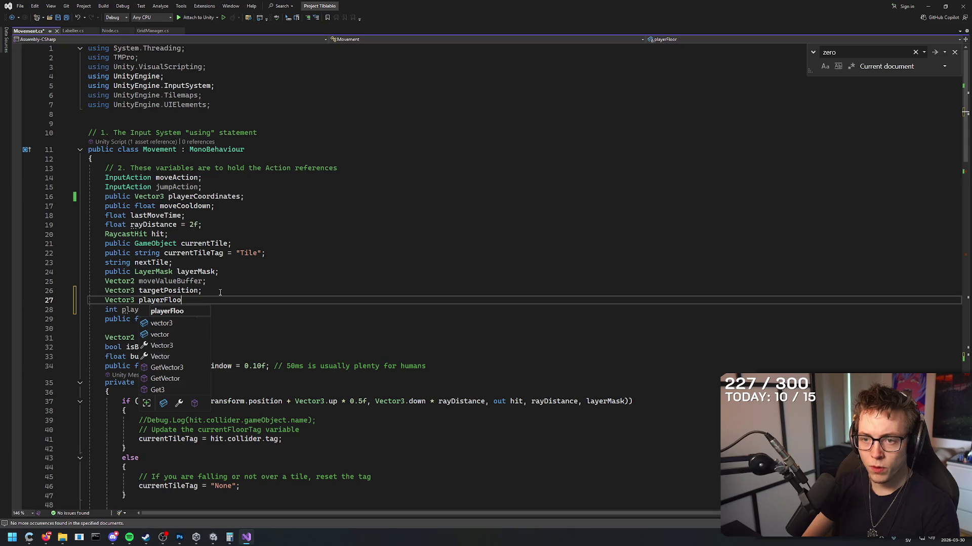
{"action": "type", "text": "r;"}
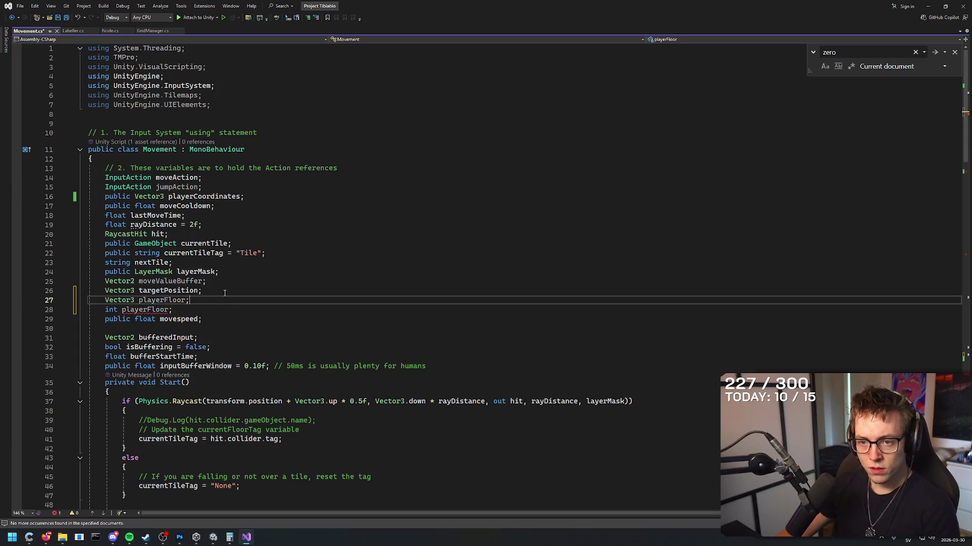
{"action": "mouse_move", "coordinate": [132, 292]}
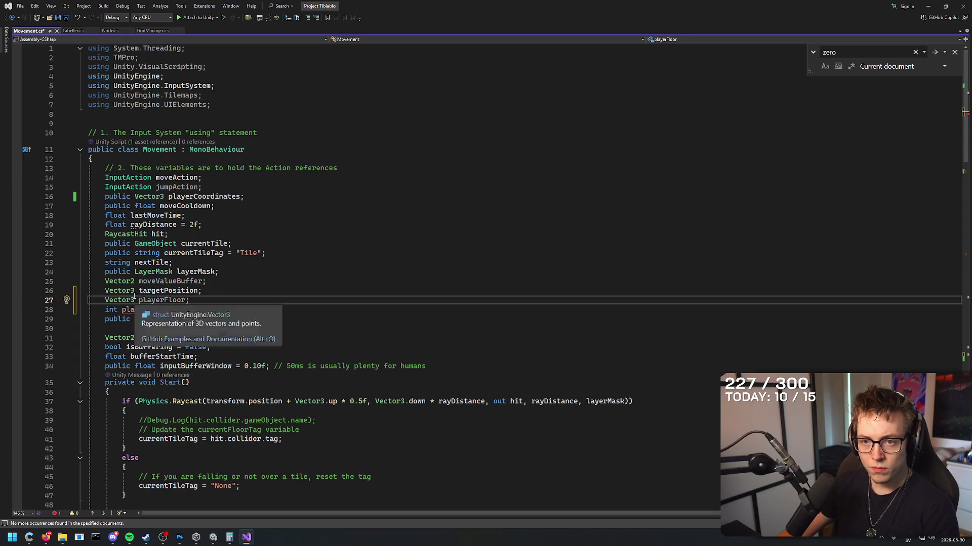
{"action": "left_click", "coordinate": [211, 291]}
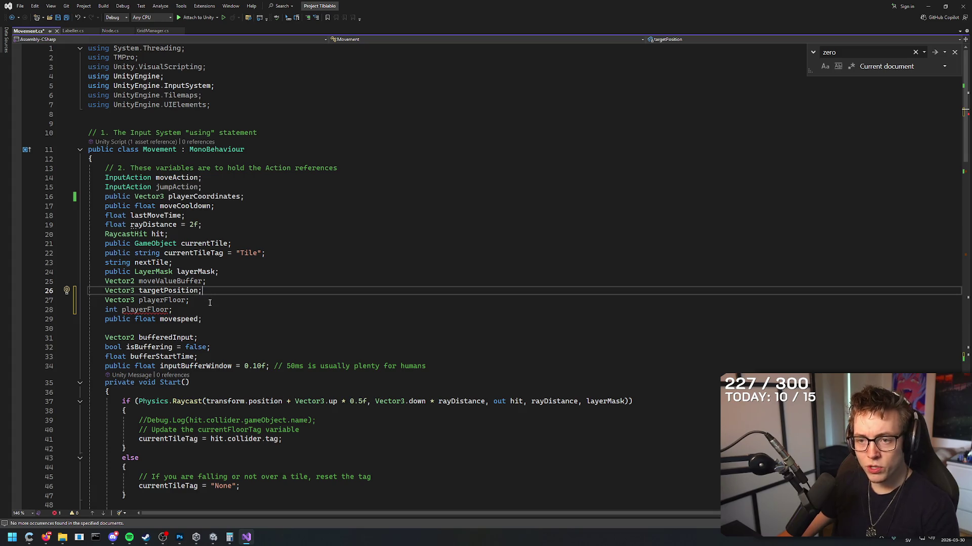
{"action": "left_click", "coordinate": [48, 301]}
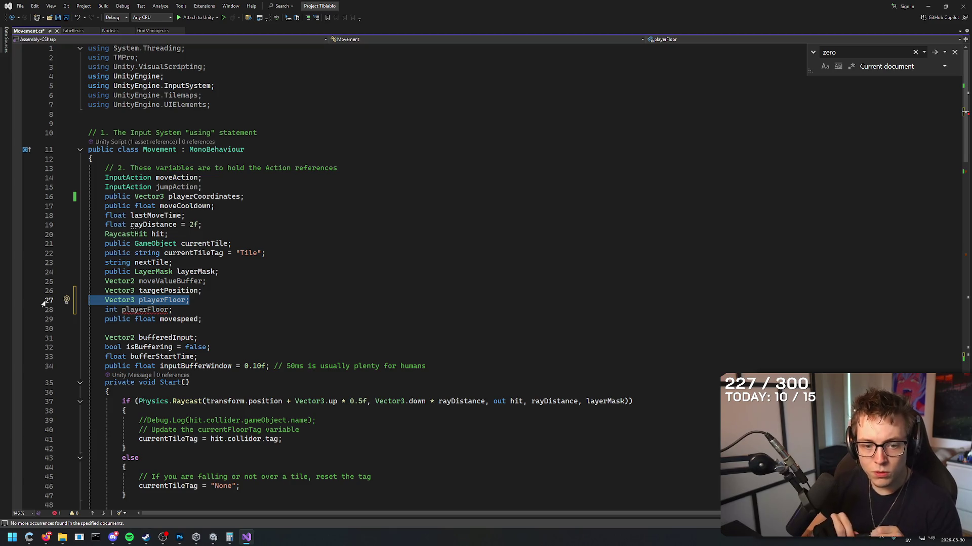
{"action": "key", "text": "BackSpace"}
{"action": "key", "text": "BackSpace"}
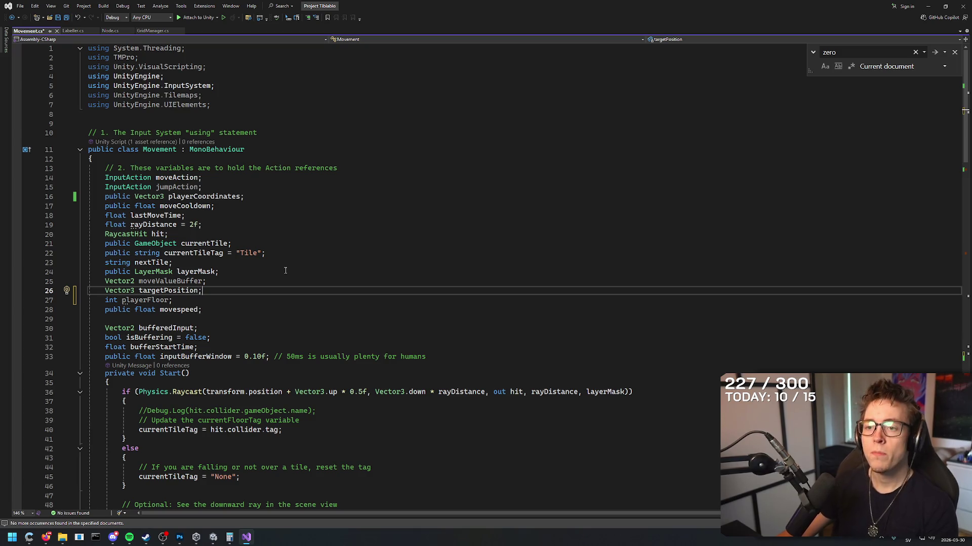
- Inspect line 128's new Vector3(moveValue.x, 0, moveValue.y), selecting its middle 0
{"action": "scroll", "coordinate": [273, 277], "scroll_direction": "down", "scroll_amount": 9}
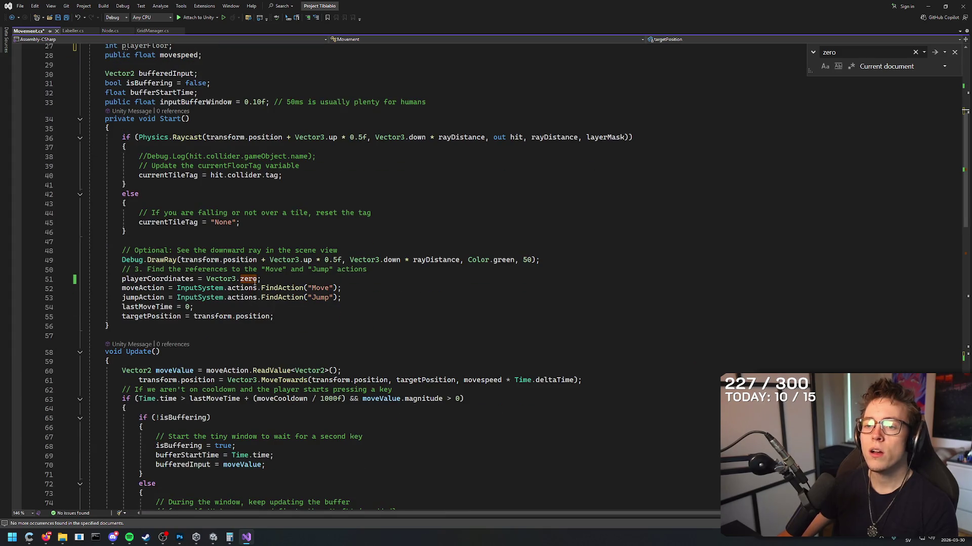
{"action": "scroll", "coordinate": [255, 281], "scroll_direction": "down", "scroll_amount": 8}
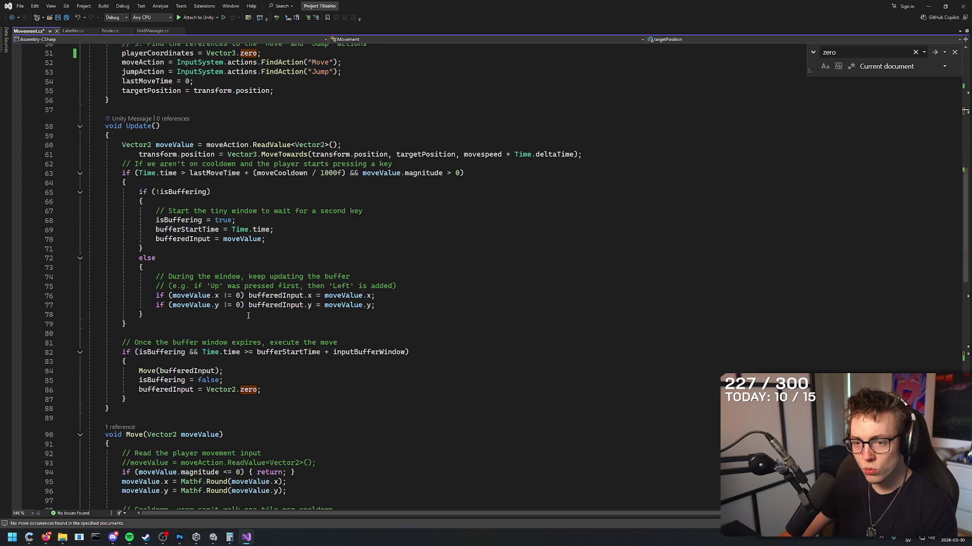
{"action": "scroll", "coordinate": [245, 316], "scroll_direction": "down", "scroll_amount": 4}
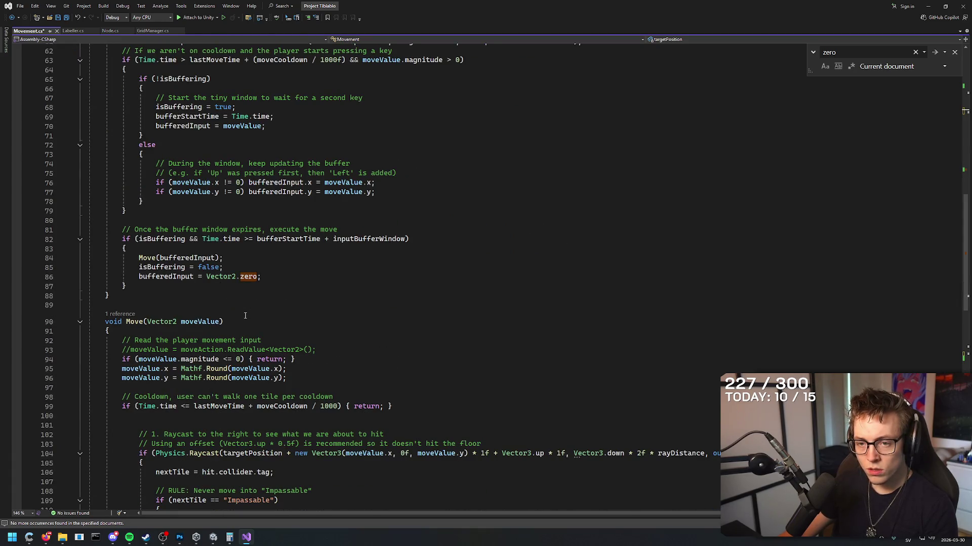
{"action": "scroll", "coordinate": [244, 316], "scroll_direction": "down", "scroll_amount": 16}
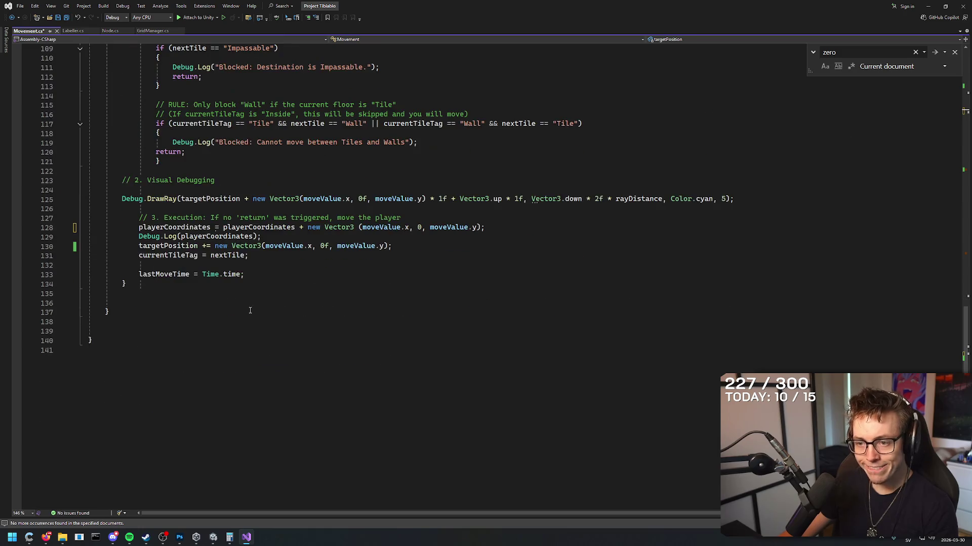
{"action": "scroll", "coordinate": [250, 311], "scroll_direction": "up", "scroll_amount": 4}
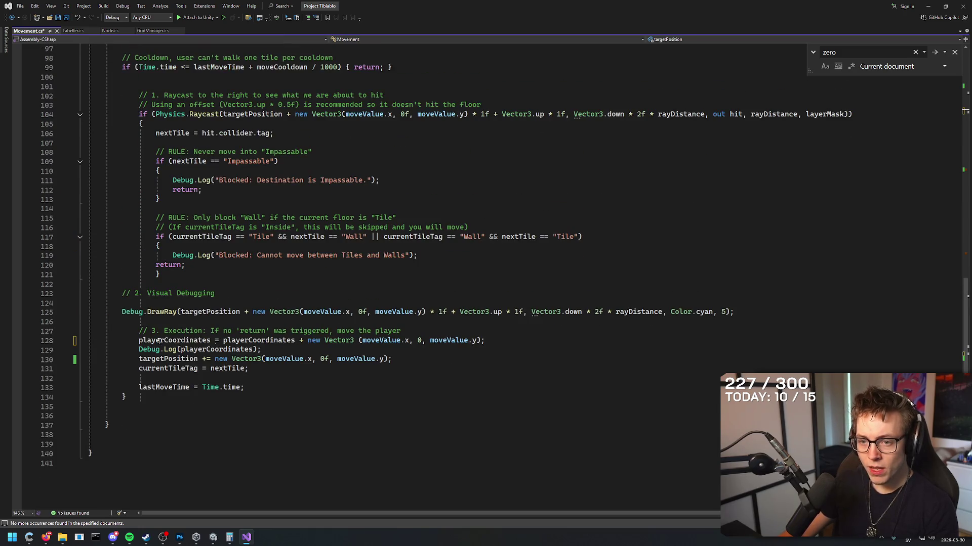
{"action": "left_click_drag", "start_coordinate": [493, 340], "coordinate": [139, 340]}
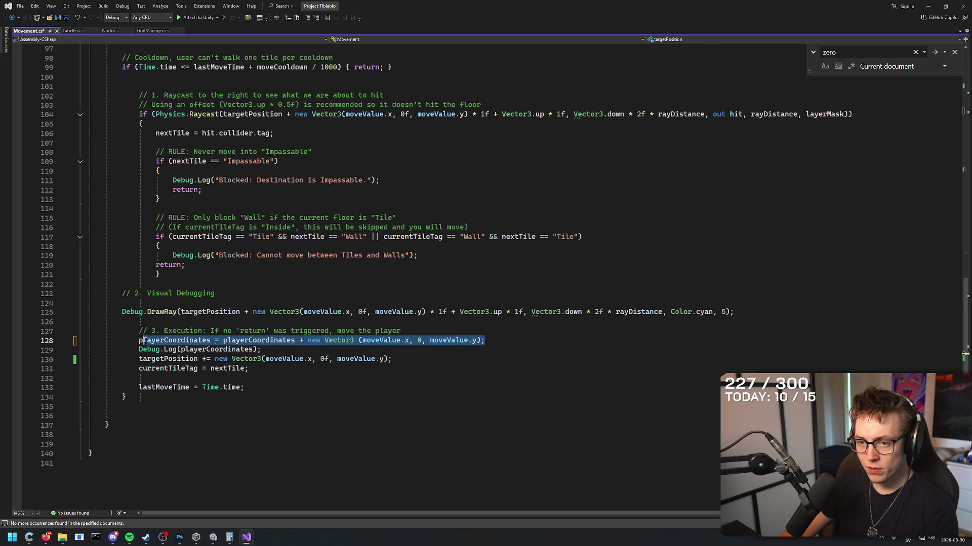
{"action": "key", "text": "Down"}
{"action": "key", "text": "Down"}
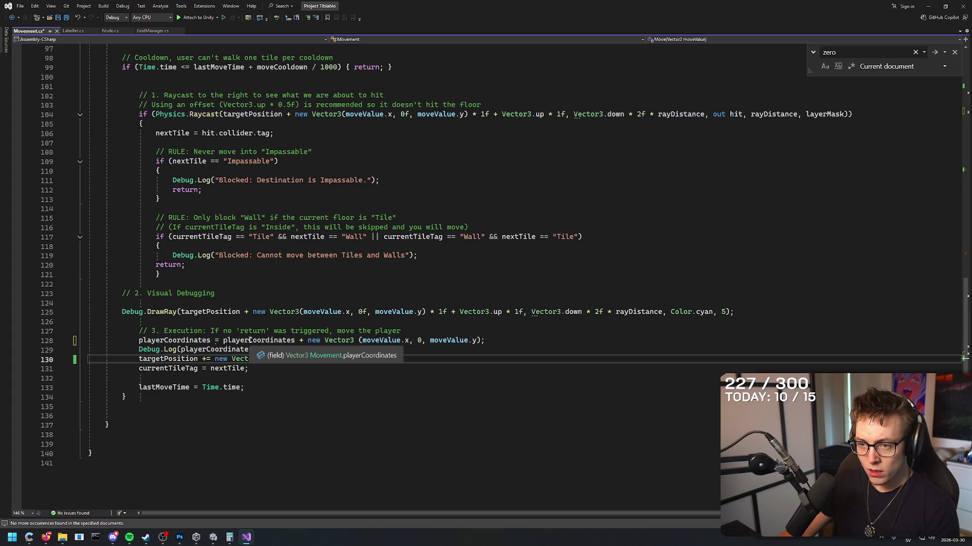
{"action": "left_click", "coordinate": [246, 340]}
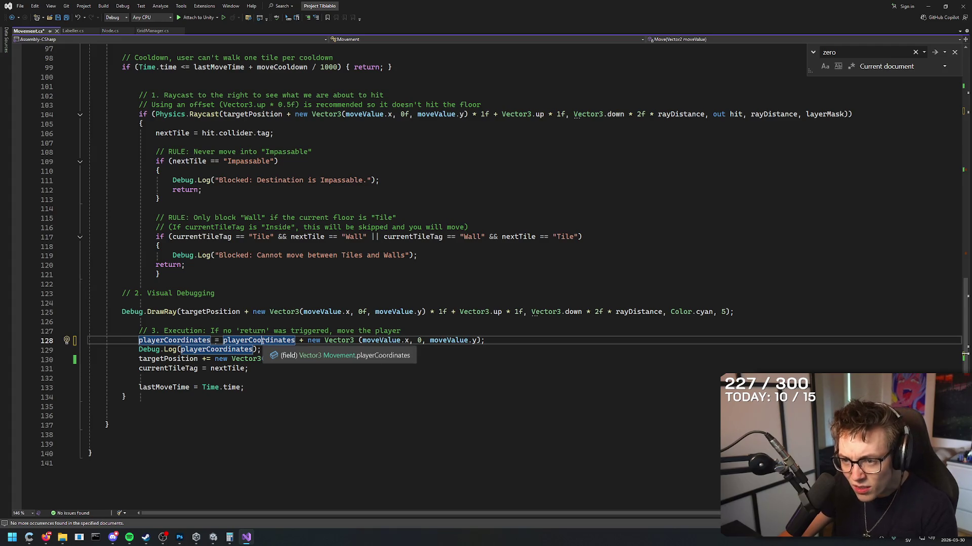
{"action": "key", "text": "Down"}
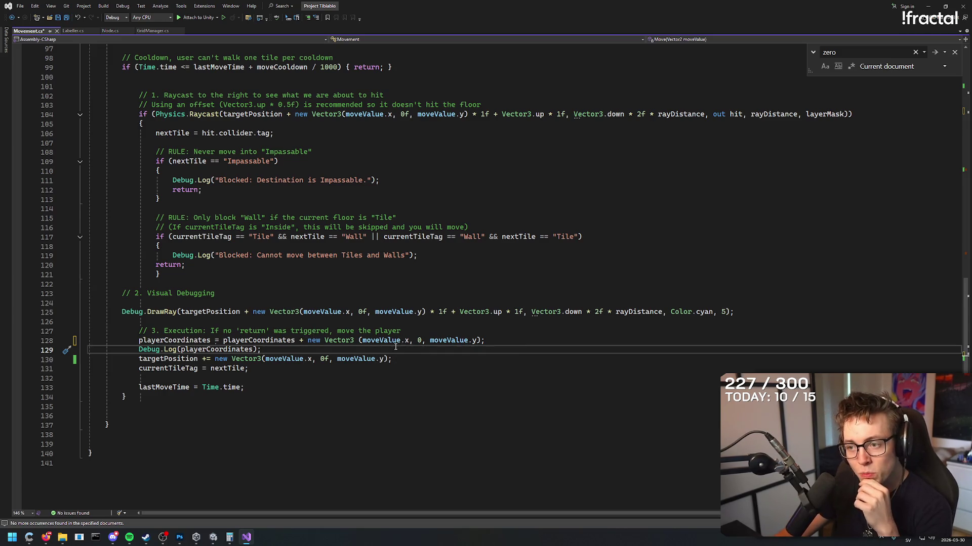
{"action": "left_click_drag", "start_coordinate": [309, 340], "coordinate": [411, 341]}
{"action": "left_click", "coordinate": [477, 340]}
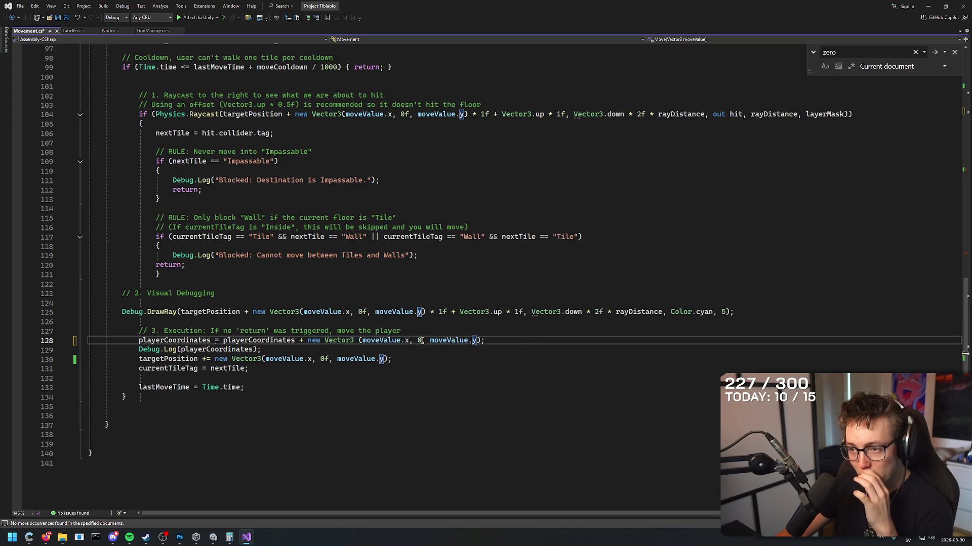
{"action": "left_click", "coordinate": [422, 340]}
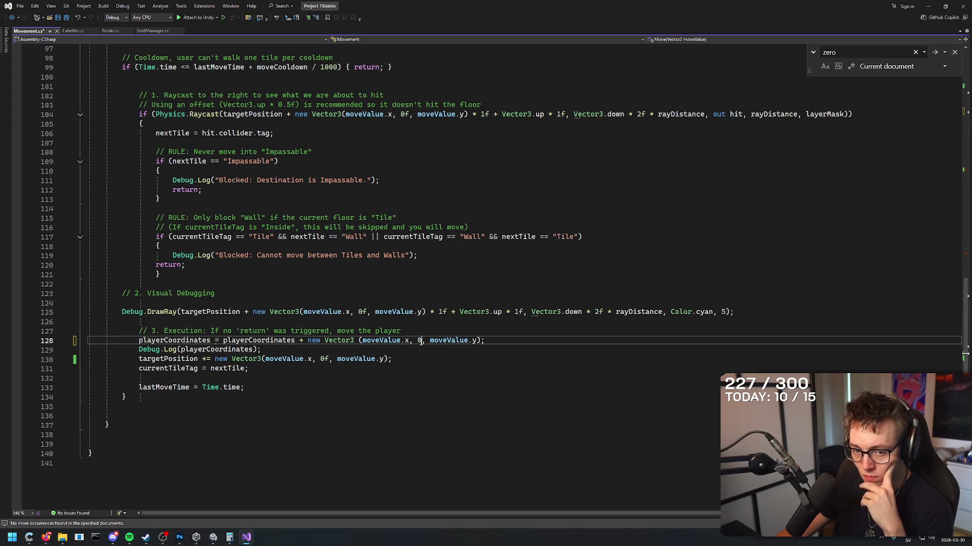
{"action": "double_click", "coordinate": [419, 340]}
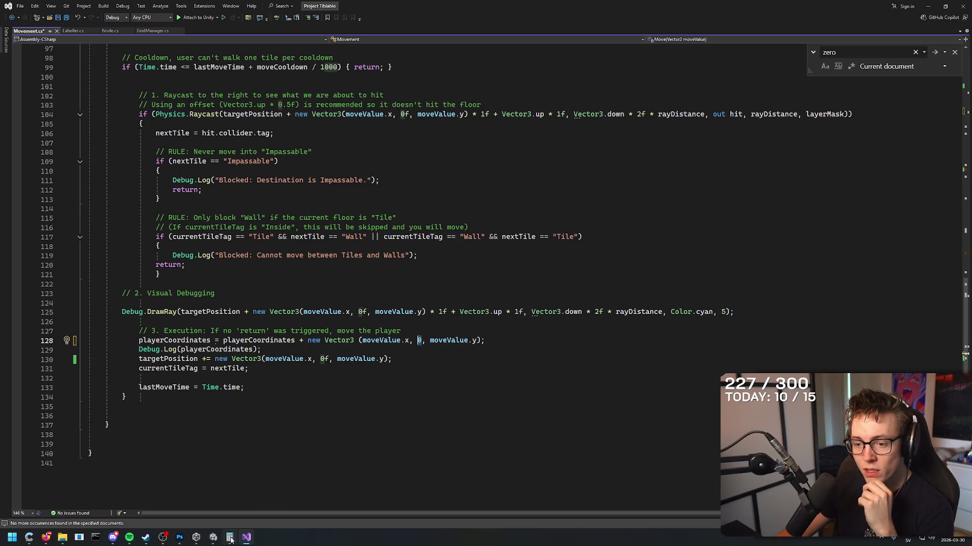
- In Unity, view the board from above and select the wall Cube (6)
{"action": "key", "text": "alt+Tab"}
{"action": "mouse_move", "coordinate": [514, 282]}
{"action": "left_mouse_down"}
{"action": "mouse_move", "coordinate": [527, 363]}
{"action": "mouse_move", "coordinate": [448, 222]}
{"action": "mouse_move", "coordinate": [568, 202]}
{"action": "mouse_move", "coordinate": [587, 256]}
{"action": "left_mouse_up"}
{"action": "left_click", "coordinate": [448, 253]}
- Duplicate wall Cube (6) and view the walls from a higher angle
{"action": "key", "text": "ctrl+d"}
{"action": "key", "text": "ctrl+d"}
{"action": "scroll", "coordinate": [587, 256], "scroll_direction": "up", "scroll_amount": 3}
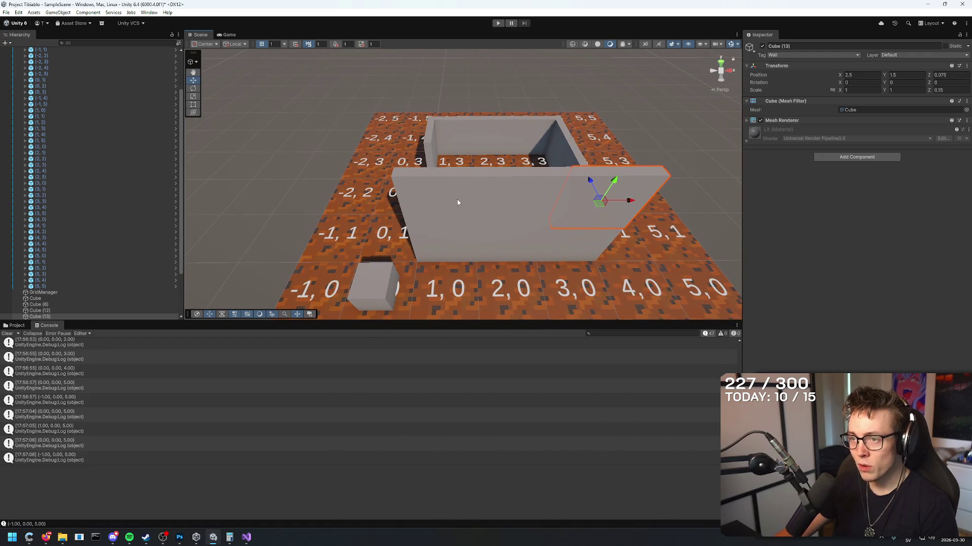
{"action": "left_click", "coordinate": [457, 202]}
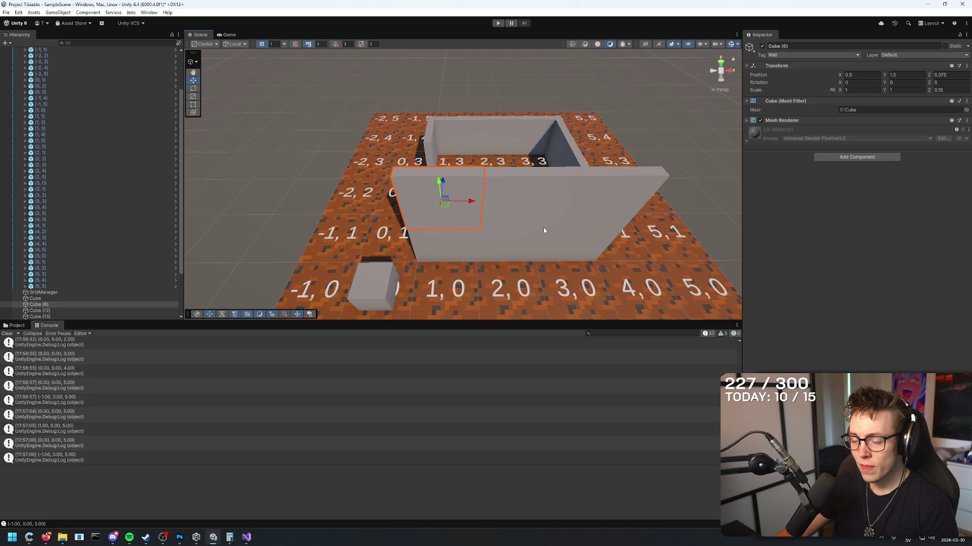
{"action": "scroll", "coordinate": [543, 231], "scroll_direction": "down", "scroll_amount": 5}
{"action": "scroll", "coordinate": [531, 221], "scroll_direction": "up", "scroll_amount": 5}
{"action": "scroll", "coordinate": [531, 221], "scroll_direction": "down", "scroll_amount": 3}
{"action": "left_click_drag", "start_coordinate": [532, 221], "coordinate": [542, 176]}
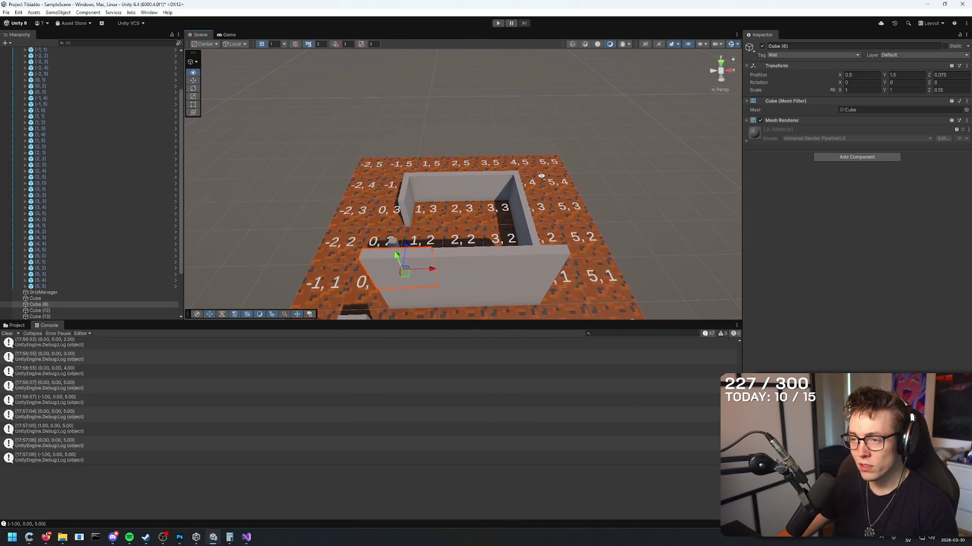
{"action": "left_click_drag", "start_coordinate": [476, 218], "coordinate": [533, 169]}
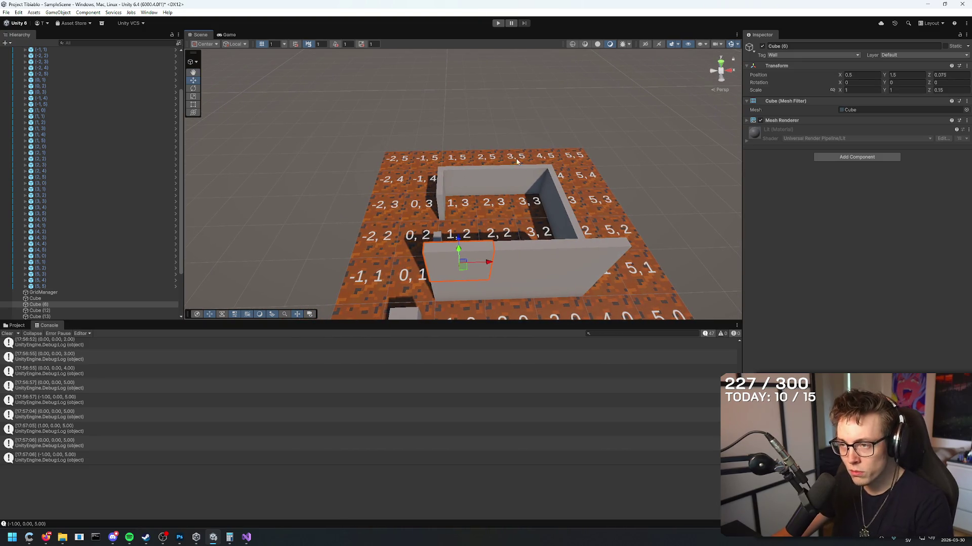
{"action": "mouse_move", "coordinate": [482, 132]}
{"action": "left_mouse_down"}
{"action": "mouse_move", "coordinate": [536, 147]}
{"action": "mouse_move", "coordinate": [556, 123]}
{"action": "mouse_move", "coordinate": [521, 130]}
{"action": "mouse_move", "coordinate": [553, 126]}
{"action": "mouse_move", "coordinate": [557, 162]}
{"action": "mouse_move", "coordinate": [554, 121]}
{"action": "left_mouse_up"}
{"action": "right_click", "coordinate": [556, 123]}
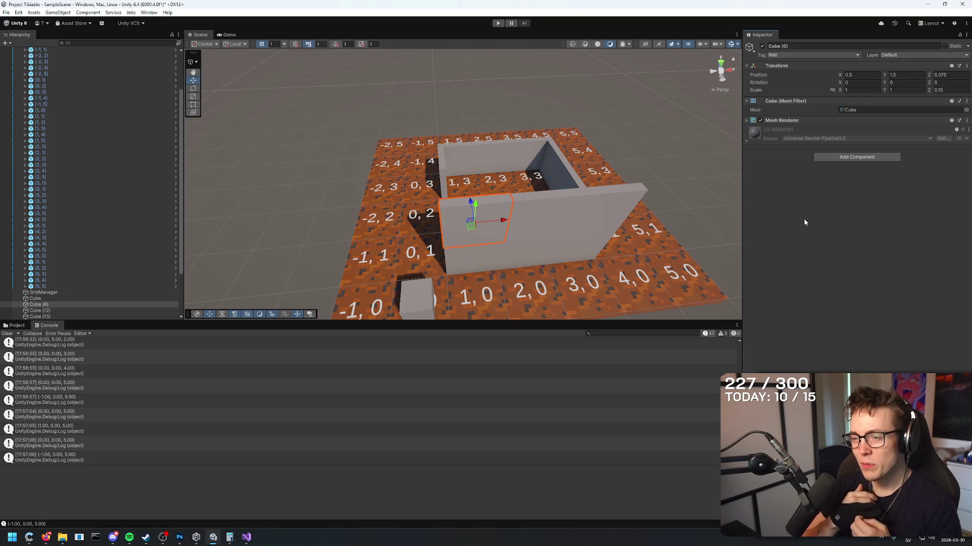
- Try moving the Mesh cube to Z 2, undo it, and zoom out over the whole room
{"action": "left_click_drag", "start_coordinate": [602, 215], "coordinate": [585, 217]}
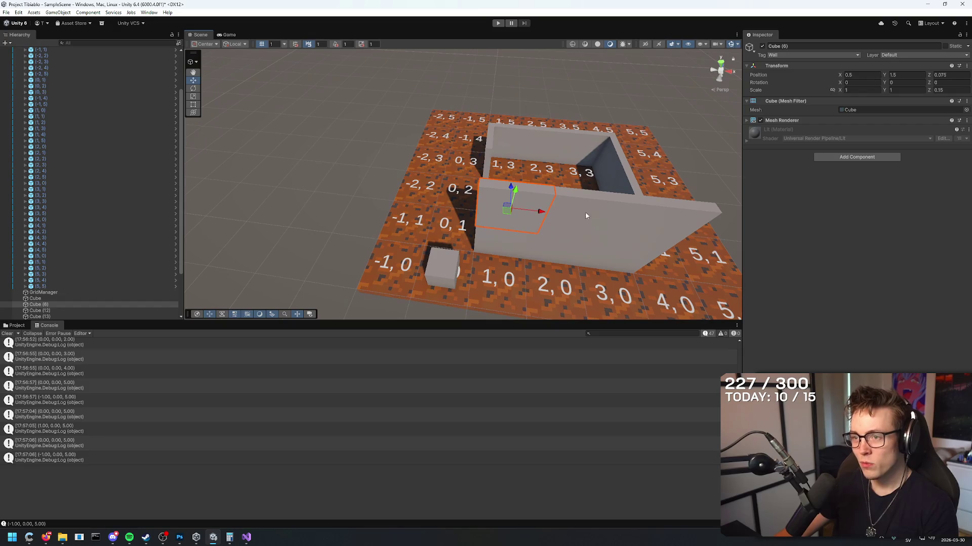
{"action": "left_click", "coordinate": [443, 259]}
{"action": "mouse_move", "coordinate": [448, 256]}
{"action": "left_mouse_down"}
{"action": "mouse_move", "coordinate": [452, 217]}
{"action": "mouse_move", "coordinate": [602, 268]}
{"action": "mouse_move", "coordinate": [579, 162]}
{"action": "left_mouse_up"}
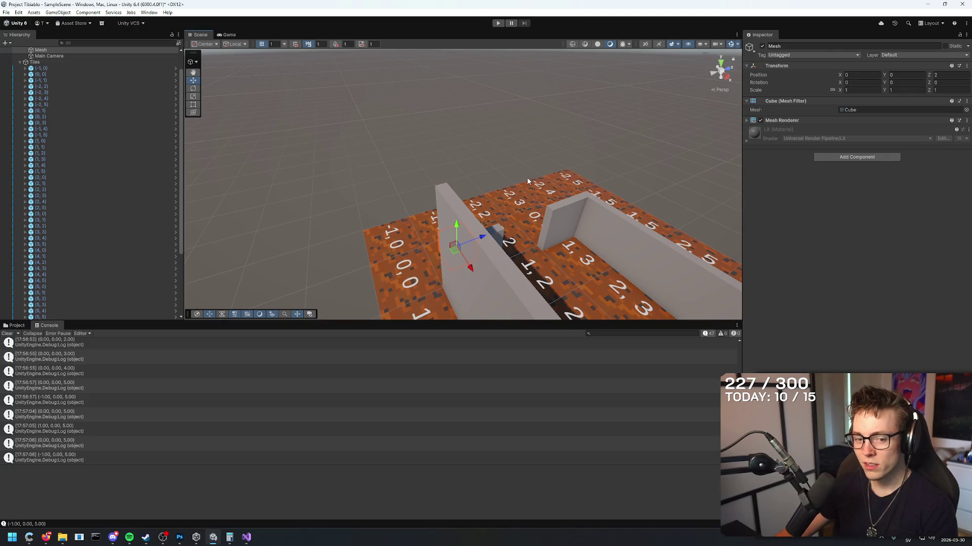
{"action": "mouse_move", "coordinate": [525, 180]}
{"action": "left_mouse_down"}
{"action": "mouse_move", "coordinate": [661, 184]}
{"action": "mouse_move", "coordinate": [667, 200]}
{"action": "left_mouse_up"}
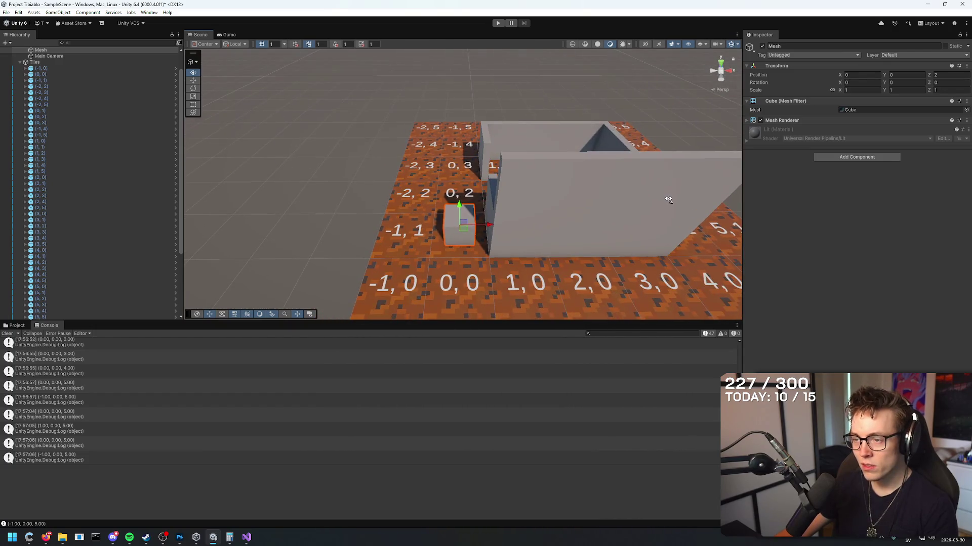
{"action": "key", "text": "ctrl+z"}
{"action": "key", "text": "ctrl+z"}
{"action": "key", "text": "ctrl+z"}
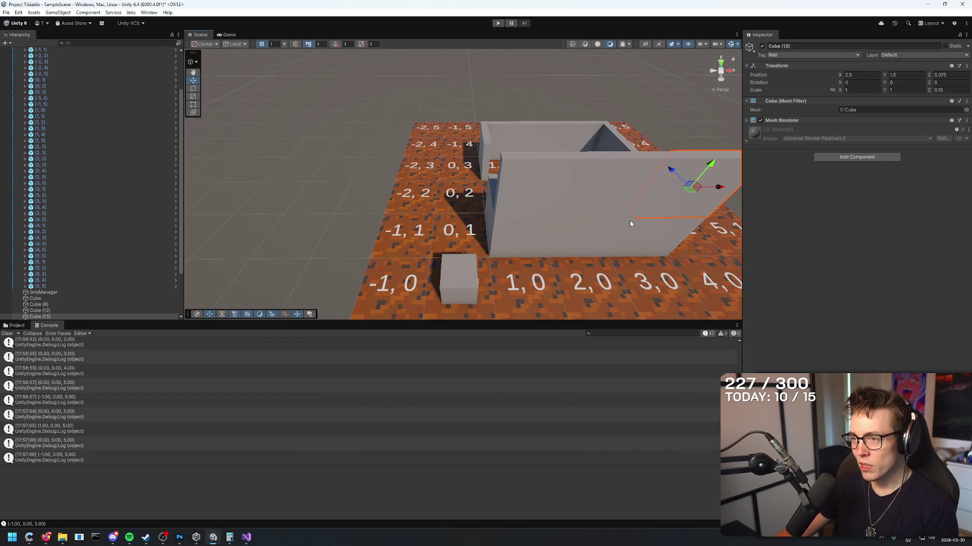
{"action": "scroll", "coordinate": [630, 223], "scroll_direction": "down", "scroll_amount": 6}
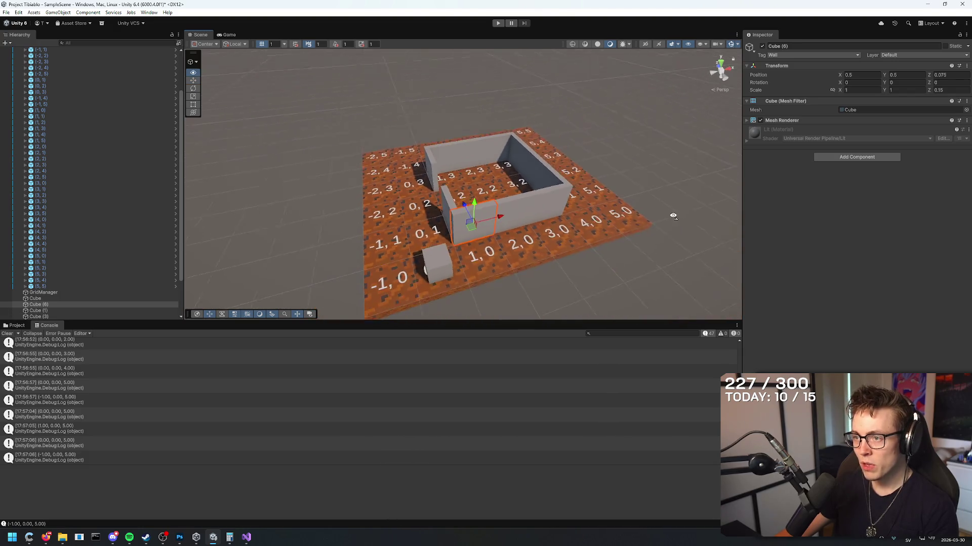
{"action": "mouse_move", "coordinate": [672, 214]}
{"action": "left_mouse_down"}
{"action": "mouse_move", "coordinate": [647, 177]}
{"action": "mouse_move", "coordinate": [771, 202]}
{"action": "mouse_move", "coordinate": [773, 140]}
{"action": "mouse_move", "coordinate": [758, 169]}
{"action": "mouse_move", "coordinate": [506, 253]}
{"action": "mouse_move", "coordinate": [290, 353]}
{"action": "left_mouse_up"}
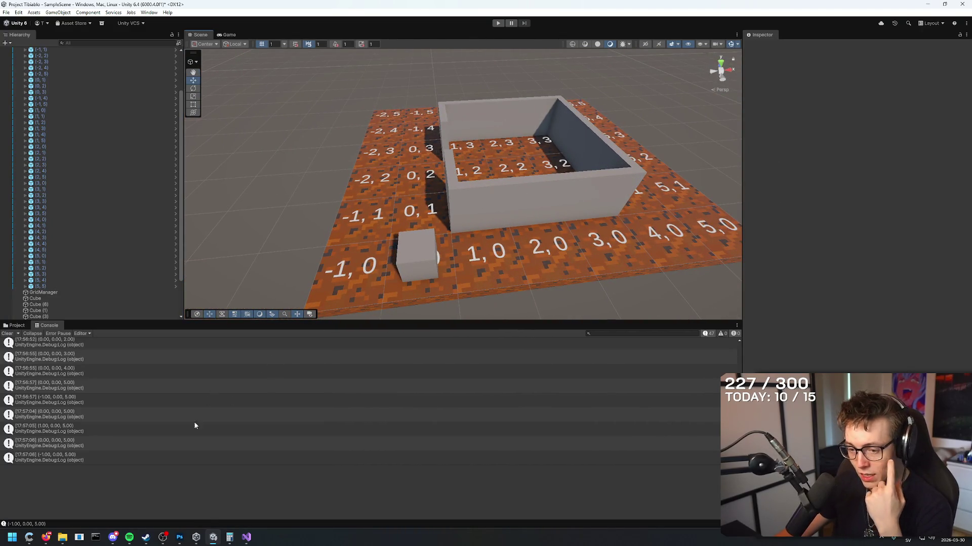
{"action": "mouse_move", "coordinate": [243, 537]}
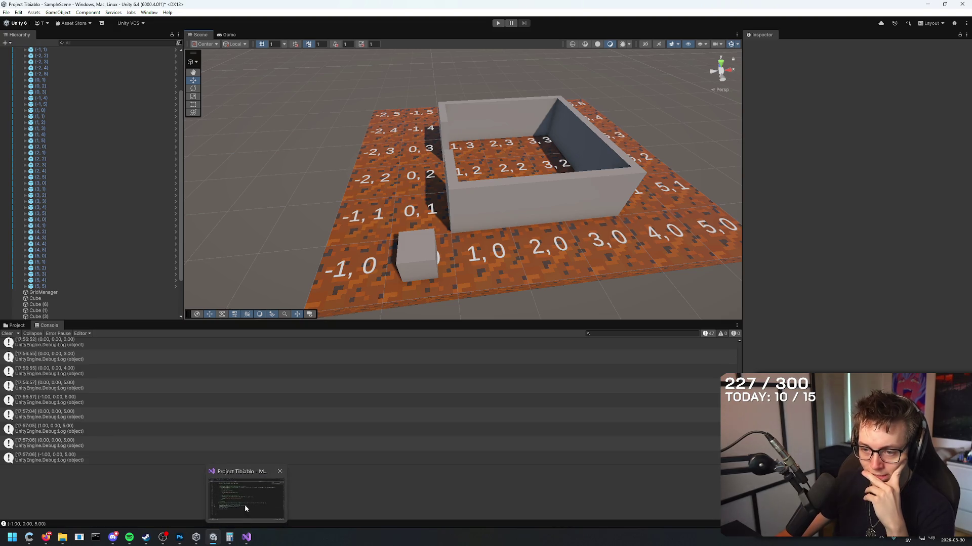
- Hide the top dirt texture layer and delete Layer 2 and the plain brown Layer 1
{"action": "left_click", "coordinate": [180, 538]}
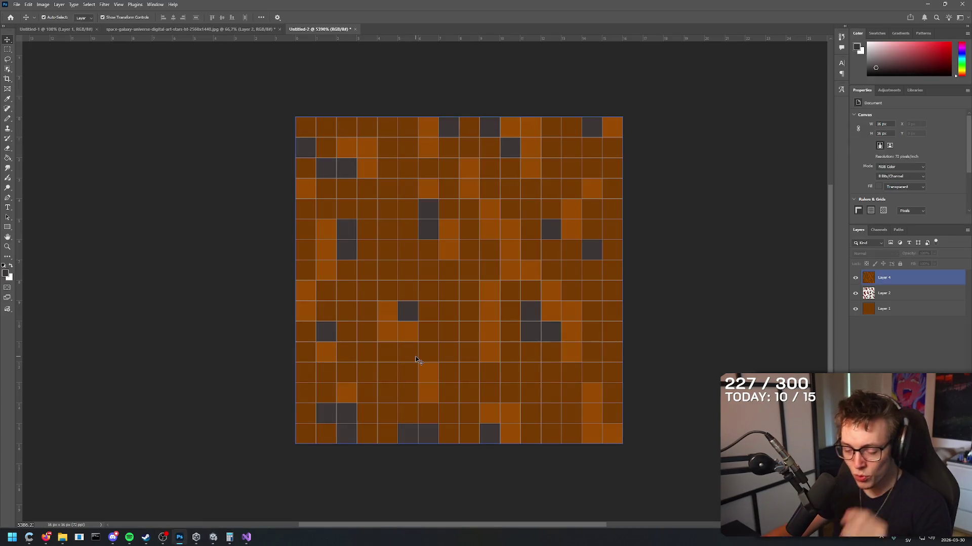
{"action": "left_click", "coordinate": [326, 114]}
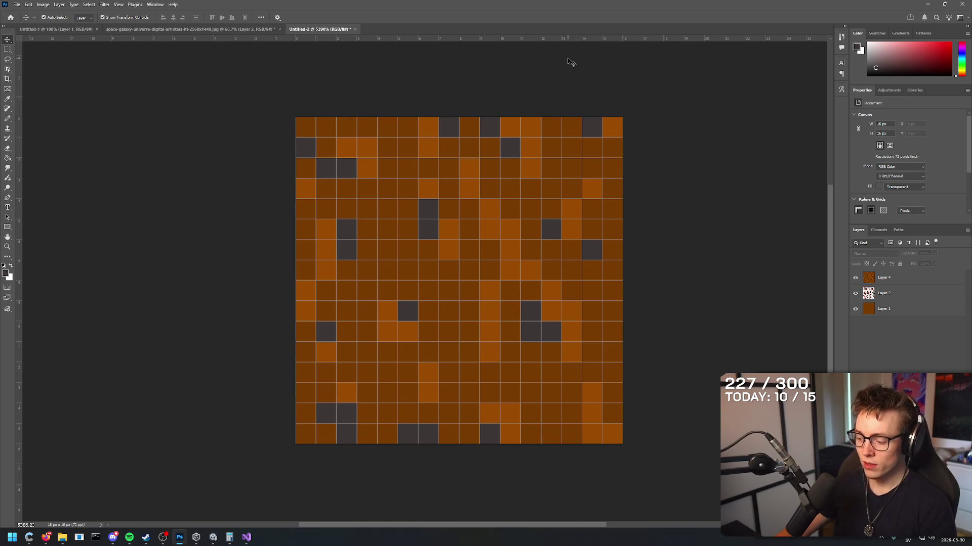
{"action": "left_click", "coordinate": [891, 278]}
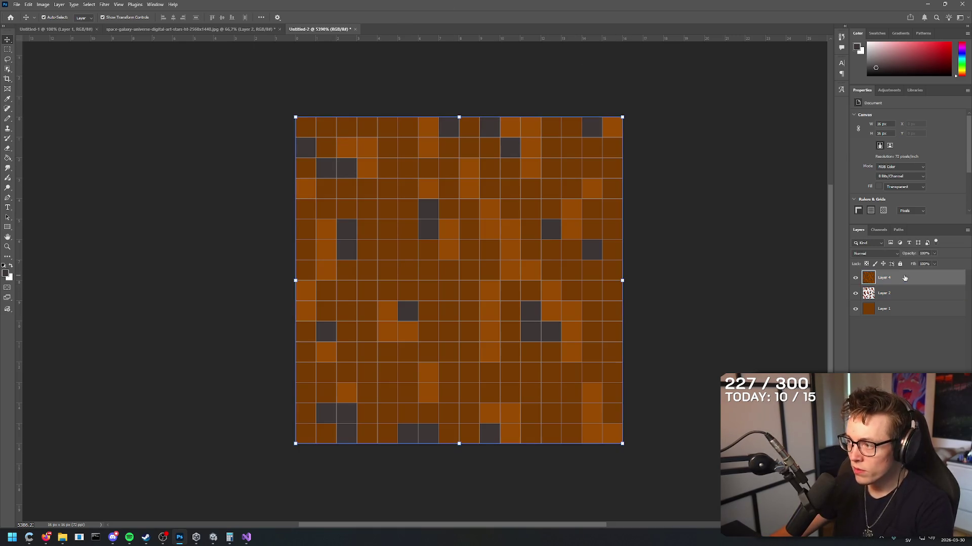
{"action": "left_click", "coordinate": [903, 335]}
{"action": "left_click", "coordinate": [890, 277]}
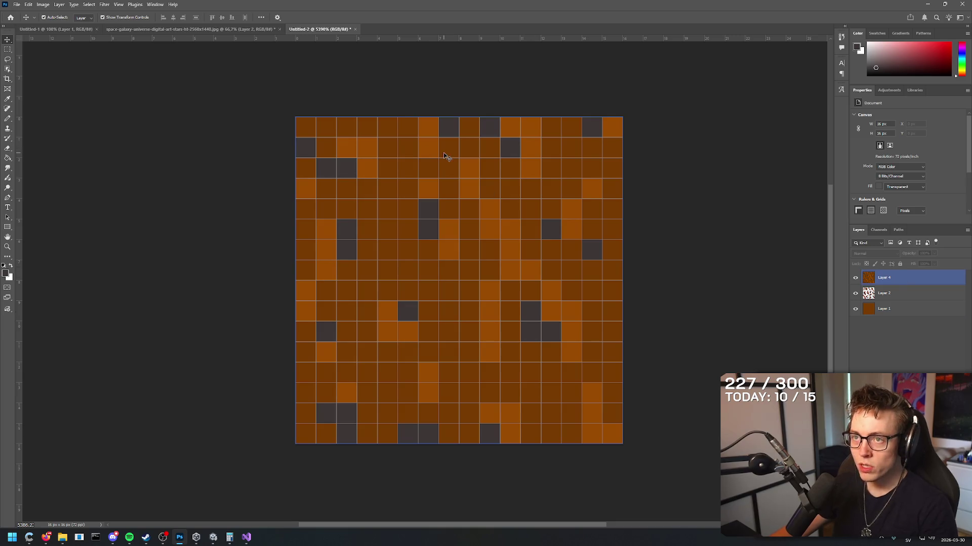
{"action": "left_click", "coordinate": [855, 278]}
{"action": "left_click", "coordinate": [855, 293]}
{"action": "left_click", "coordinate": [860, 309]}
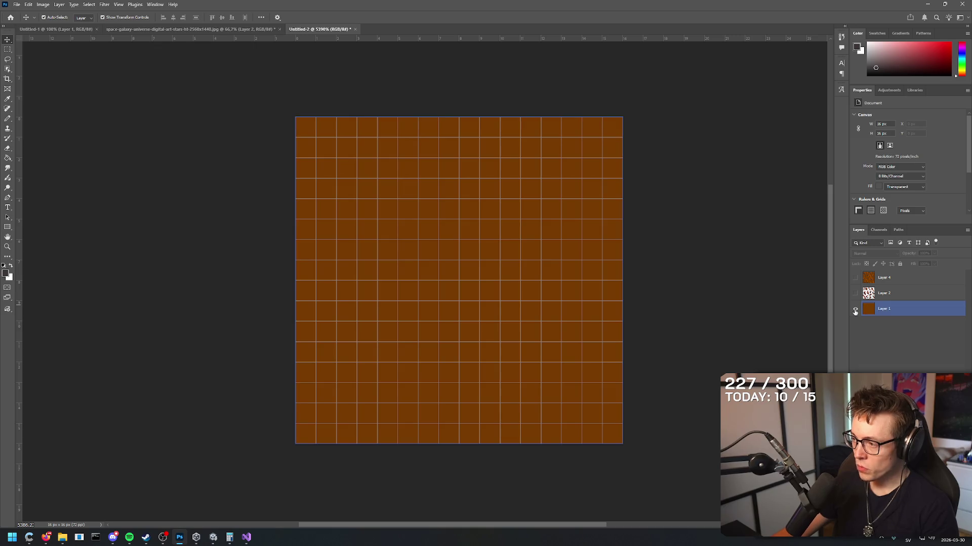
{"action": "left_click", "coordinate": [855, 293]}
{"action": "left_click", "coordinate": [907, 293]}
{"action": "key", "text": "Delete"}
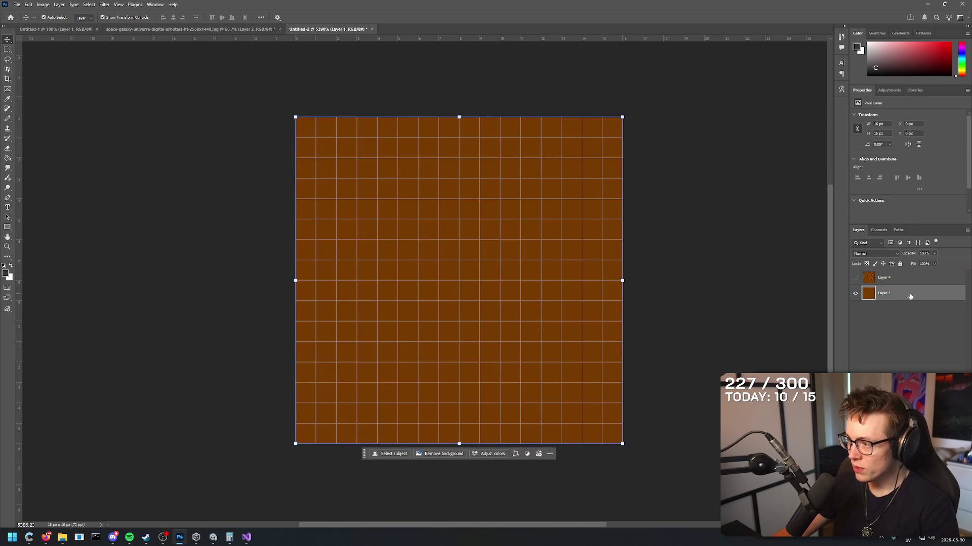
{"action": "key", "text": "Delete"}
- Add a new blank layer and rename the dirt texture layer dirt_tile_01
{"action": "key", "text": "ctrl+shift+n"}
{"action": "key", "text": "Return"}
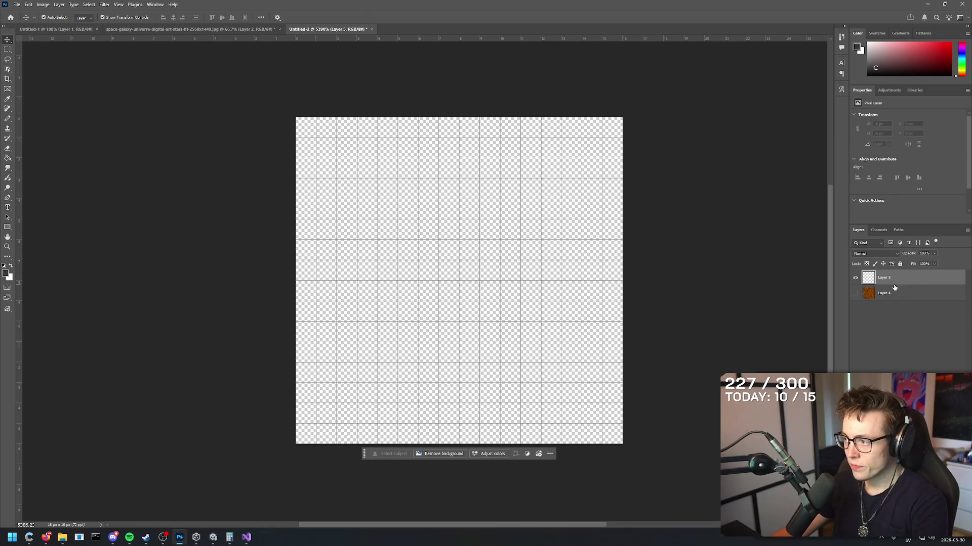
{"action": "left_click", "coordinate": [894, 293]}
{"action": "double_click", "coordinate": [888, 293]}
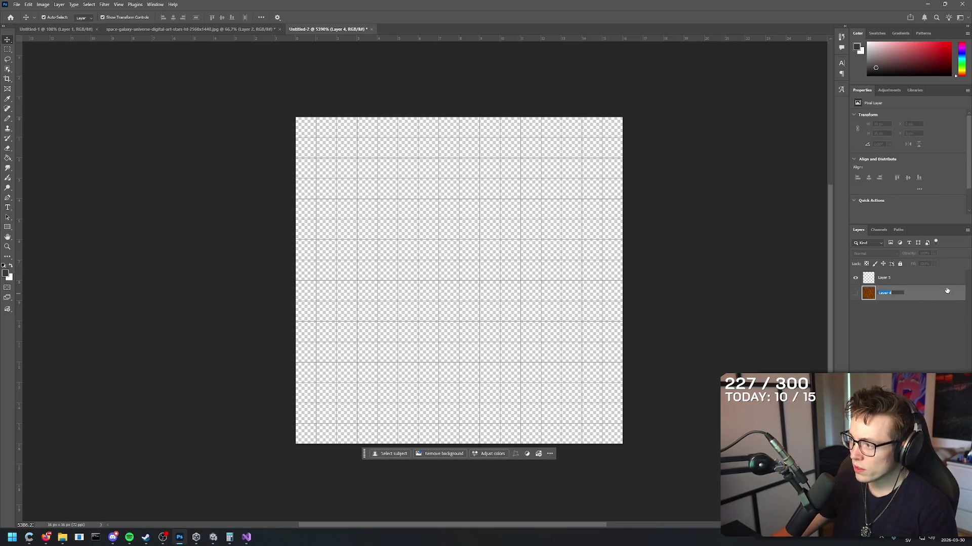
{"action": "type", "text": "dirt t"}
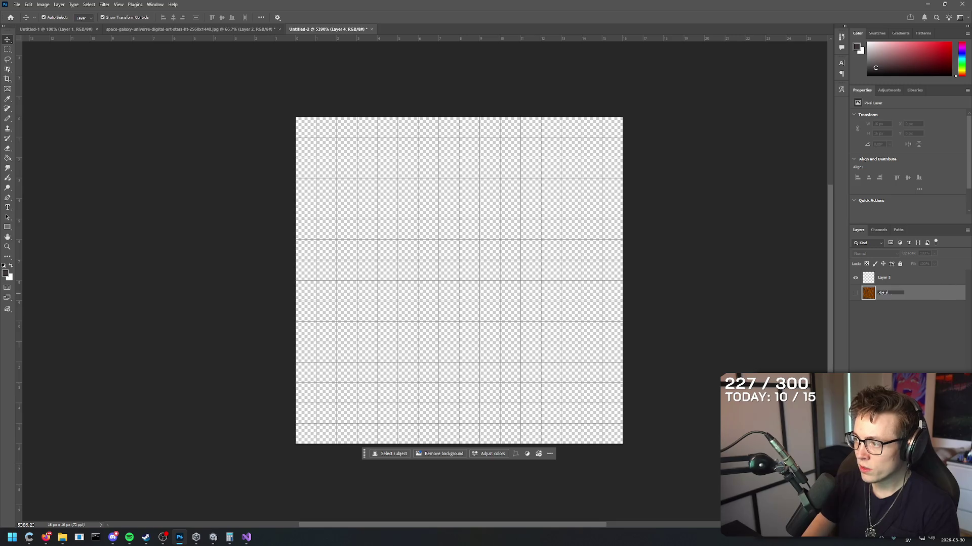
{"action": "type", "text": "ile_01"}
{"action": "key", "text": "Return"}
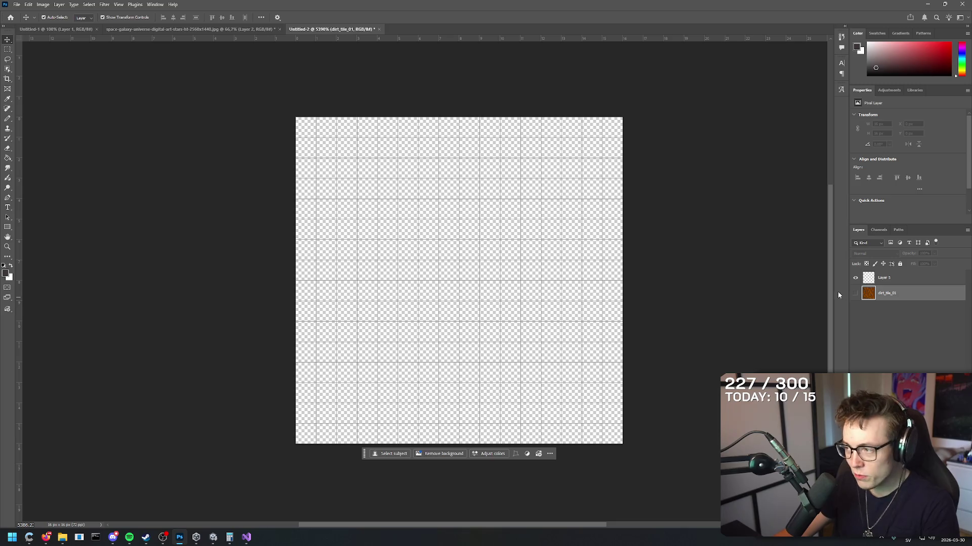
{"action": "left_click", "coordinate": [885, 280]}
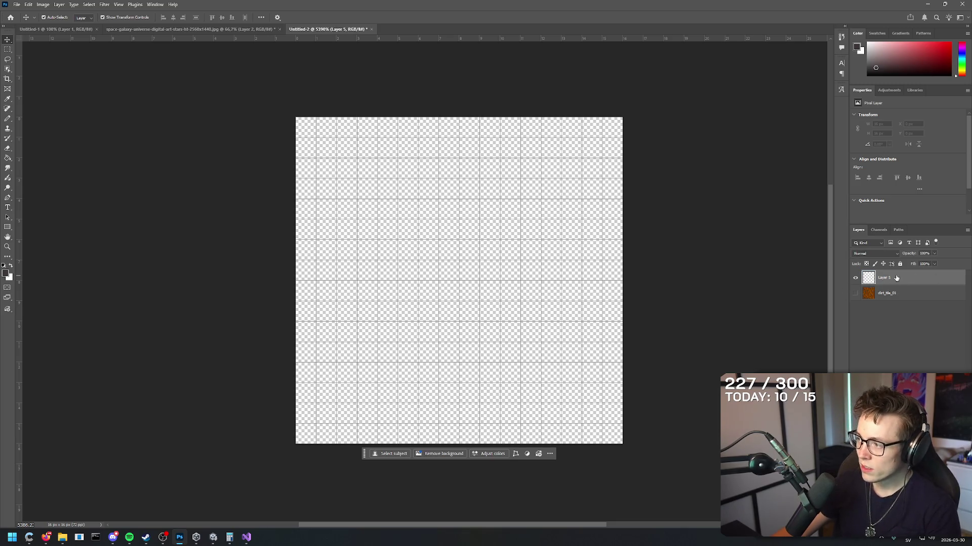
- Rename the blank Layer 5 to brick_texture_01
{"action": "double_click", "coordinate": [884, 277]}
{"action": "type", "text": "brick_tile"}
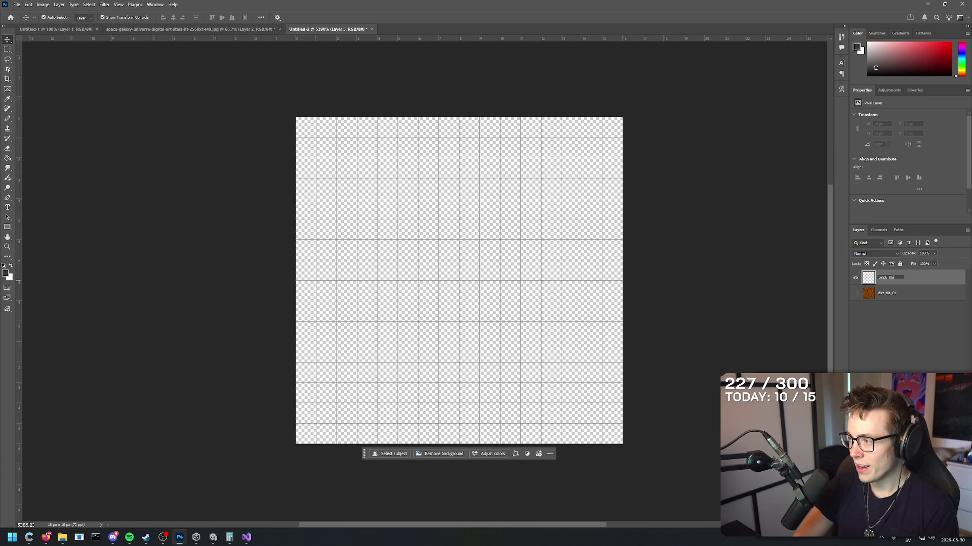
{"action": "type", "text": "_01"}
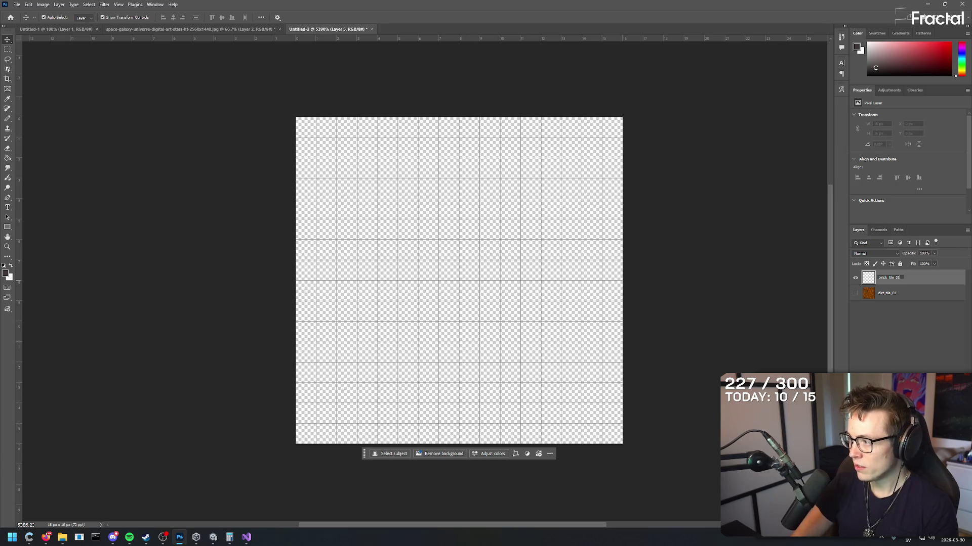
{"action": "key", "text": "Return"}
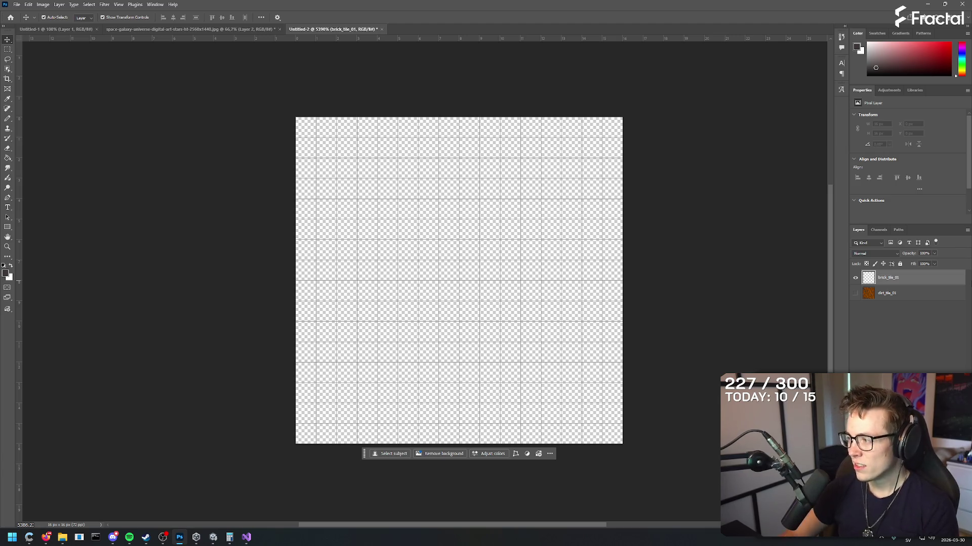
{"action": "double_click", "coordinate": [888, 278]}
{"action": "type", "text": "brick"}
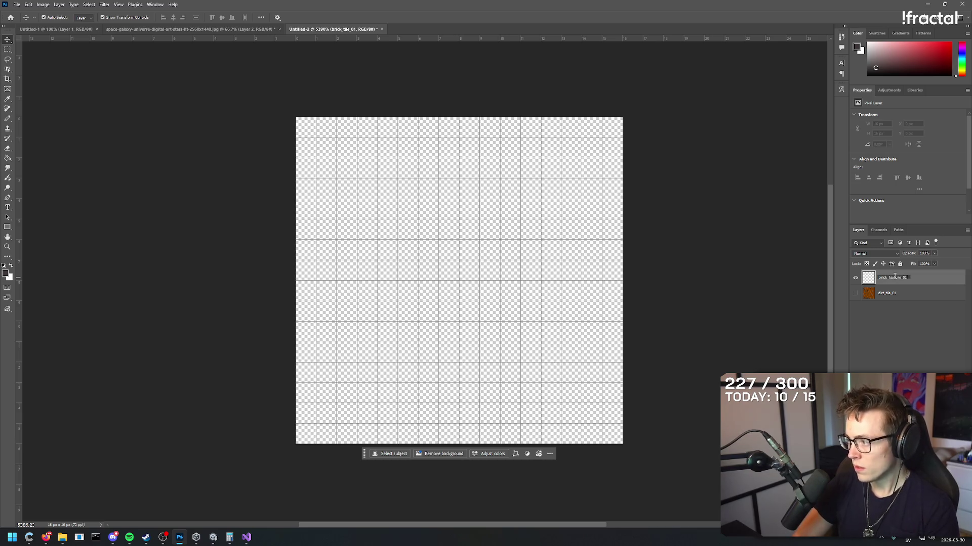
{"action": "key", "text": "Return"}
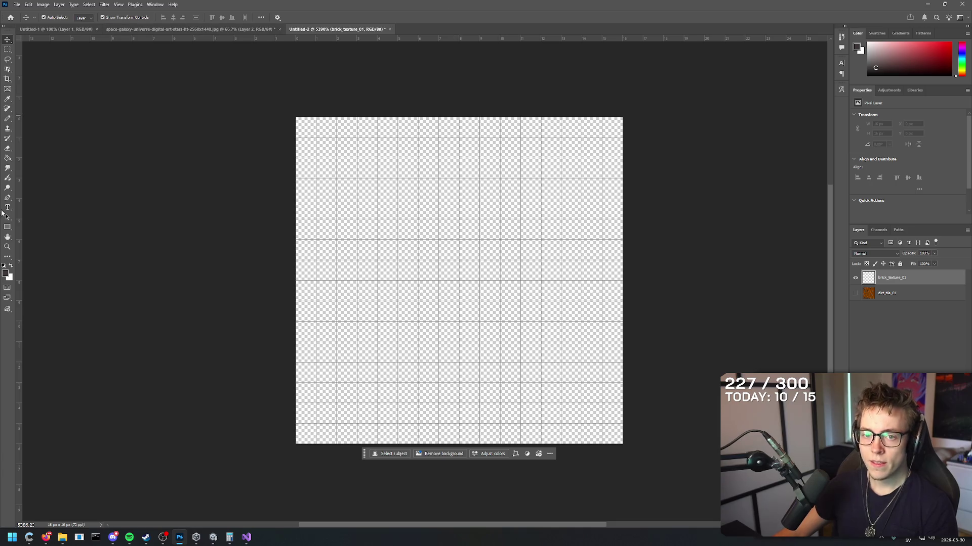
- Fill the whole 16x16 canvas with dark grey using the Paint Bucket
{"action": "key", "text": "g"}
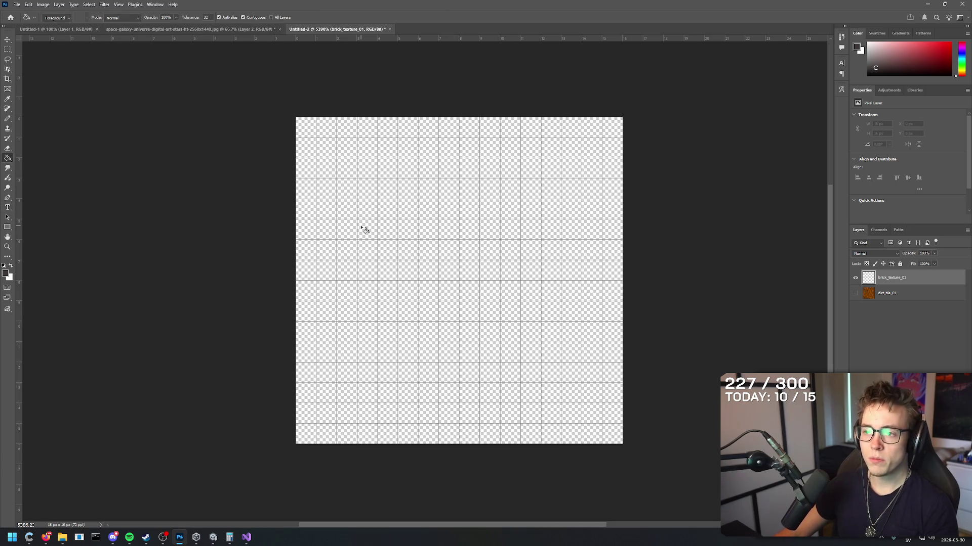
{"action": "left_click", "coordinate": [361, 226]}
{"action": "scroll", "coordinate": [536, 277], "scroll_direction": "down", "scroll_amount": 1}
{"action": "scroll", "coordinate": [527, 246], "scroll_direction": "up", "scroll_amount": 1}
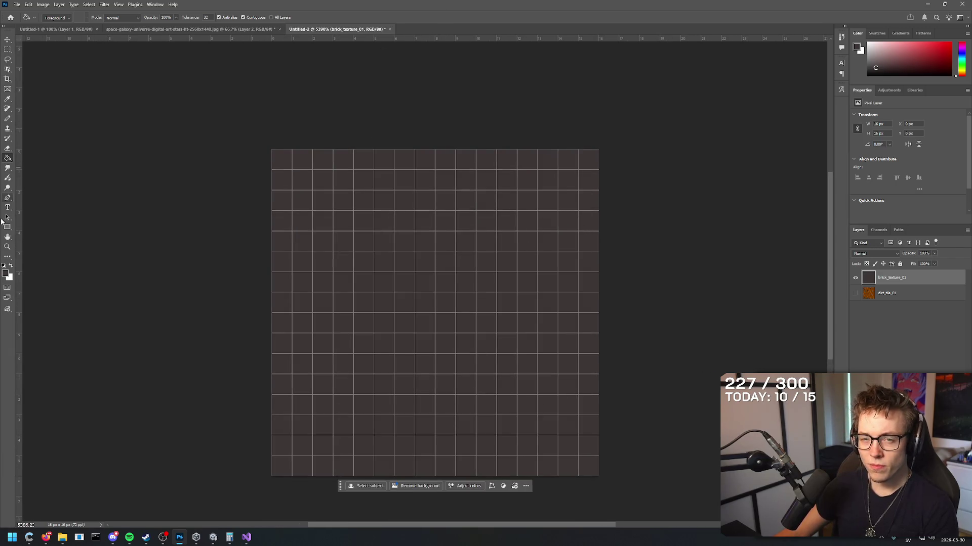
{"action": "left_click", "coordinate": [47, 538]}
- Search Google for 'brick texture', refined to 'brick texture gray pixelart'
{"action": "key", "text": "ctrl+t"}
{"action": "type", "text": "brick texture"}
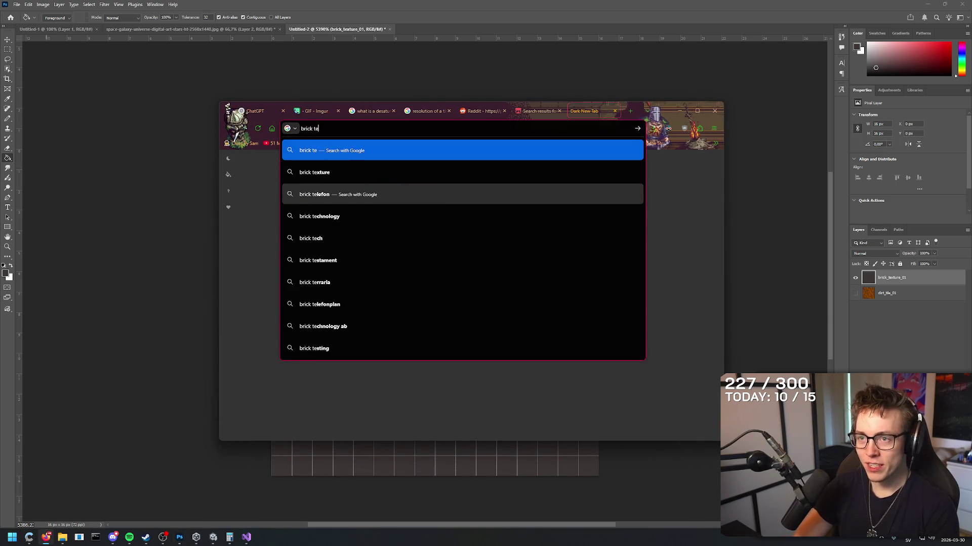
{"action": "key", "text": "Return"}
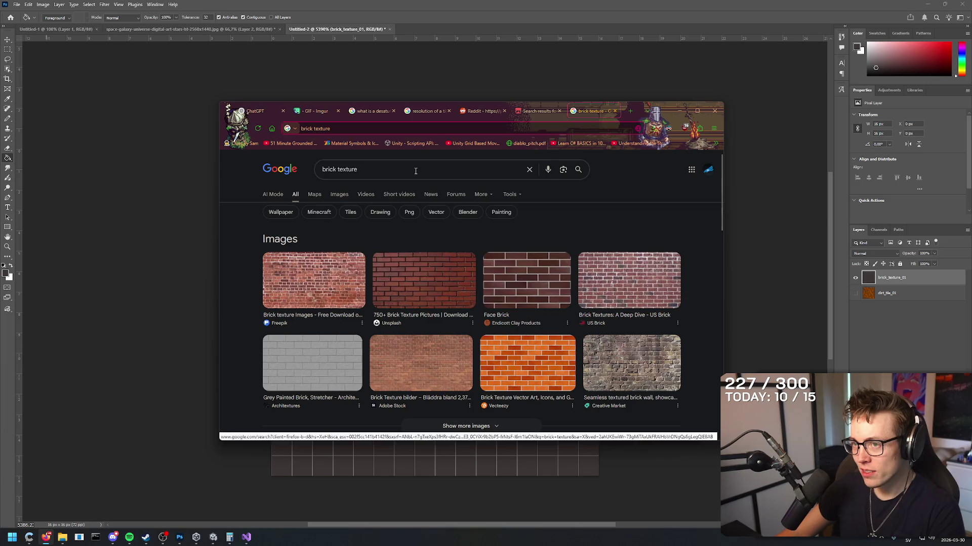
{"action": "left_click", "coordinate": [416, 169]}
{"action": "type", "text": "gray"}
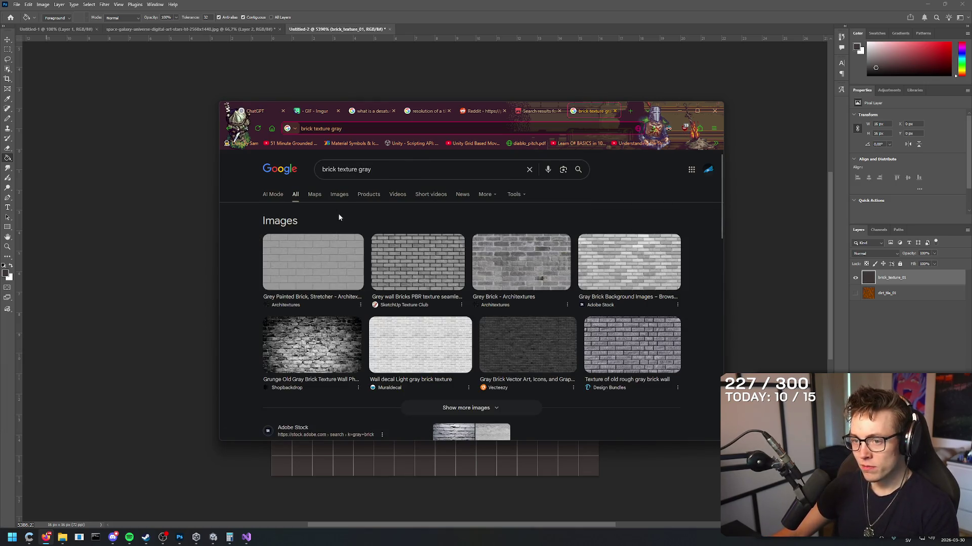
{"action": "type", "text": " pixelart"}
{"action": "key", "text": "Return"}
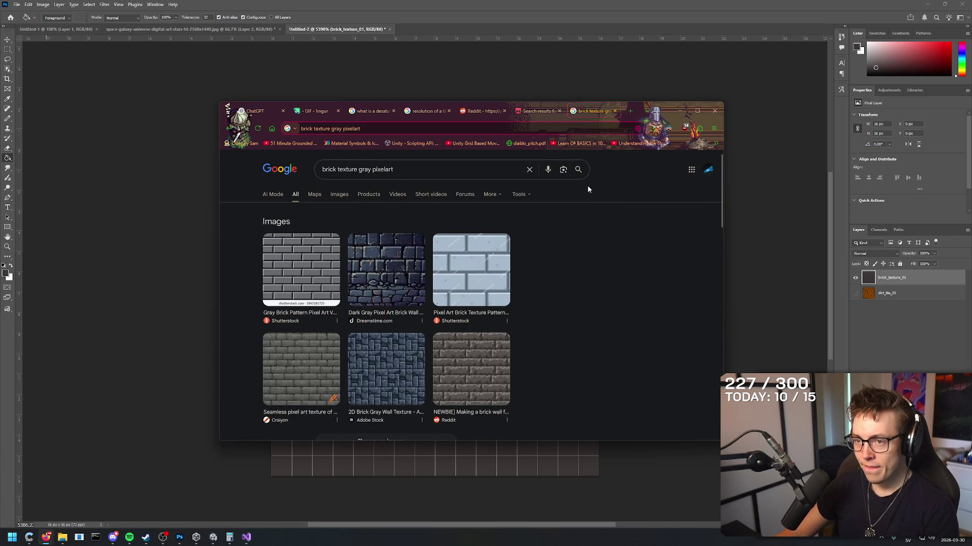
- Show the image results, then minimize Chrome to return to Photoshop
{"action": "left_click", "coordinate": [339, 195]}
{"action": "key", "text": "alt+Left"}
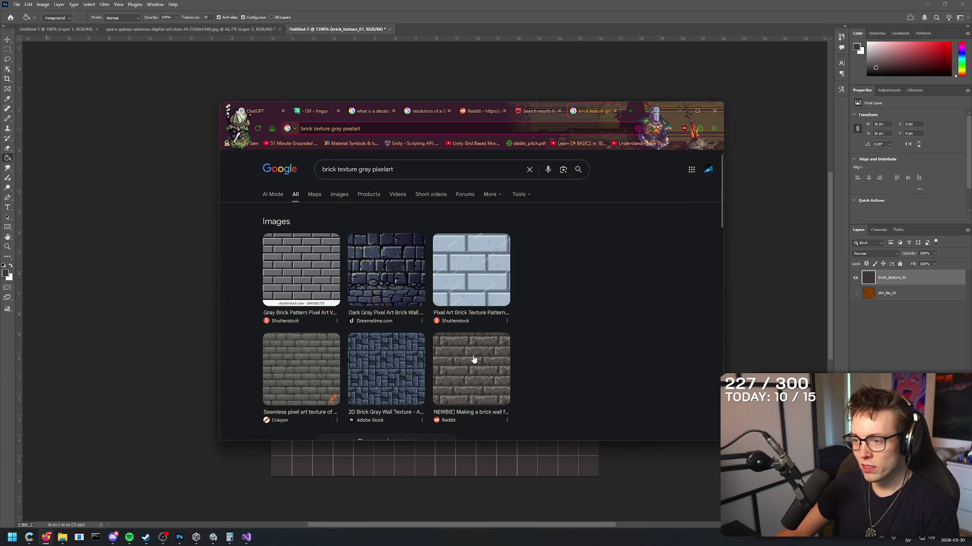
{"action": "left_click", "coordinate": [339, 195]}
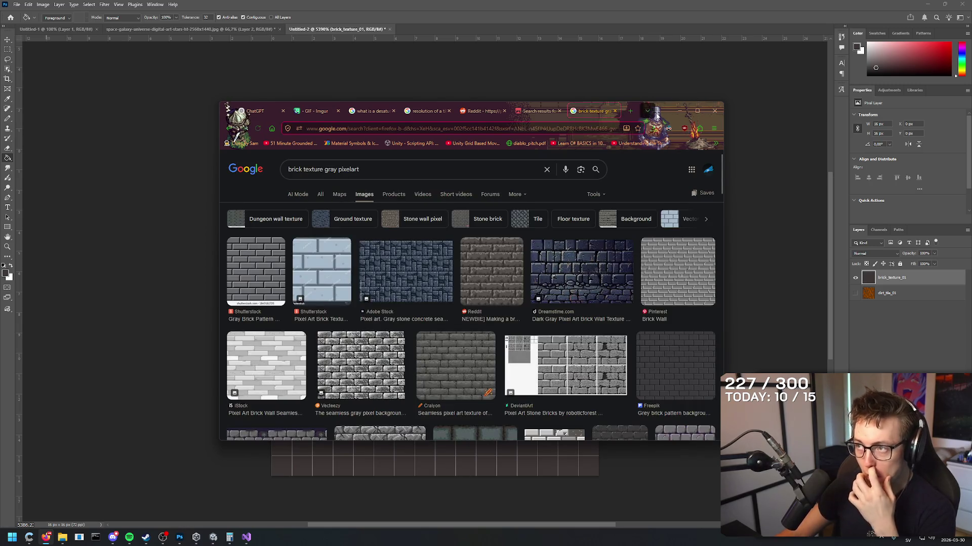
{"action": "left_click", "coordinate": [679, 110]}
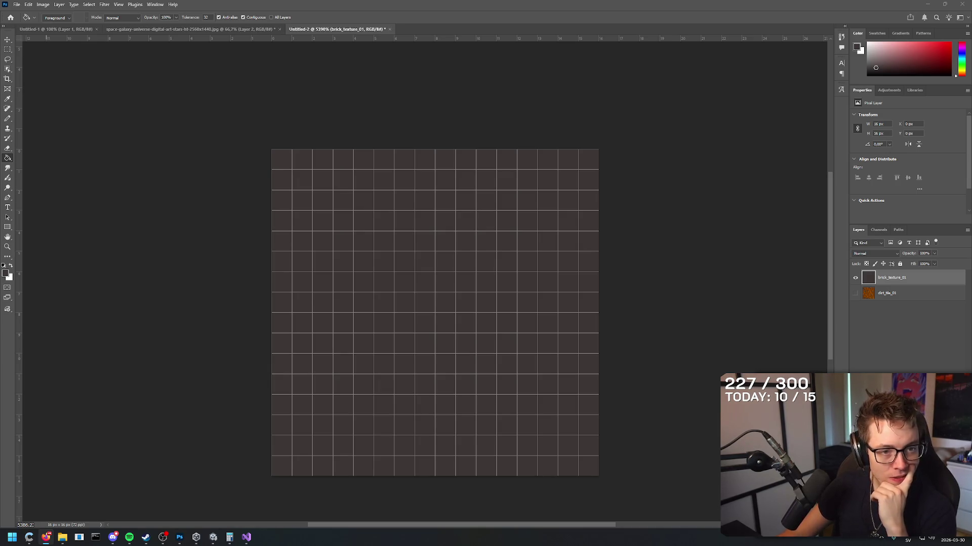
{"action": "left_click", "coordinate": [487, 3]}
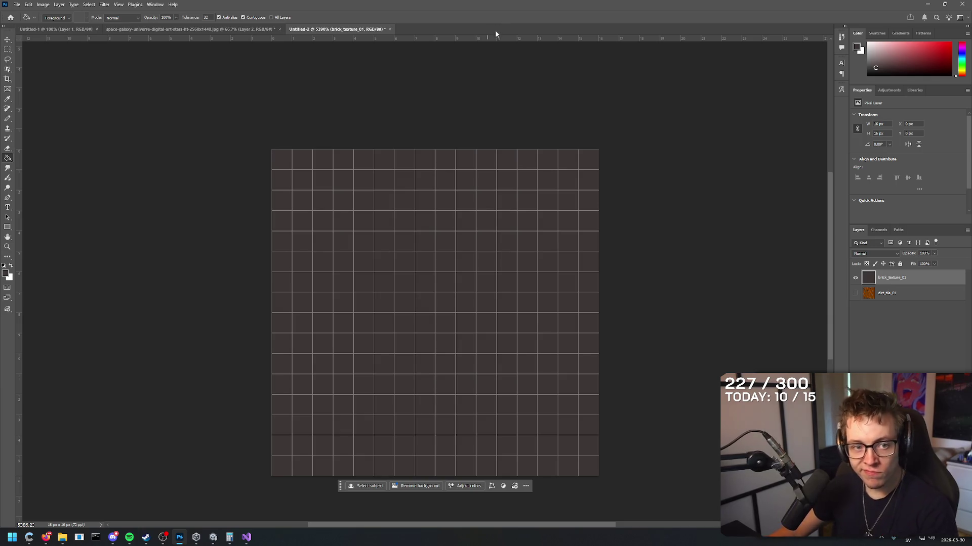
- Sample the canvas colour and brighten the foreground colour to hex 584e4e
{"action": "key", "text": "b"}
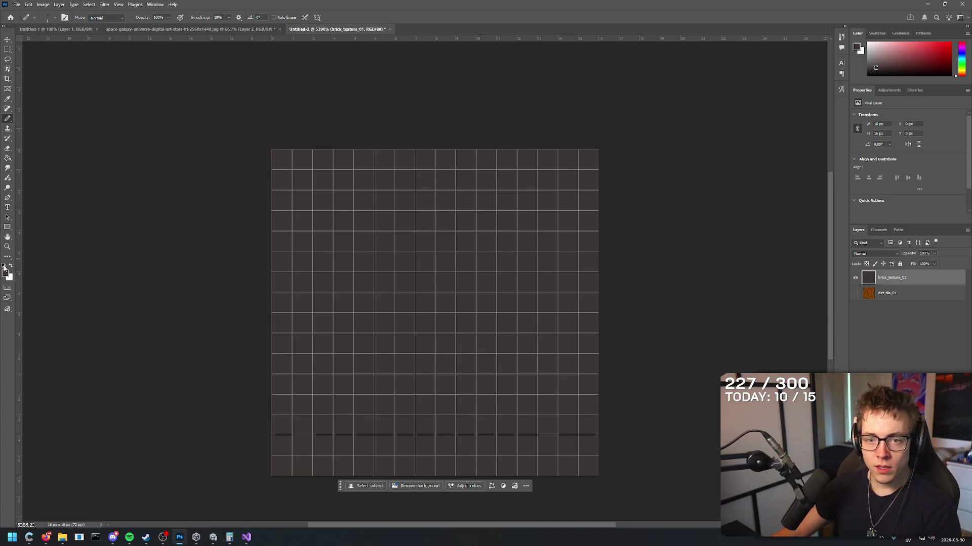
{"action": "left_click", "coordinate": [334, 274], "text": "alt"}
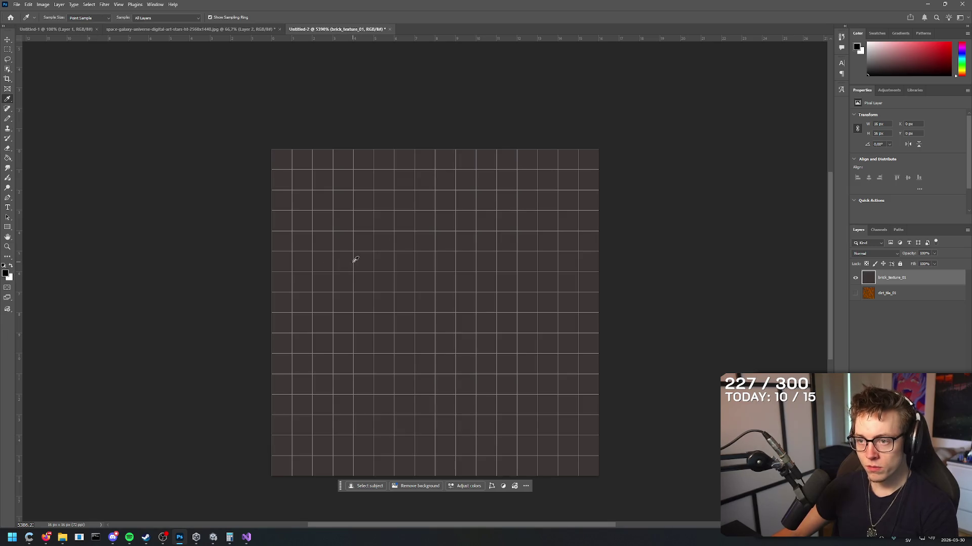
{"action": "left_click", "coordinate": [5, 274]}
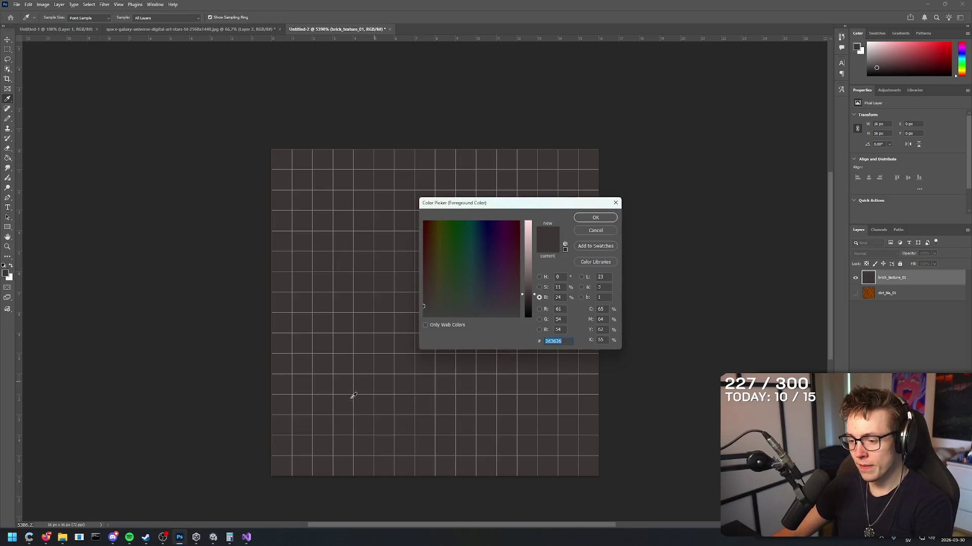
{"action": "left_click", "coordinate": [163, 540]}
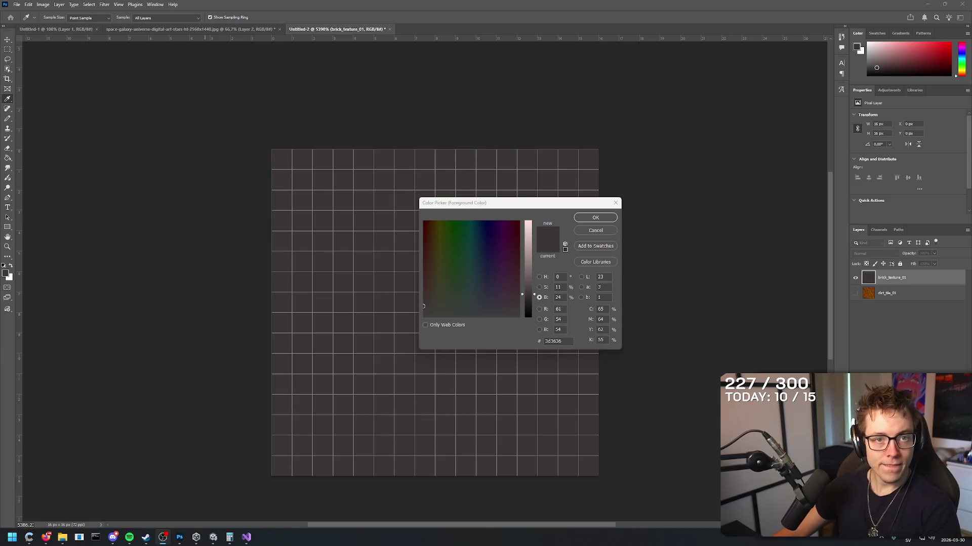
{"action": "left_click", "coordinate": [69, 96]}
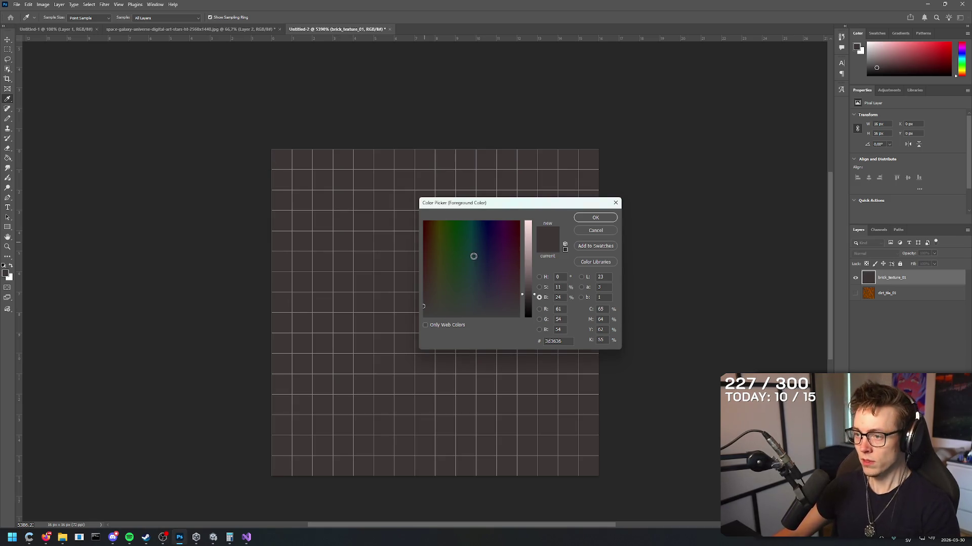
{"action": "left_click_drag", "start_coordinate": [534, 291], "coordinate": [534, 286]}
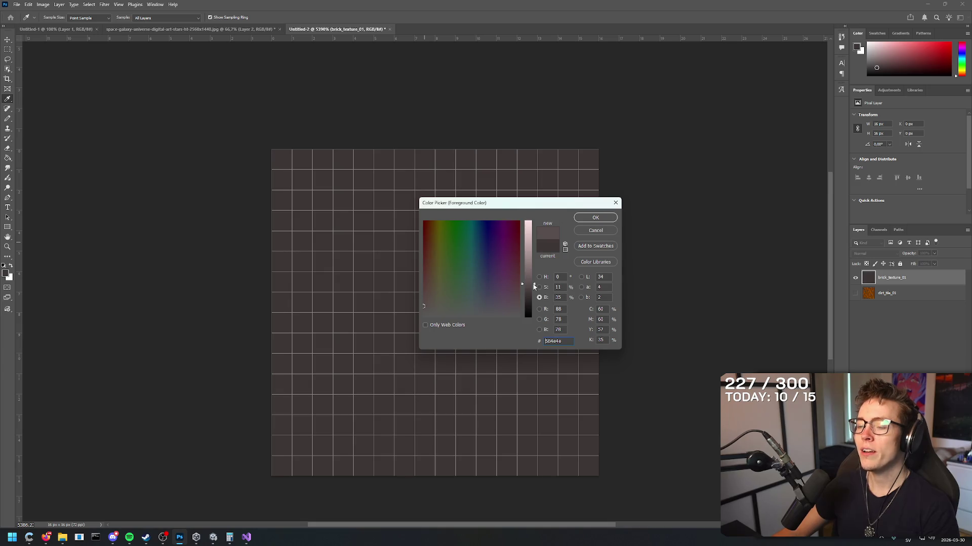
{"action": "left_click", "coordinate": [595, 217]}
- With the Pencil, draw the light top mortar row, a vertical joint and the row under the first bricks
{"action": "key", "text": "b"}
{"action": "left_click", "coordinate": [282, 180]}
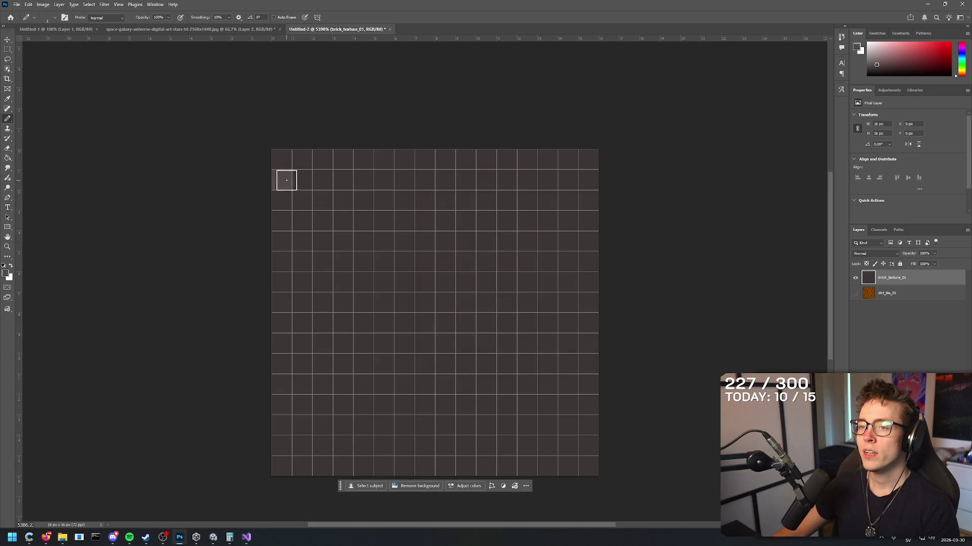
{"action": "left_click", "coordinate": [302, 159]}
{"action": "left_click_drag", "start_coordinate": [323, 163], "coordinate": [387, 161]}
{"action": "left_click", "coordinate": [396, 179]}
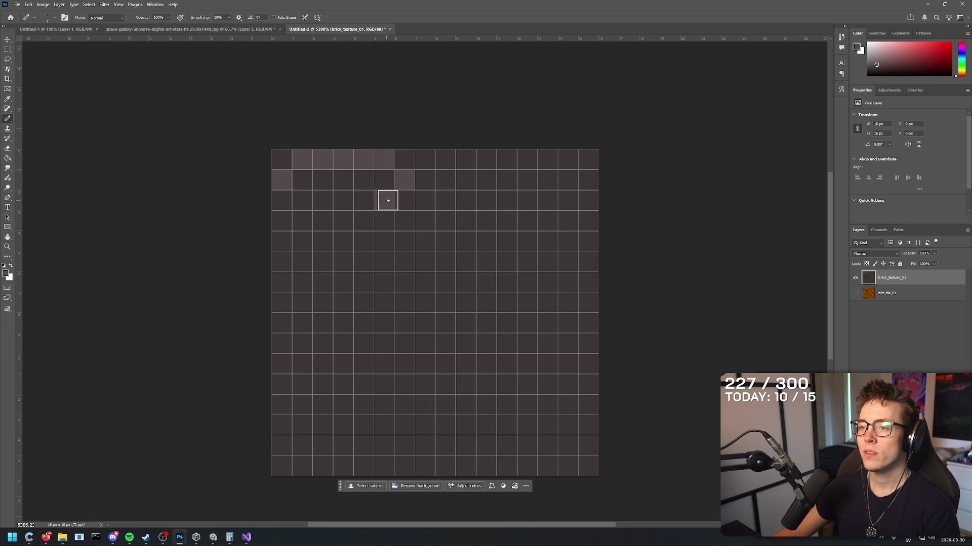
{"action": "left_click", "coordinate": [401, 200]}
{"action": "left_click", "coordinate": [402, 223]}
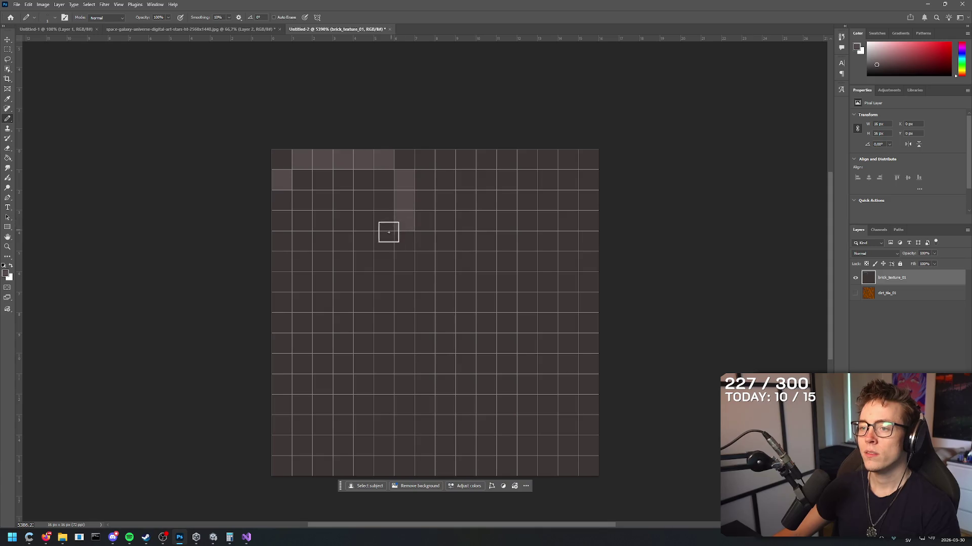
{"action": "left_click_drag", "start_coordinate": [387, 240], "coordinate": [336, 242]}
- Extend the lower mortar row left and add the left-edge joint, undoing two misplaced strokes
{"action": "left_click", "coordinate": [300, 234]}
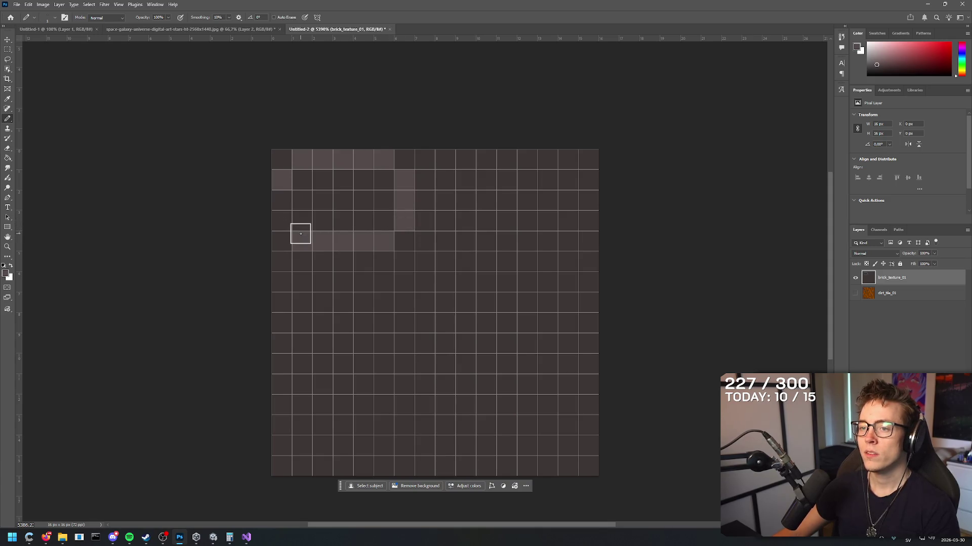
{"action": "left_click_drag", "start_coordinate": [281, 219], "coordinate": [281, 200]}
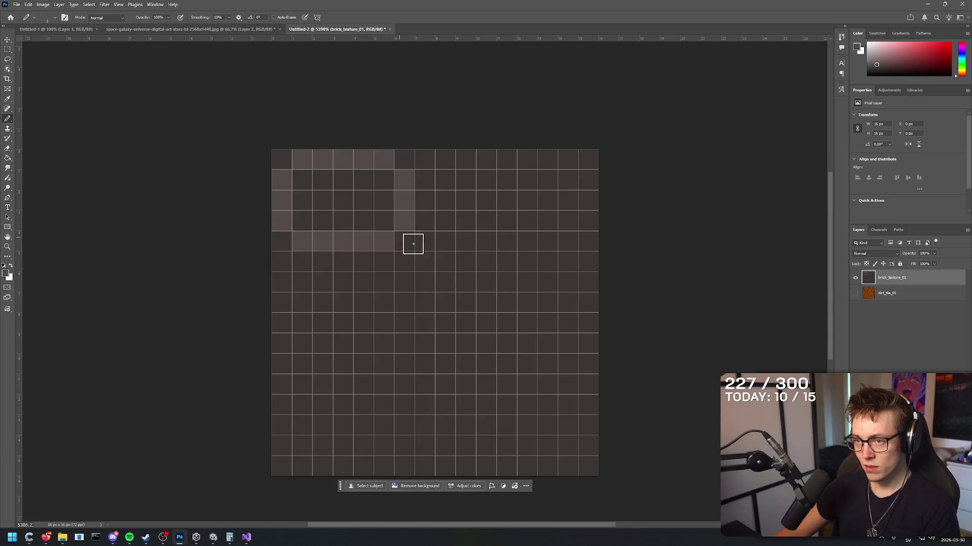
{"action": "left_click", "coordinate": [425, 178]}
{"action": "left_click_drag", "start_coordinate": [458, 178], "coordinate": [478, 178]}
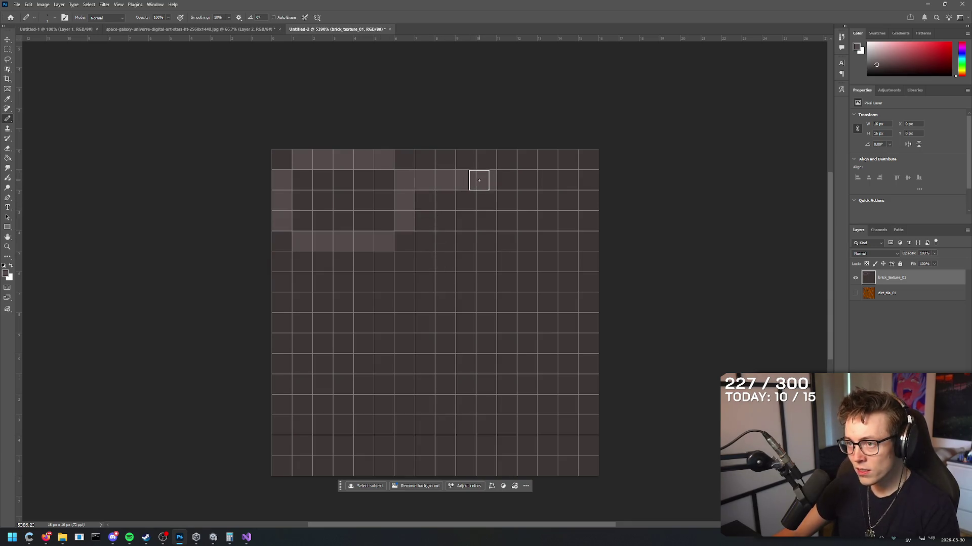
{"action": "key", "text": "ctrl+z"}
{"action": "key", "text": "ctrl+z"}
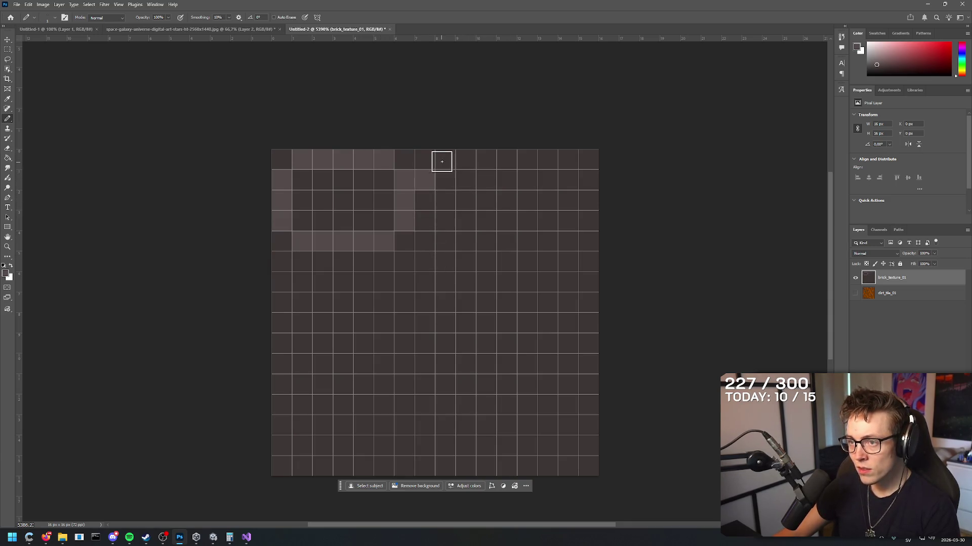
- Continue the top mortar row right, then add the right-side joint and the row under the right bricks
{"action": "left_click_drag", "start_coordinate": [441, 161], "coordinate": [503, 158]}
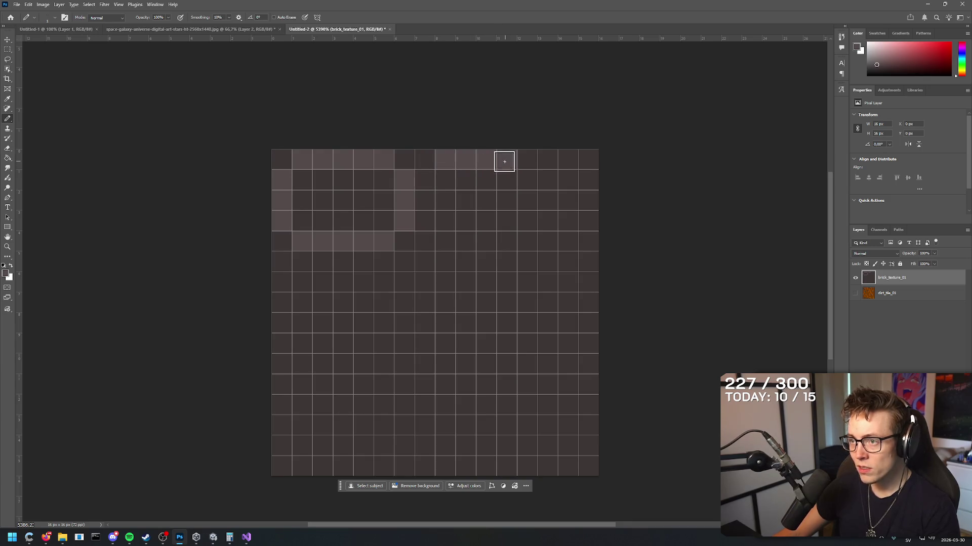
{"action": "left_click", "coordinate": [531, 157]}
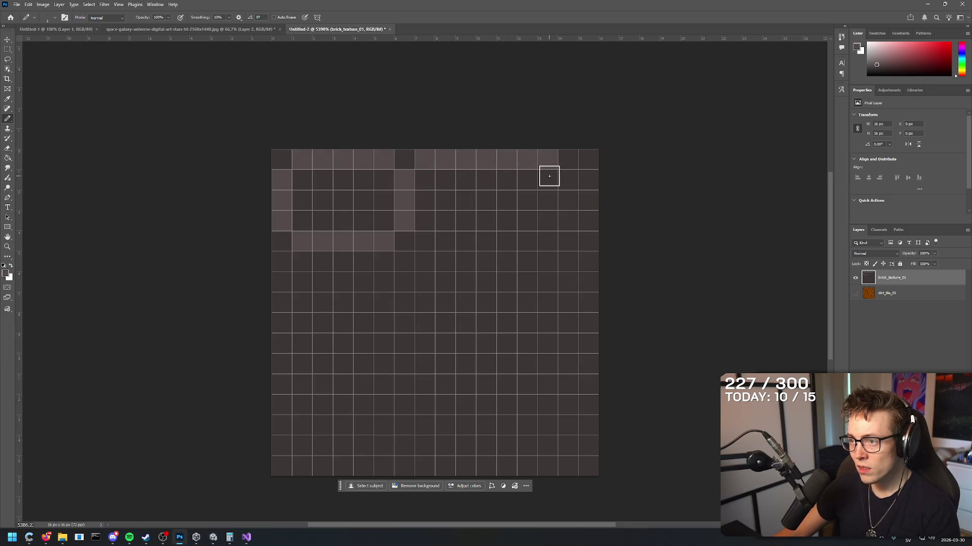
{"action": "left_click", "coordinate": [566, 180]}
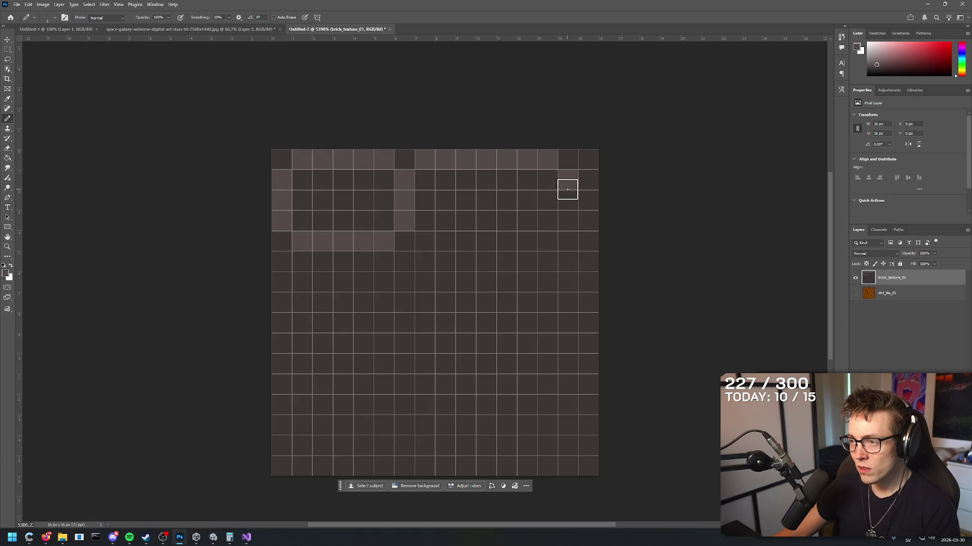
{"action": "left_click", "coordinate": [567, 189]}
{"action": "key", "text": "ctrl+z"}
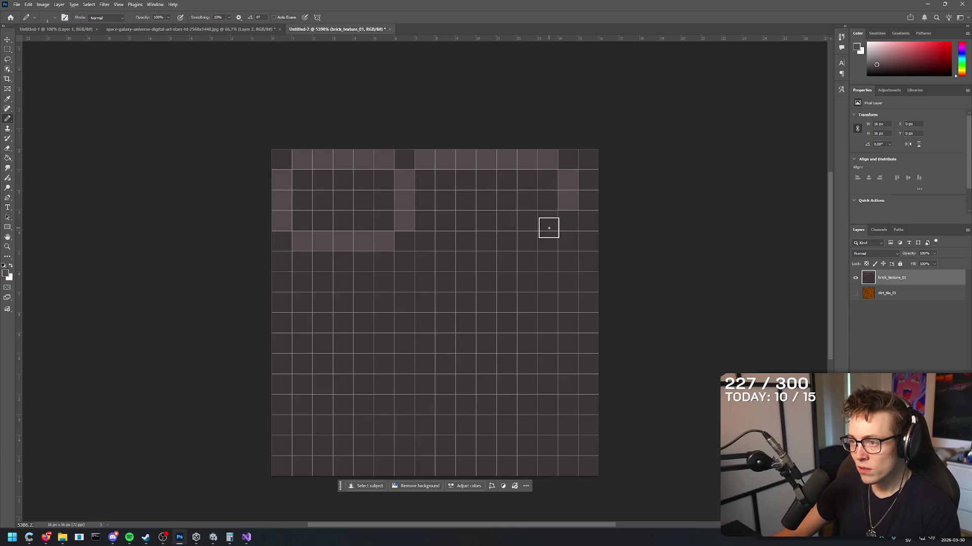
{"action": "left_click", "coordinate": [568, 219]}
{"action": "left_click", "coordinate": [546, 239]}
{"action": "left_click_drag", "start_coordinate": [531, 235], "coordinate": [421, 241]}
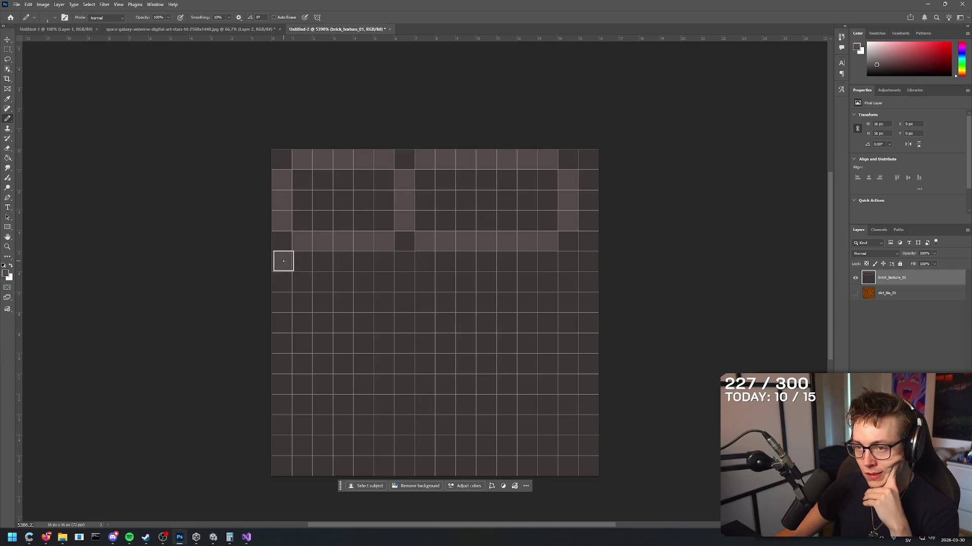
{"action": "mouse_move", "coordinate": [284, 261]}
{"action": "left_mouse_down"}
{"action": "mouse_move", "coordinate": [364, 267]}
{"action": "mouse_move", "coordinate": [363, 310]}
{"action": "mouse_move", "coordinate": [305, 322]}
{"action": "mouse_move", "coordinate": [325, 317]}
{"action": "left_mouse_up"}
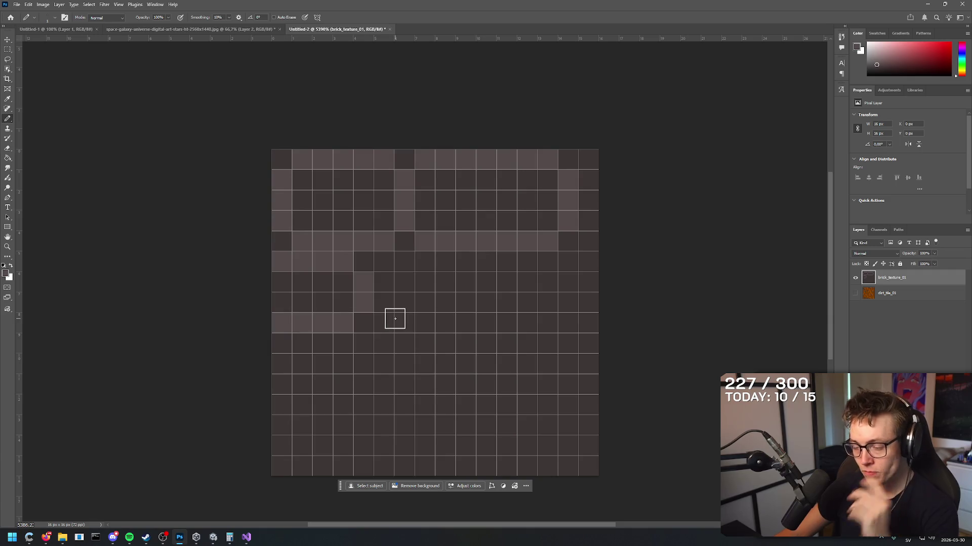
- Redraw the second course's joint and lower row, extending the mortar row to the right edge
{"action": "key", "text": "ctrl+z"}
{"action": "key", "text": "ctrl+z"}
{"action": "key", "text": "ctrl+z"}
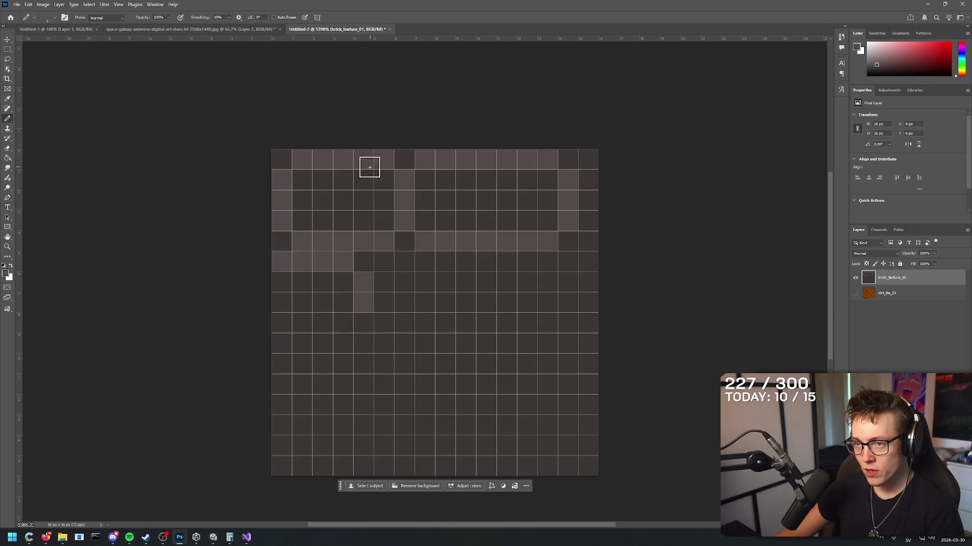
{"action": "mouse_move", "coordinate": [362, 324]}
{"action": "left_mouse_down"}
{"action": "mouse_move", "coordinate": [341, 340]}
{"action": "mouse_move", "coordinate": [278, 342]}
{"action": "left_mouse_up"}
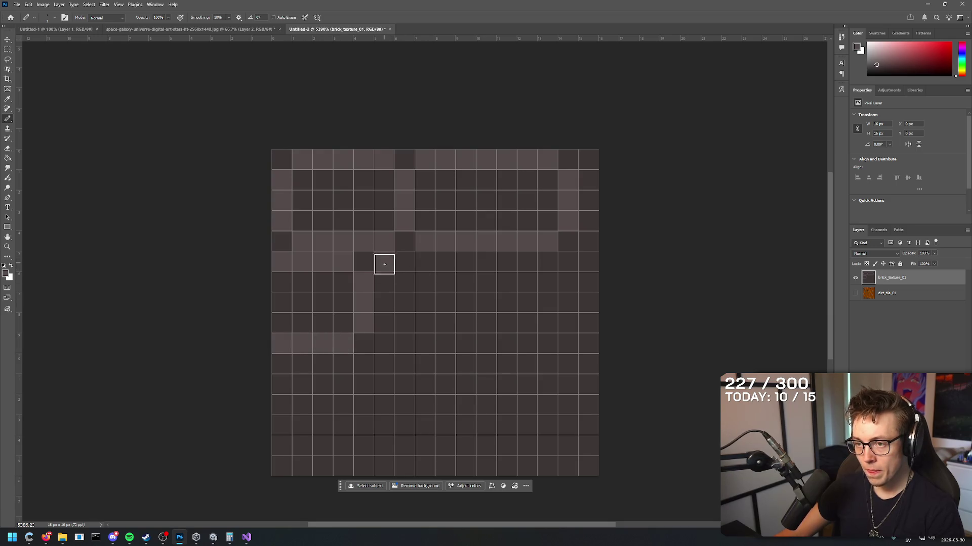
{"action": "left_click", "coordinate": [384, 260]}
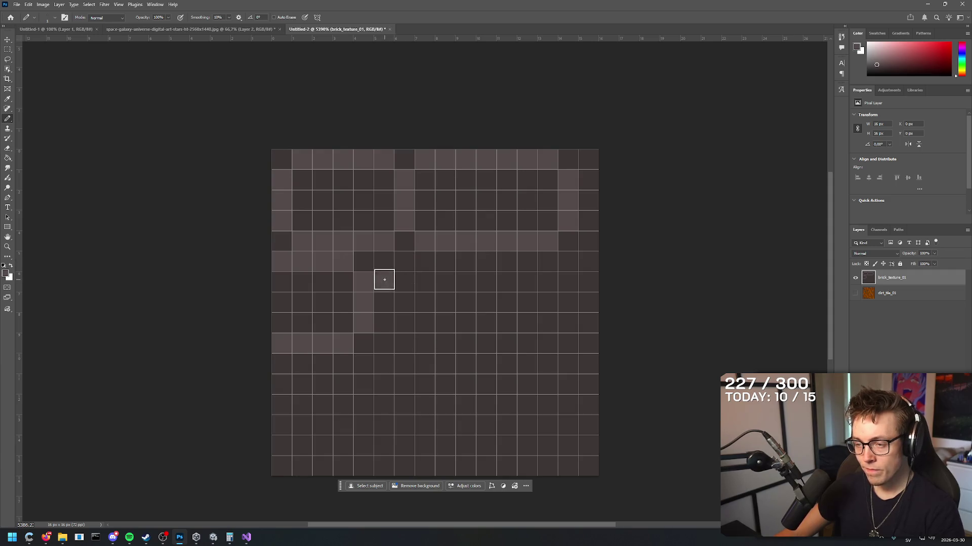
{"action": "mouse_move", "coordinate": [385, 270]}
{"action": "left_mouse_down"}
{"action": "mouse_move", "coordinate": [495, 262]}
{"action": "mouse_move", "coordinate": [462, 271]}
{"action": "mouse_move", "coordinate": [442, 263]}
{"action": "mouse_move", "coordinate": [462, 280]}
{"action": "mouse_move", "coordinate": [455, 328]}
{"action": "mouse_move", "coordinate": [384, 341]}
{"action": "left_mouse_up"}
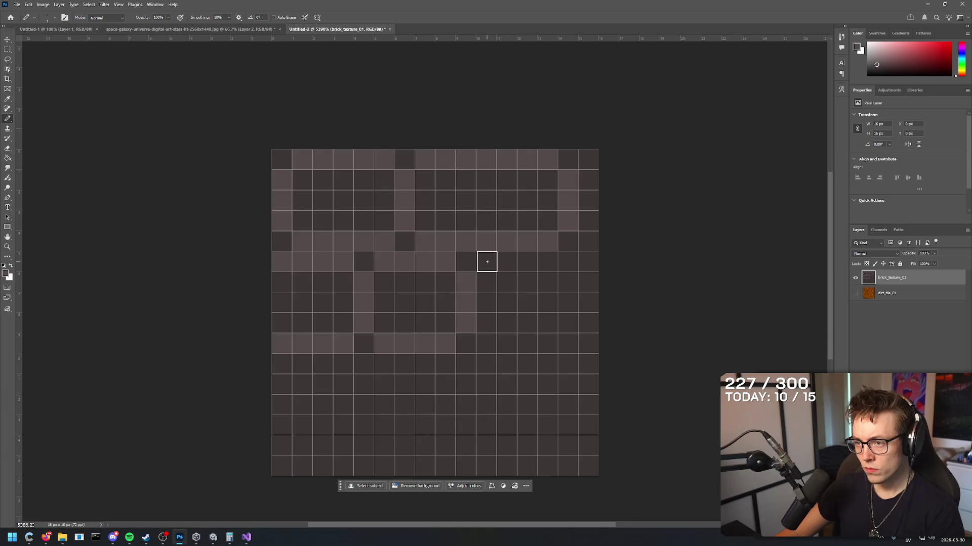
{"action": "mouse_move", "coordinate": [491, 262]}
{"action": "left_mouse_down"}
{"action": "mouse_move", "coordinate": [492, 275]}
{"action": "mouse_move", "coordinate": [511, 265]}
{"action": "mouse_move", "coordinate": [569, 266]}
{"action": "left_mouse_up"}
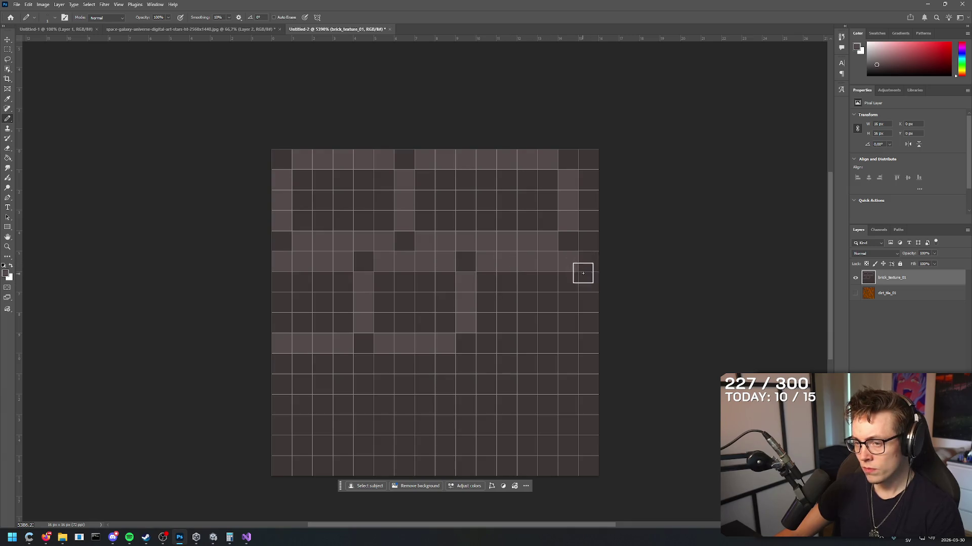
{"action": "left_click", "coordinate": [587, 268]}
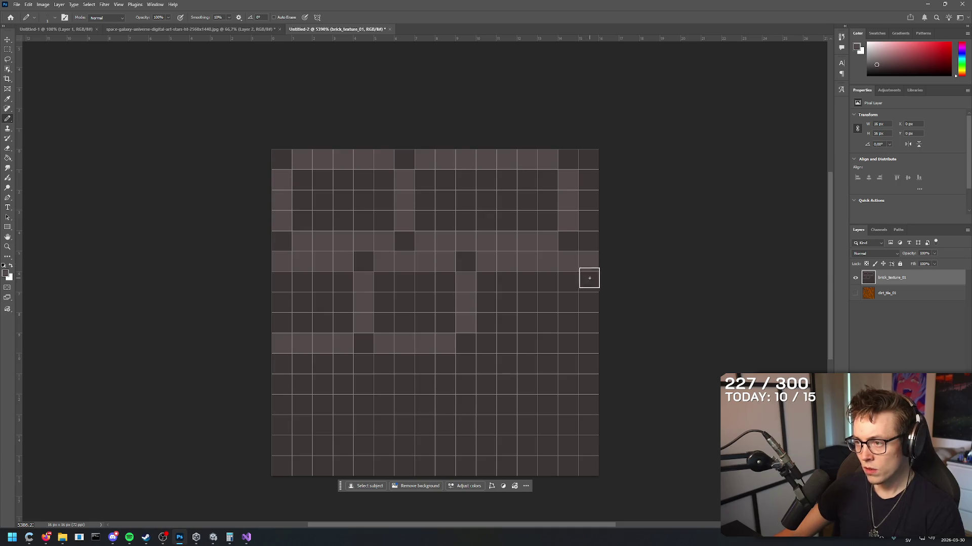
- Paint the lower-right mortar row and start the third course's row and vertical joint
{"action": "left_click_drag", "start_coordinate": [487, 337], "coordinate": [584, 342]}
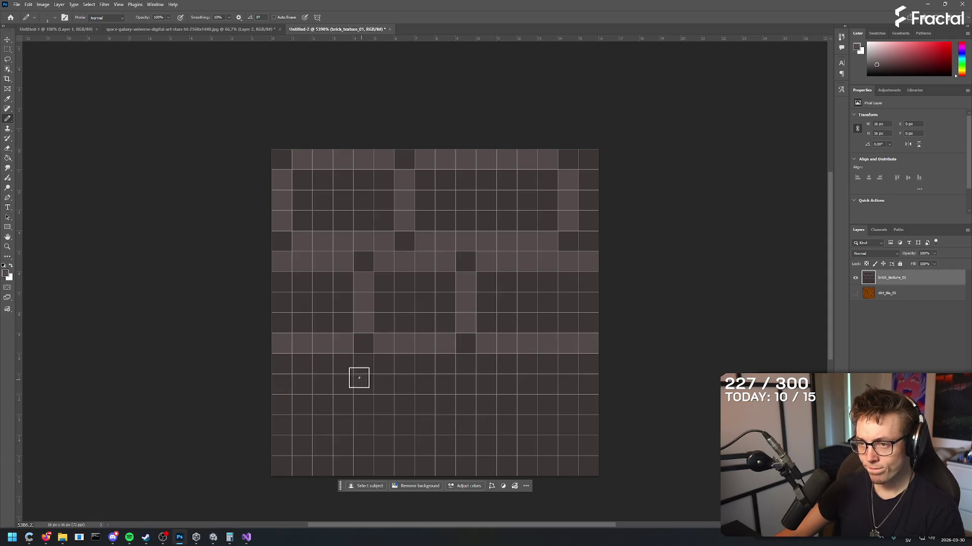
{"action": "left_click", "coordinate": [390, 364]}
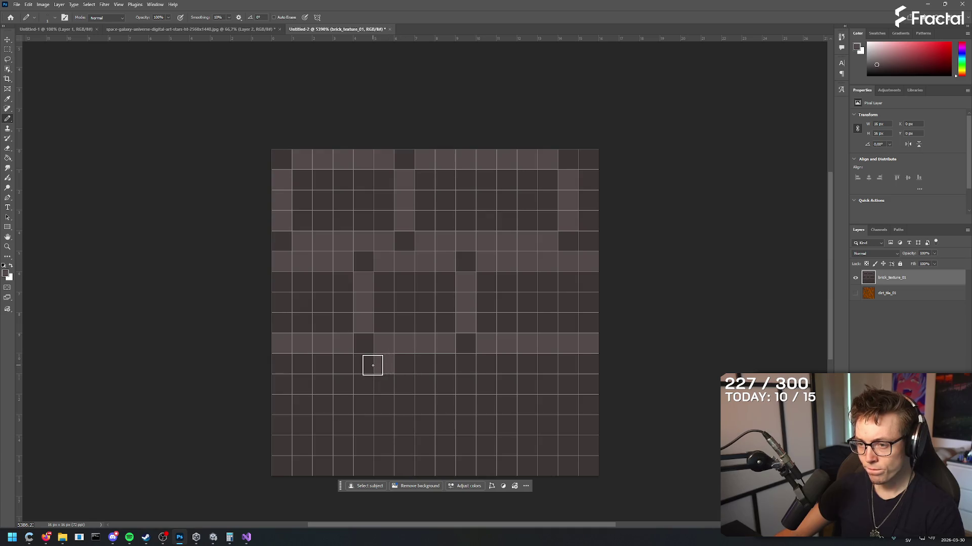
{"action": "left_click_drag", "start_coordinate": [347, 363], "coordinate": [281, 364]}
{"action": "mouse_move", "coordinate": [386, 390]}
{"action": "left_mouse_down"}
{"action": "mouse_move", "coordinate": [381, 438]}
{"action": "mouse_move", "coordinate": [295, 446]}
{"action": "left_mouse_up"}
- Shift the vertical joint one column right and extend the lower mortar row, undoing misplaced strokes
{"action": "key", "text": "ctrl+z"}
{"action": "key", "text": "ctrl+z"}
{"action": "key", "text": "ctrl+z"}
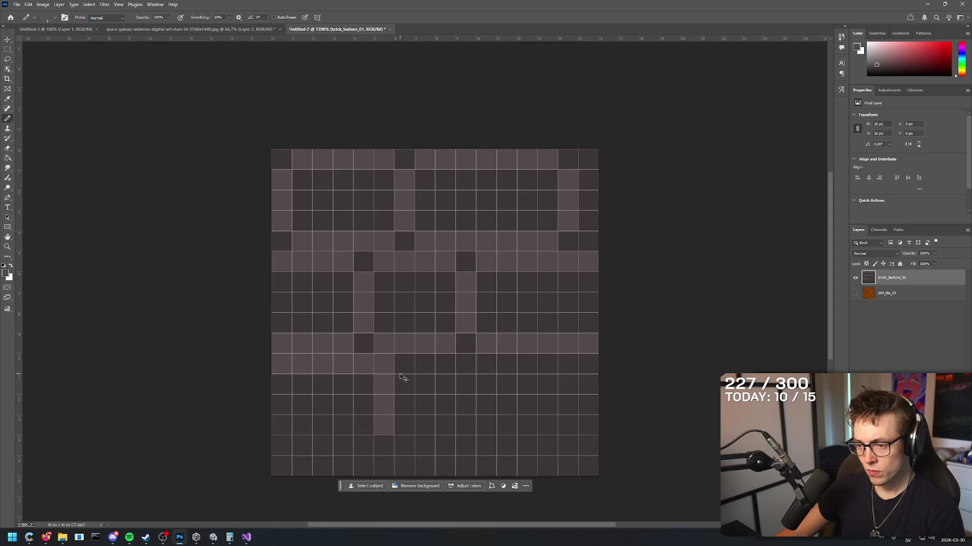
{"action": "mouse_move", "coordinate": [403, 384]}
{"action": "left_mouse_down"}
{"action": "mouse_move", "coordinate": [405, 420]}
{"action": "mouse_move", "coordinate": [383, 442]}
{"action": "mouse_move", "coordinate": [289, 443]}
{"action": "left_mouse_up"}
{"action": "left_click", "coordinate": [287, 368]}
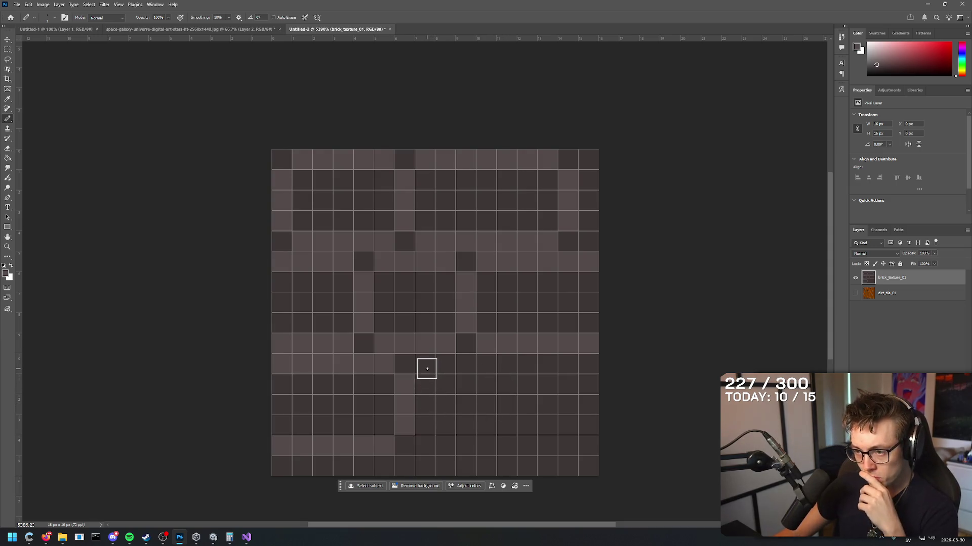
{"action": "mouse_move", "coordinate": [427, 368]}
{"action": "left_mouse_down"}
{"action": "mouse_move", "coordinate": [487, 364]}
{"action": "mouse_move", "coordinate": [508, 412]}
{"action": "mouse_move", "coordinate": [486, 446]}
{"action": "mouse_move", "coordinate": [427, 446]}
{"action": "left_mouse_up"}
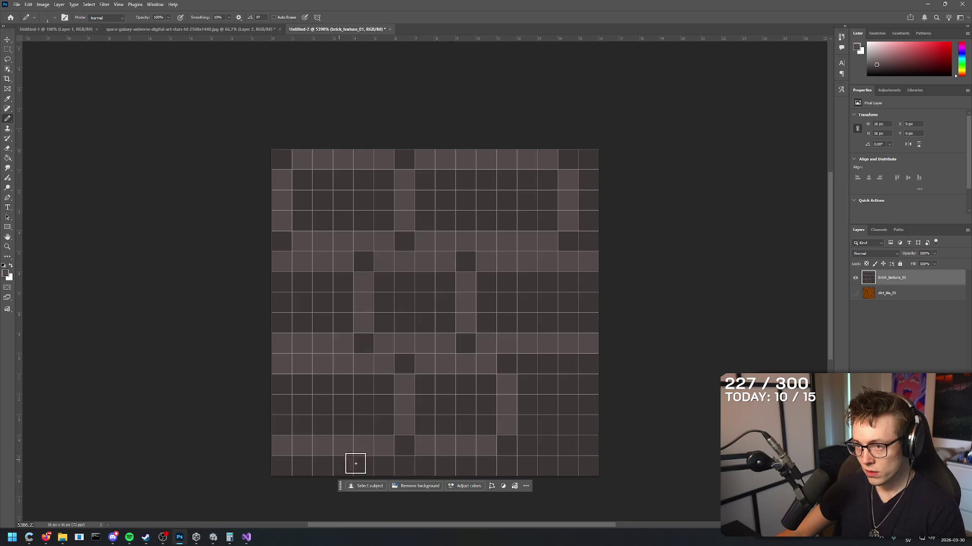
{"action": "key", "text": "ctrl+z"}
{"action": "key", "text": "ctrl+z"}
{"action": "key", "text": "ctrl+z"}
{"action": "key", "text": "ctrl+z"}
{"action": "key", "text": "ctrl+z"}
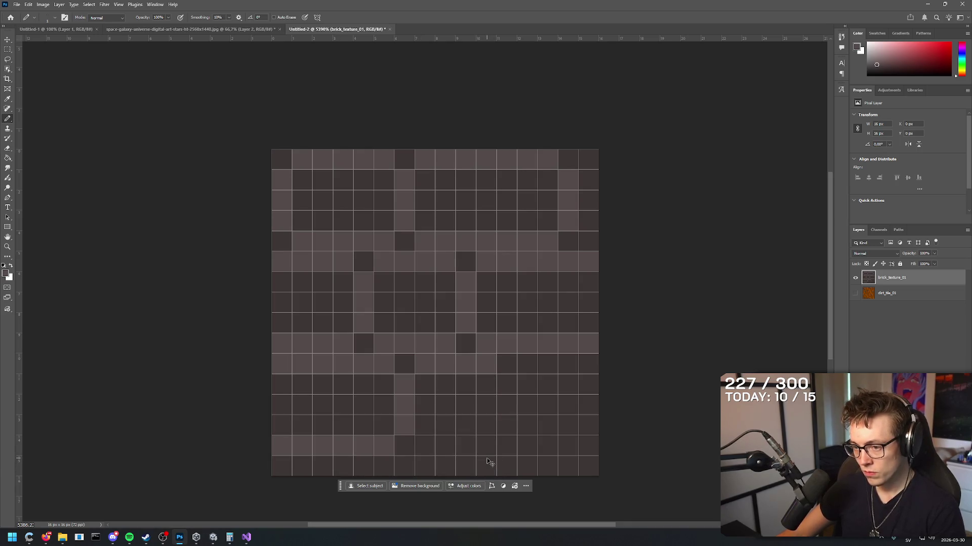
{"action": "key", "text": "ctrl+z"}
{"action": "key", "text": "ctrl+z"}
{"action": "key", "text": "ctrl+z"}
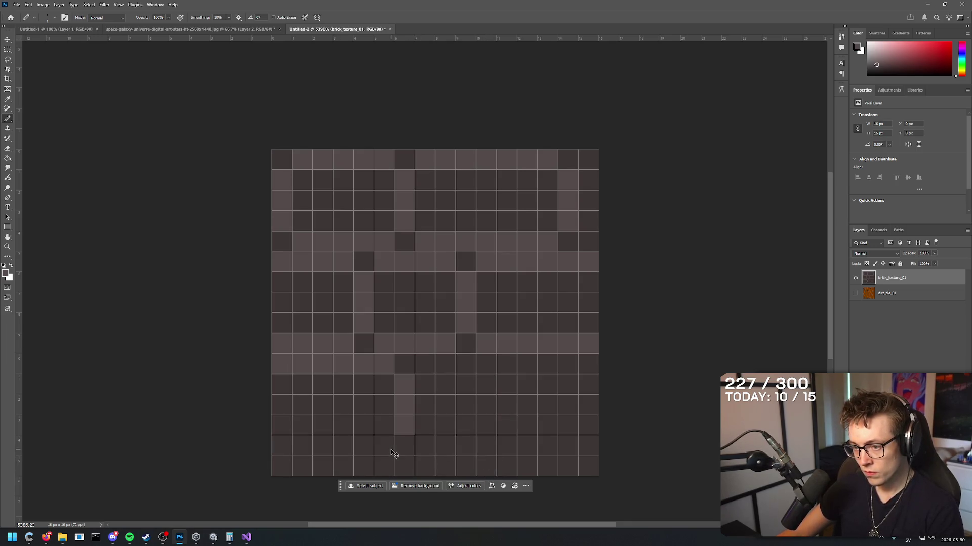
- Paint light mortar along the bottom row, the lower-middle strip and the lower-right cells
{"action": "left_click_drag", "start_coordinate": [390, 461], "coordinate": [283, 464]}
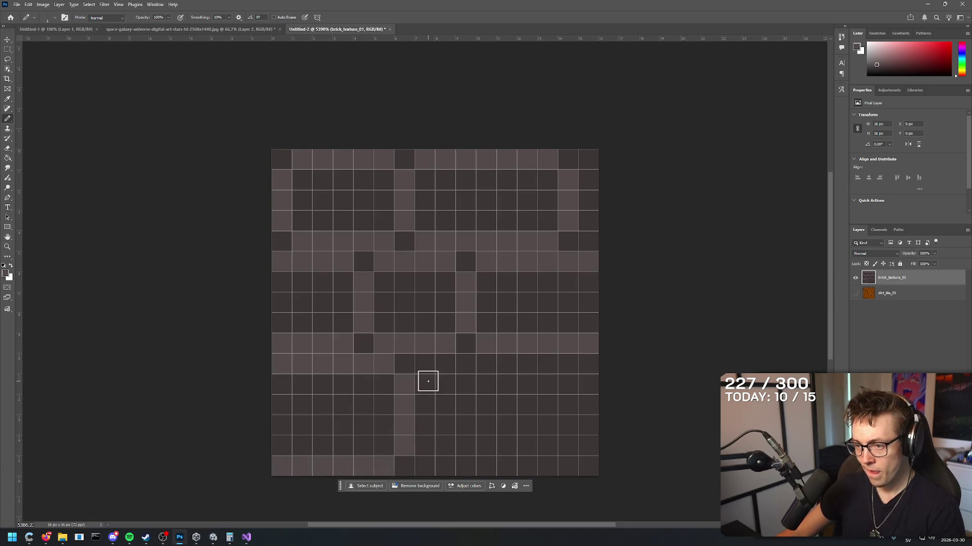
{"action": "mouse_move", "coordinate": [425, 360]}
{"action": "left_mouse_down"}
{"action": "mouse_move", "coordinate": [492, 364]}
{"action": "mouse_move", "coordinate": [522, 390]}
{"action": "left_mouse_up"}
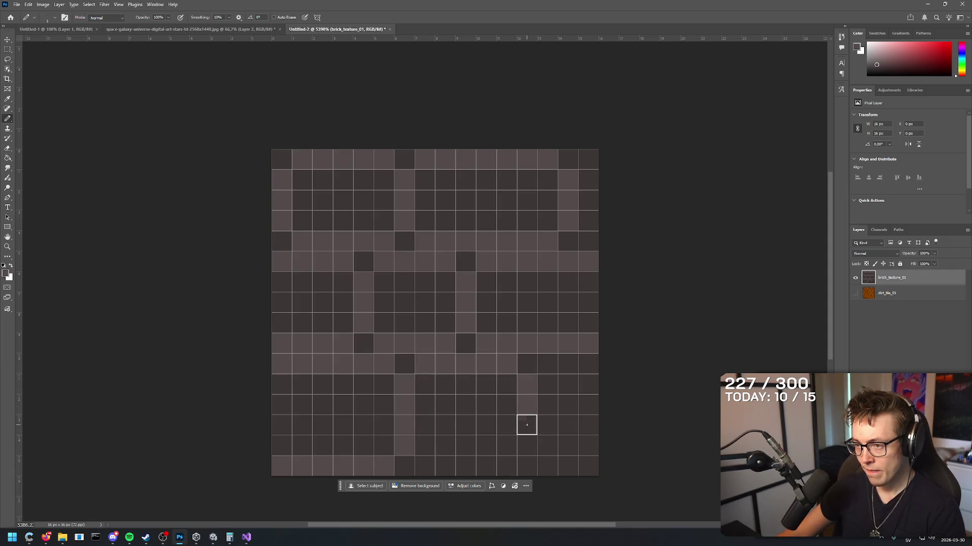
{"action": "mouse_move", "coordinate": [526, 425]}
{"action": "left_mouse_down"}
{"action": "mouse_move", "coordinate": [525, 443]}
{"action": "mouse_move", "coordinate": [492, 459]}
{"action": "mouse_move", "coordinate": [424, 465]}
{"action": "left_mouse_up"}
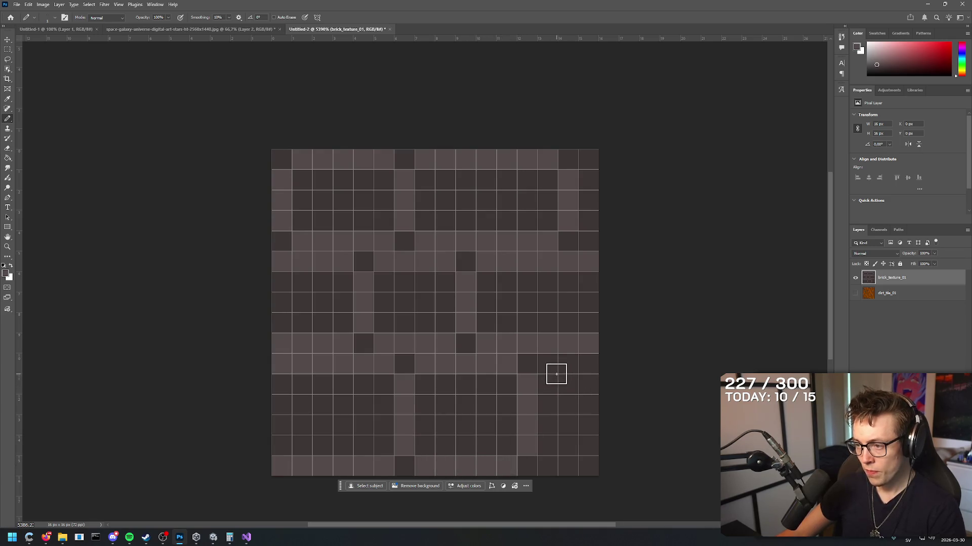
{"action": "left_click_drag", "start_coordinate": [556, 374], "coordinate": [588, 364]}
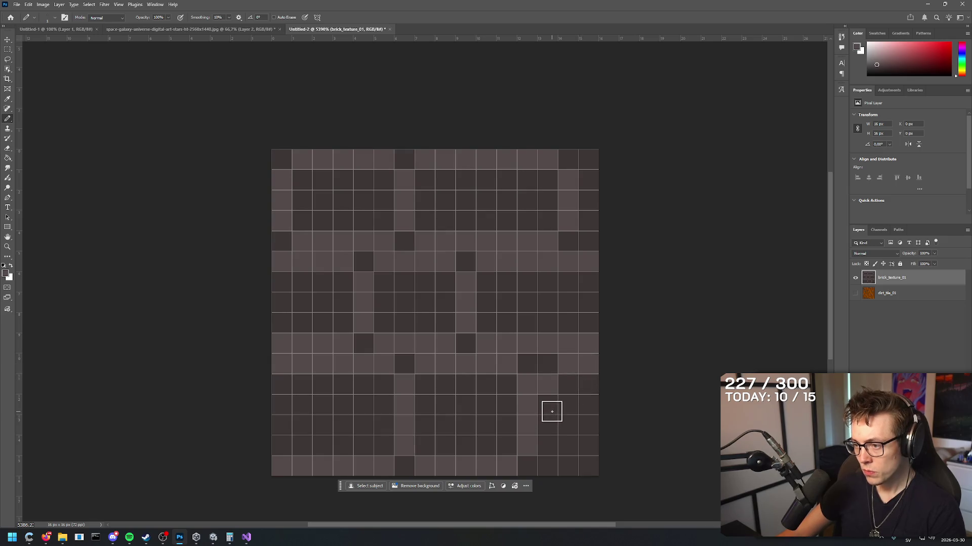
{"action": "key", "text": "ctrl+z"}
{"action": "key", "text": "ctrl+z"}
{"action": "left_click_drag", "start_coordinate": [549, 364], "coordinate": [588, 364]}
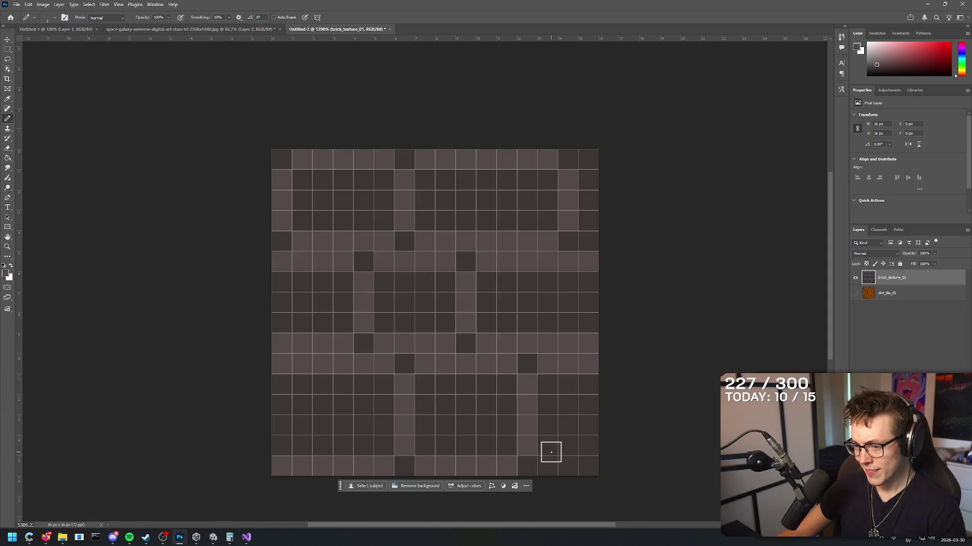
{"action": "left_click_drag", "start_coordinate": [549, 462], "coordinate": [590, 463]}
- Lighten dark cells in the centre, upper-left and top-right bricks, undoing the stray right-column strokes
{"action": "scroll", "coordinate": [511, 415], "scroll_direction": "up", "scroll_amount": 1}
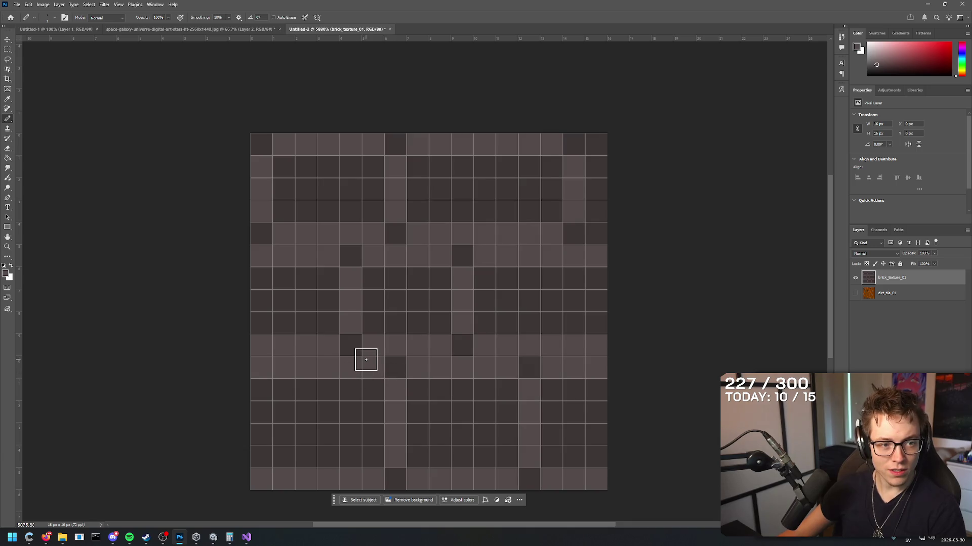
{"action": "left_click", "coordinate": [6, 274]}
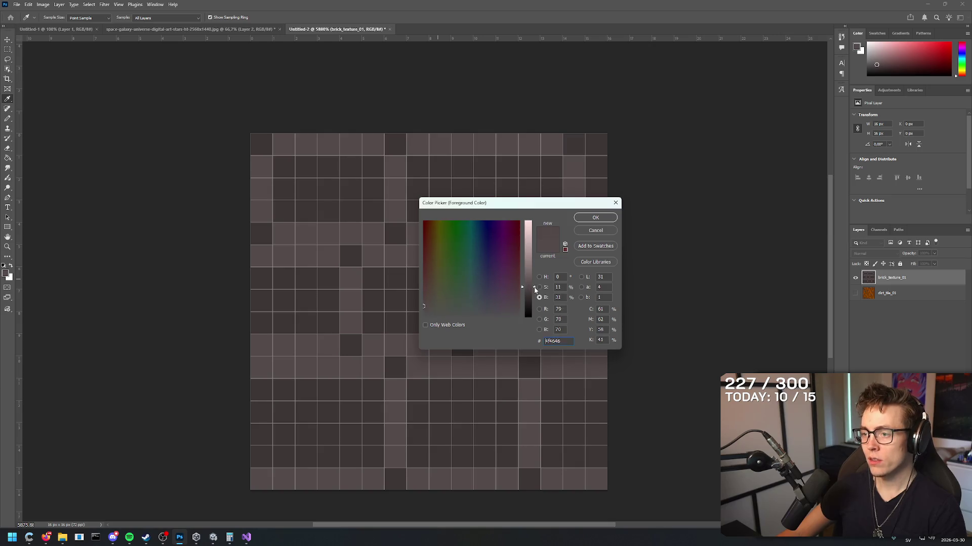
{"action": "left_click", "coordinate": [595, 217]}
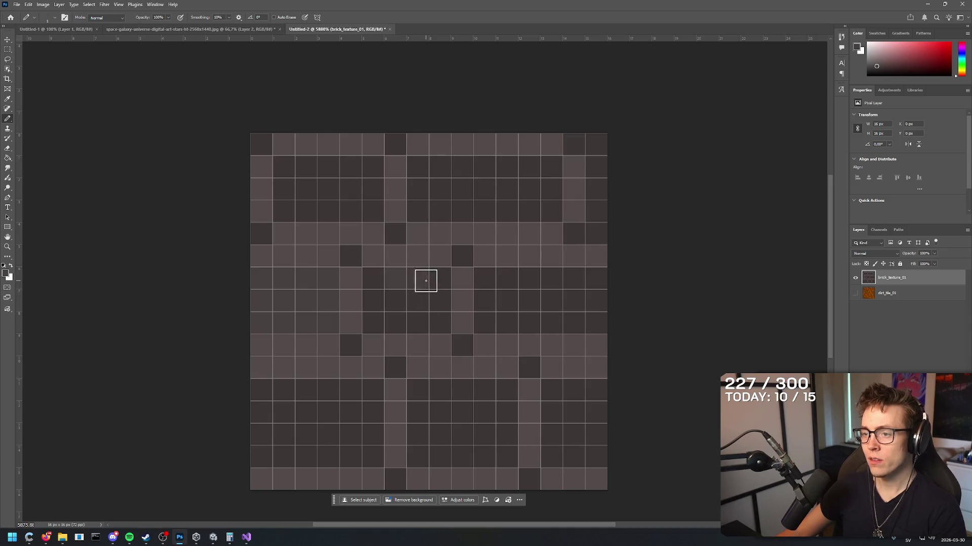
{"action": "mouse_move", "coordinate": [425, 281]}
{"action": "left_mouse_down"}
{"action": "mouse_move", "coordinate": [387, 317]}
{"action": "mouse_move", "coordinate": [405, 311]}
{"action": "mouse_move", "coordinate": [375, 318]}
{"action": "left_mouse_up"}
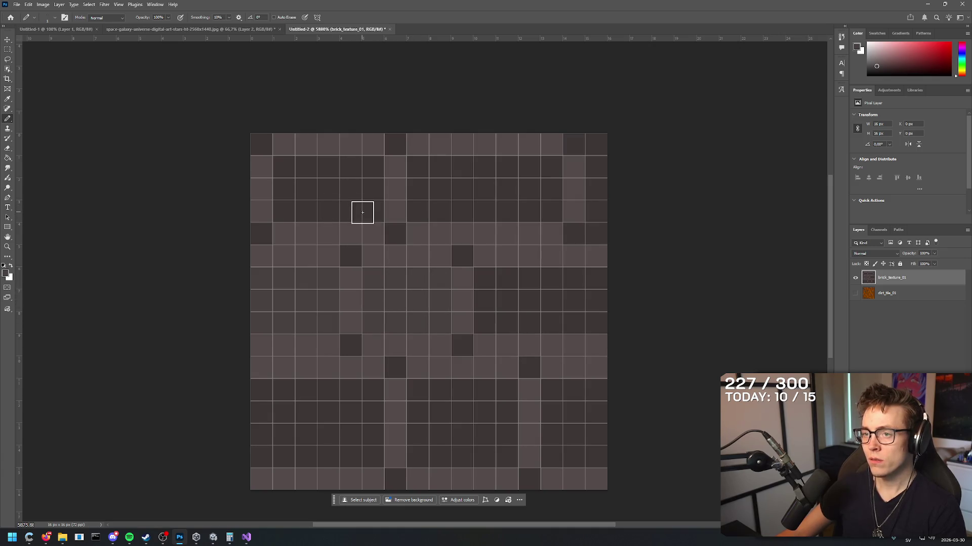
{"action": "mouse_move", "coordinate": [363, 213]}
{"action": "left_mouse_down"}
{"action": "mouse_move", "coordinate": [283, 174]}
{"action": "mouse_move", "coordinate": [369, 174]}
{"action": "mouse_move", "coordinate": [319, 189]}
{"action": "left_mouse_up"}
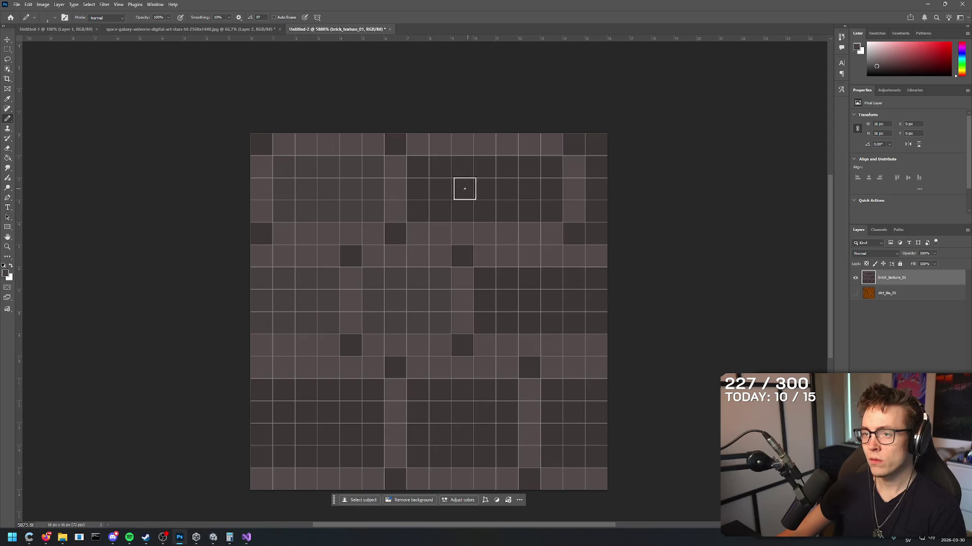
{"action": "mouse_move", "coordinate": [428, 167]}
{"action": "left_mouse_down"}
{"action": "mouse_move", "coordinate": [462, 162]}
{"action": "mouse_move", "coordinate": [548, 180]}
{"action": "mouse_move", "coordinate": [432, 210]}
{"action": "mouse_move", "coordinate": [426, 176]}
{"action": "mouse_move", "coordinate": [529, 189]}
{"action": "mouse_move", "coordinate": [579, 160]}
{"action": "left_mouse_up"}
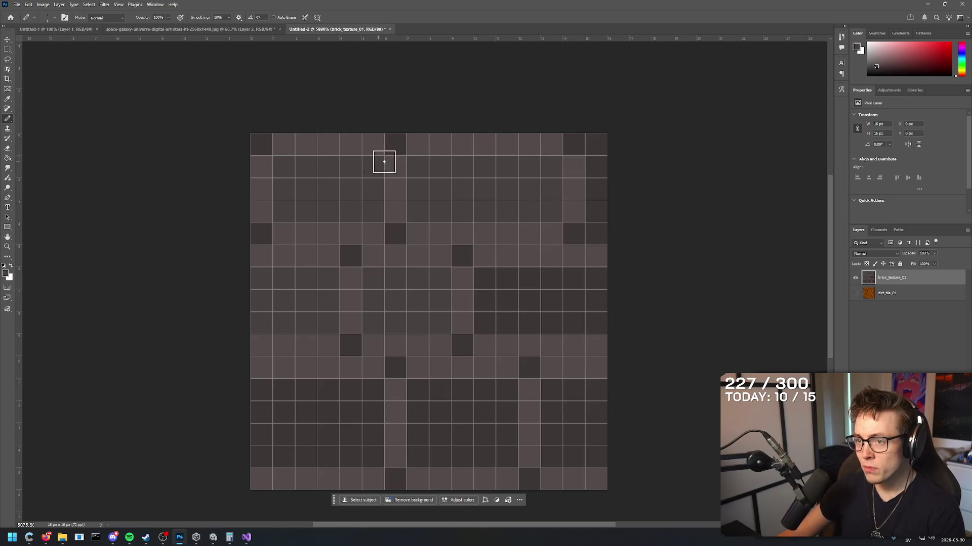
{"action": "mouse_move", "coordinate": [572, 156]}
{"action": "left_mouse_down"}
{"action": "mouse_move", "coordinate": [574, 145]}
{"action": "mouse_move", "coordinate": [603, 145]}
{"action": "mouse_move", "coordinate": [594, 216]}
{"action": "mouse_move", "coordinate": [576, 234]}
{"action": "left_mouse_up"}
{"action": "key", "text": "ctrl+z"}
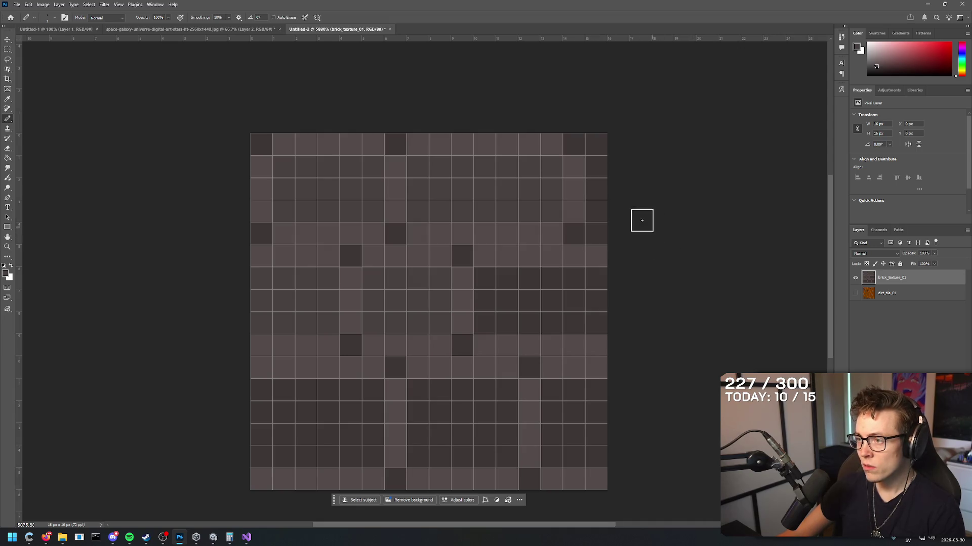
{"action": "mouse_move", "coordinate": [579, 143]}
{"action": "left_mouse_down"}
{"action": "mouse_move", "coordinate": [593, 228]}
{"action": "mouse_move", "coordinate": [574, 231]}
{"action": "left_mouse_up"}
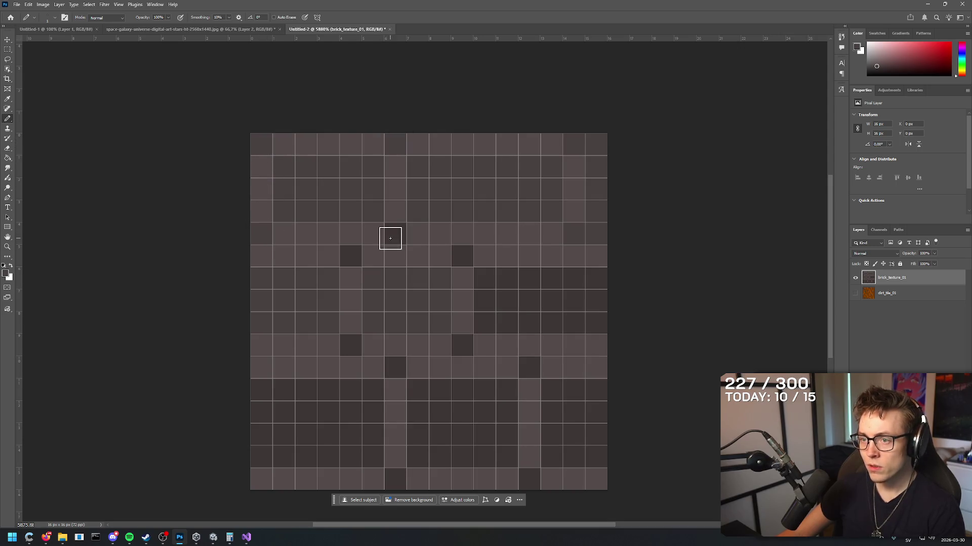
{"action": "key", "text": "ctrl+z"}
{"action": "key", "text": "ctrl+z"}
{"action": "key", "text": "ctrl+z"}
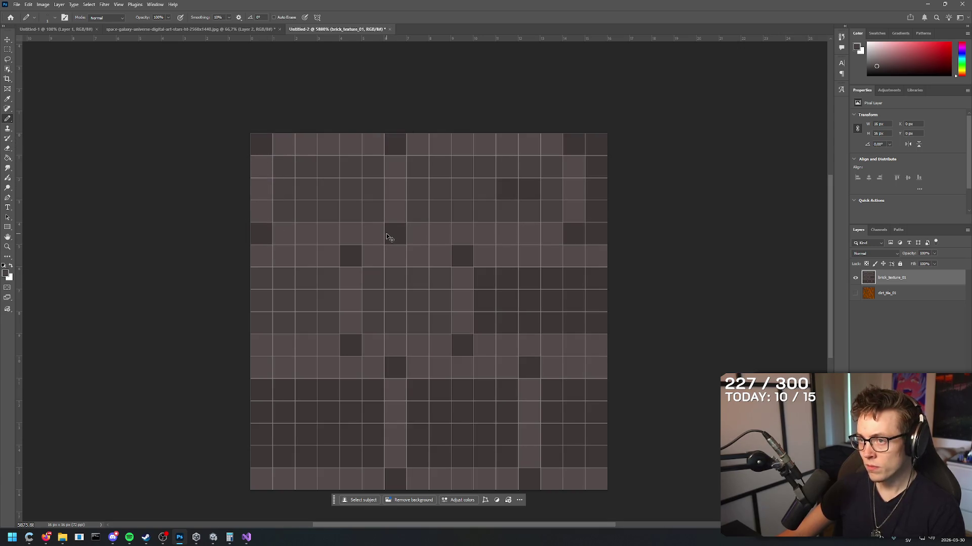
- Lighten the dark cells of the middle-right, lower-middle and bottom-left bricks
{"action": "left_click_drag", "start_coordinate": [523, 187], "coordinate": [506, 189]}
{"action": "left_click_drag", "start_coordinate": [503, 284], "coordinate": [597, 281]}
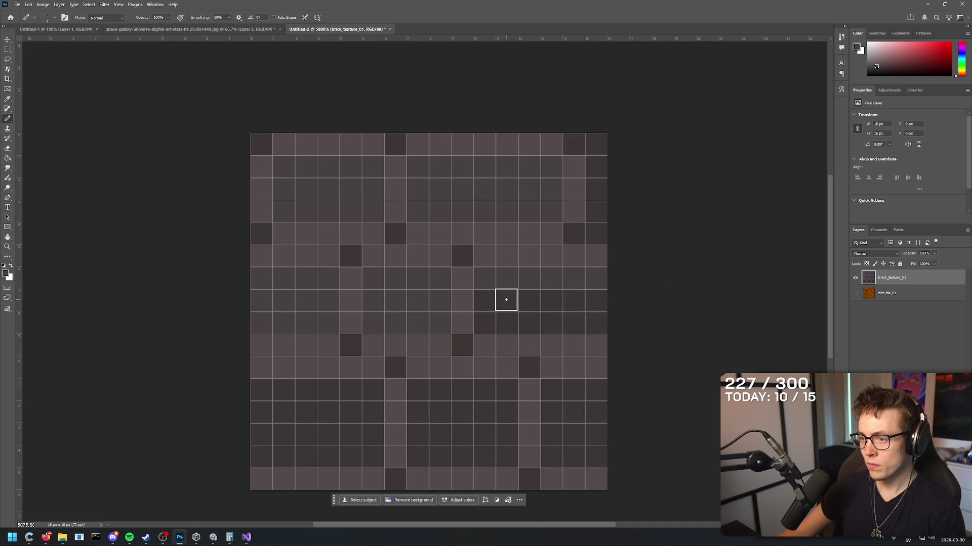
{"action": "left_click_drag", "start_coordinate": [506, 300], "coordinate": [639, 317]}
{"action": "left_click_drag", "start_coordinate": [484, 324], "coordinate": [617, 324]}
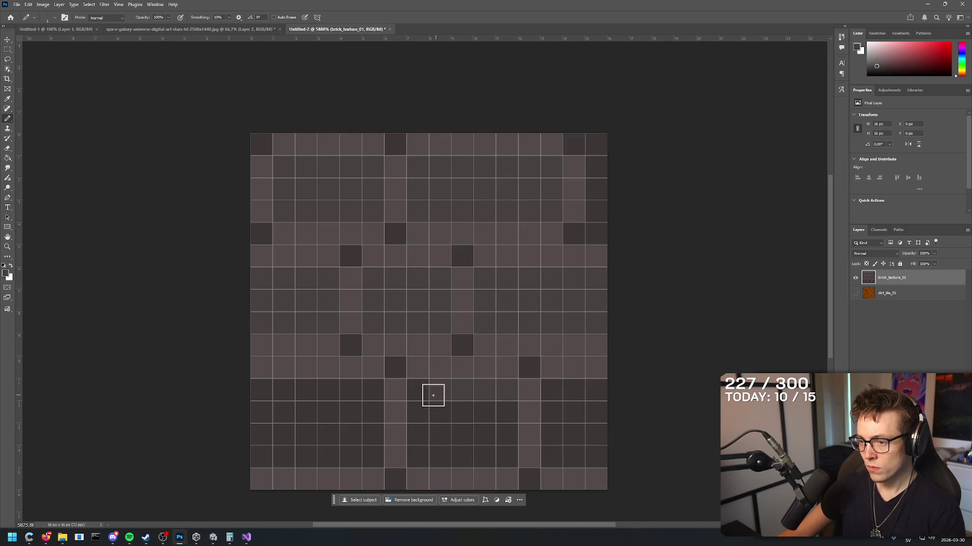
{"action": "mouse_move", "coordinate": [433, 395]}
{"action": "left_mouse_down"}
{"action": "mouse_move", "coordinate": [423, 456]}
{"action": "mouse_move", "coordinate": [493, 402]}
{"action": "left_mouse_up"}
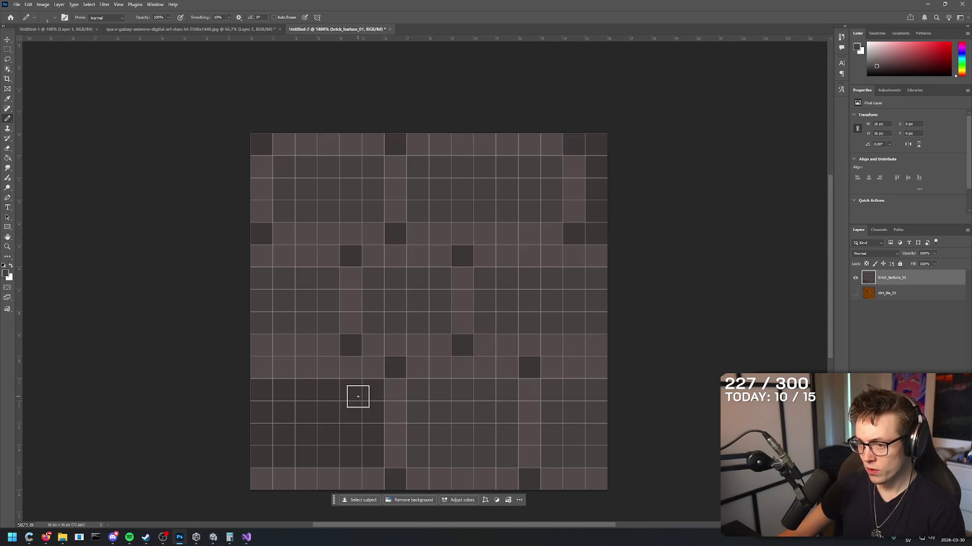
{"action": "mouse_move", "coordinate": [358, 395]}
{"action": "left_mouse_down"}
{"action": "mouse_move", "coordinate": [253, 393]}
{"action": "mouse_move", "coordinate": [364, 412]}
{"action": "mouse_move", "coordinate": [255, 415]}
{"action": "mouse_move", "coordinate": [312, 438]}
{"action": "mouse_move", "coordinate": [364, 440]}
{"action": "mouse_move", "coordinate": [278, 457]}
{"action": "mouse_move", "coordinate": [171, 424]}
{"action": "left_mouse_up"}
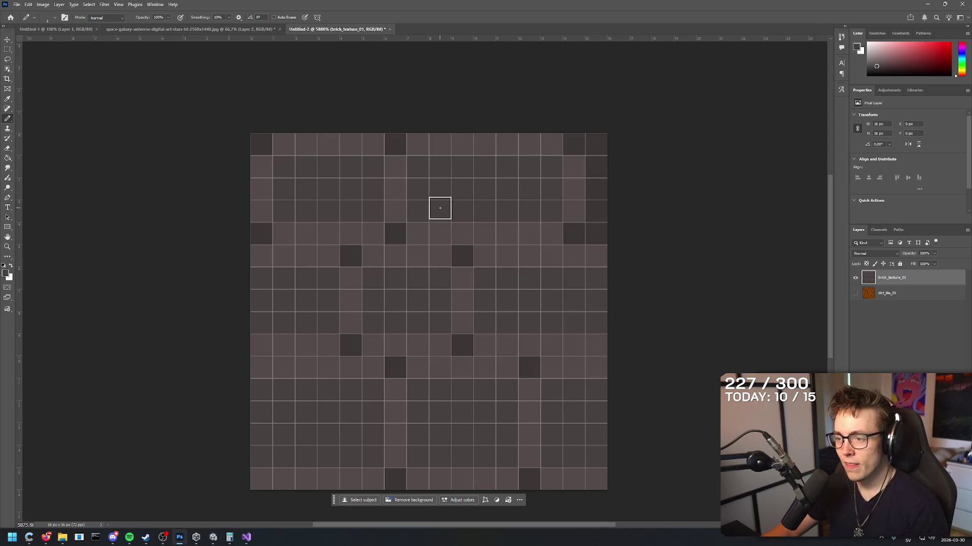
- Raise the foreground colour's brightness to 35% (#5a5050)
{"action": "scroll", "coordinate": [435, 203], "scroll_direction": "down", "scroll_amount": 2}
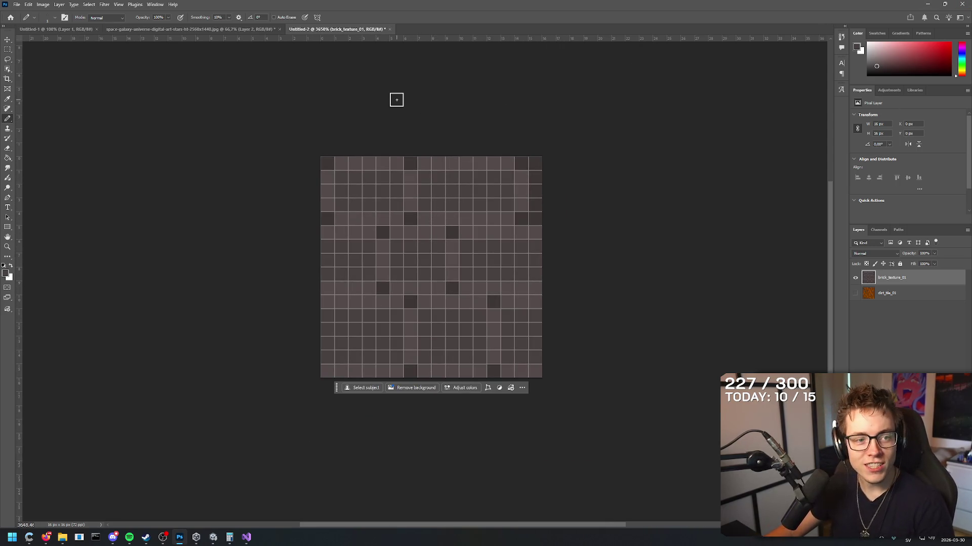
{"action": "scroll", "coordinate": [405, 206], "scroll_direction": "up", "scroll_amount": 1}
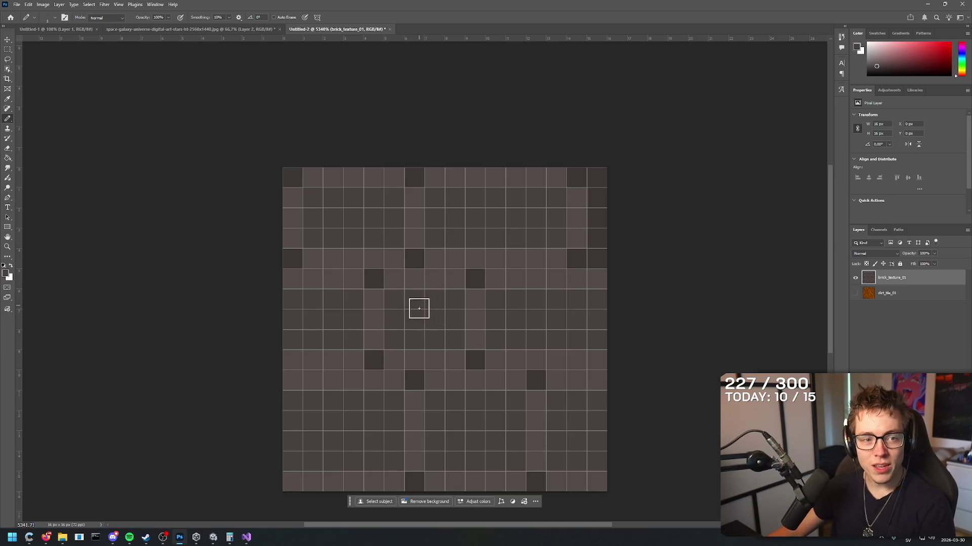
{"action": "left_click", "coordinate": [5, 275]}
{"action": "left_click_drag", "start_coordinate": [534, 292], "coordinate": [535, 286]}
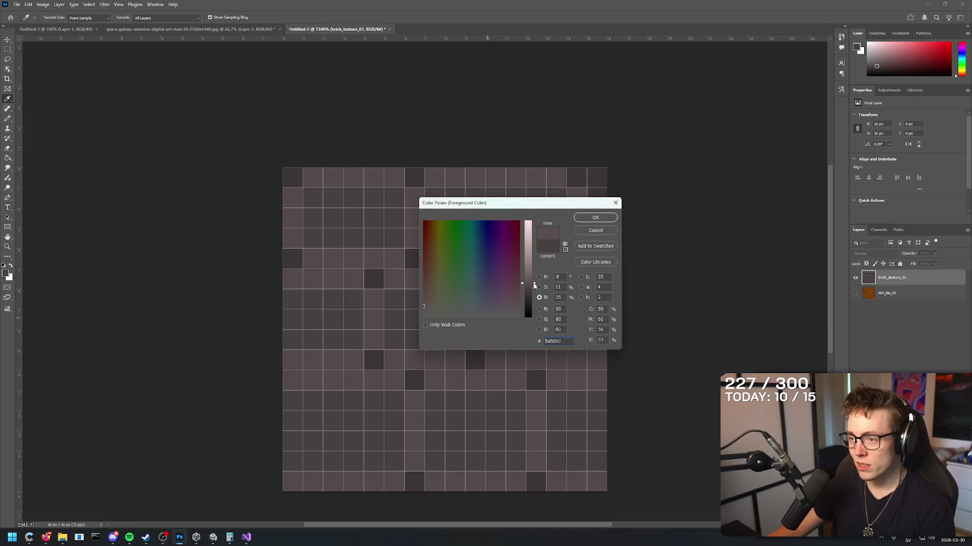
{"action": "left_click", "coordinate": [595, 217]}
- Repaint the left-middle, centre and lower brick cells in #5a5050, then select the whole canvas
{"action": "mouse_move", "coordinate": [354, 298]}
{"action": "left_mouse_down"}
{"action": "mouse_move", "coordinate": [280, 326]}
{"action": "mouse_move", "coordinate": [342, 337]}
{"action": "mouse_move", "coordinate": [315, 339]}
{"action": "left_mouse_up"}
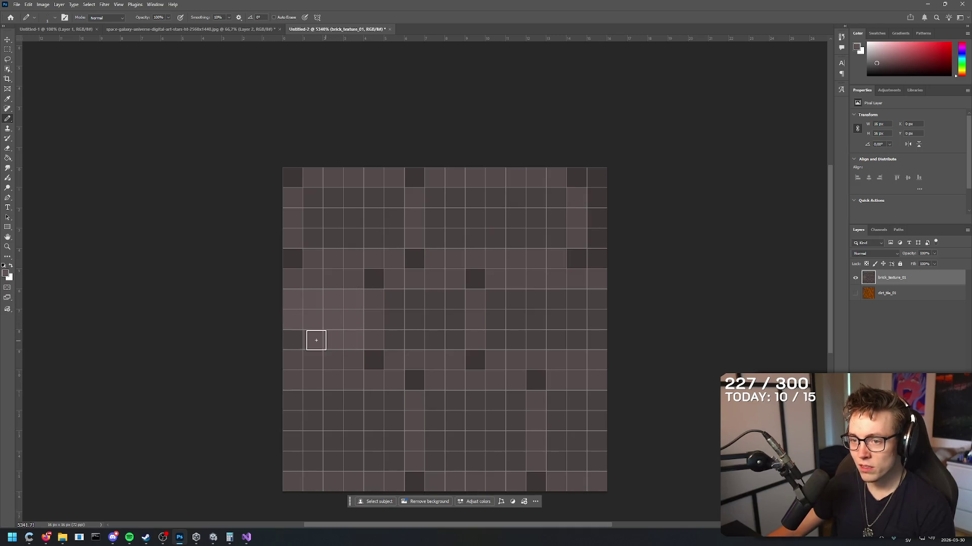
{"action": "mouse_move", "coordinate": [400, 300]}
{"action": "left_mouse_down"}
{"action": "mouse_move", "coordinate": [455, 303]}
{"action": "mouse_move", "coordinate": [408, 329]}
{"action": "mouse_move", "coordinate": [518, 310]}
{"action": "mouse_move", "coordinate": [499, 297]}
{"action": "mouse_move", "coordinate": [521, 314]}
{"action": "mouse_move", "coordinate": [654, 335]}
{"action": "mouse_move", "coordinate": [540, 239]}
{"action": "mouse_move", "coordinate": [453, 234]}
{"action": "mouse_move", "coordinate": [440, 200]}
{"action": "mouse_move", "coordinate": [550, 197]}
{"action": "mouse_move", "coordinate": [462, 217]}
{"action": "mouse_move", "coordinate": [384, 197]}
{"action": "mouse_move", "coordinate": [312, 199]}
{"action": "mouse_move", "coordinate": [359, 235]}
{"action": "mouse_move", "coordinate": [359, 217]}
{"action": "mouse_move", "coordinate": [380, 211]}
{"action": "mouse_move", "coordinate": [396, 229]}
{"action": "left_mouse_up"}
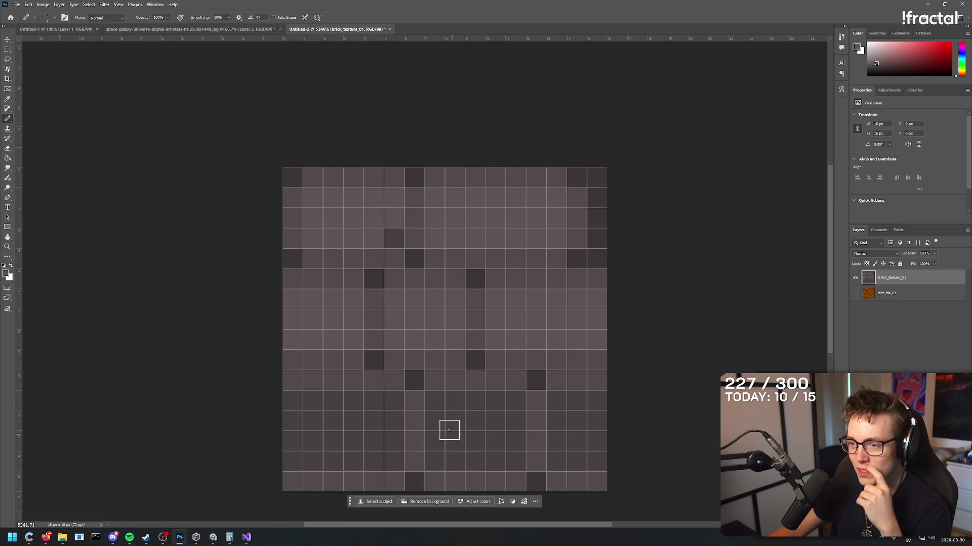
{"action": "mouse_move", "coordinate": [430, 400]}
{"action": "left_mouse_down"}
{"action": "mouse_move", "coordinate": [523, 408]}
{"action": "mouse_move", "coordinate": [516, 458]}
{"action": "mouse_move", "coordinate": [441, 418]}
{"action": "mouse_move", "coordinate": [458, 432]}
{"action": "left_mouse_up"}
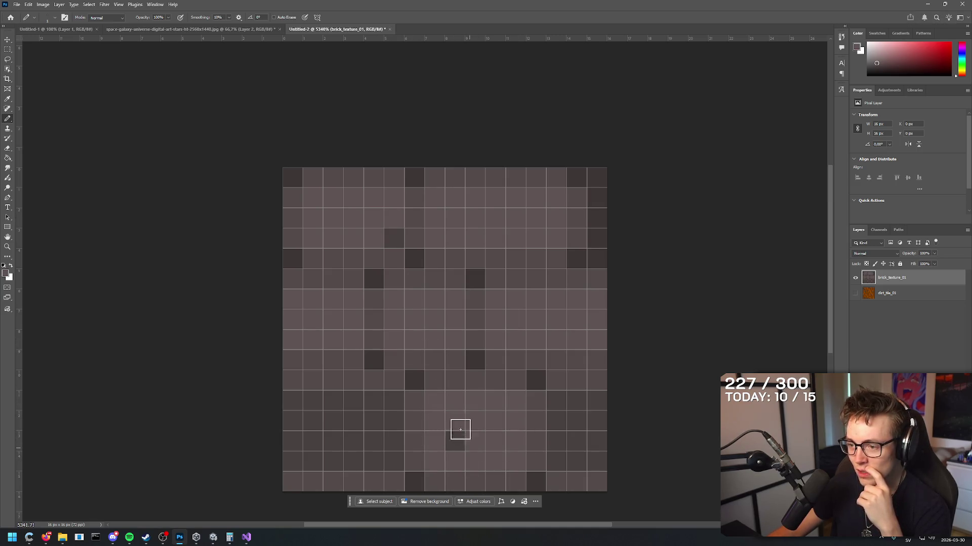
{"action": "key", "text": "ctrl+a"}
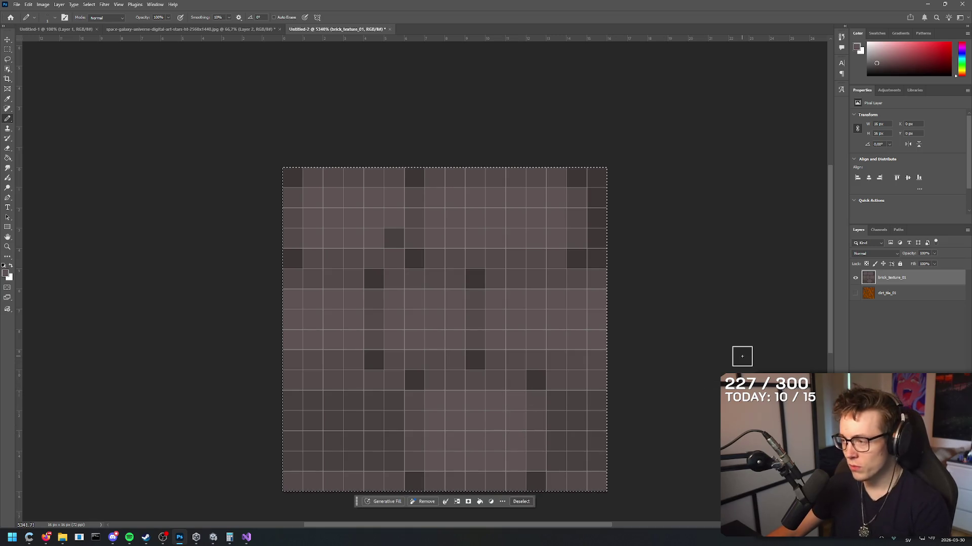
- Clear the layer and fill it with the #433b3b grey-brown base colour
{"action": "key", "text": "Delete"}
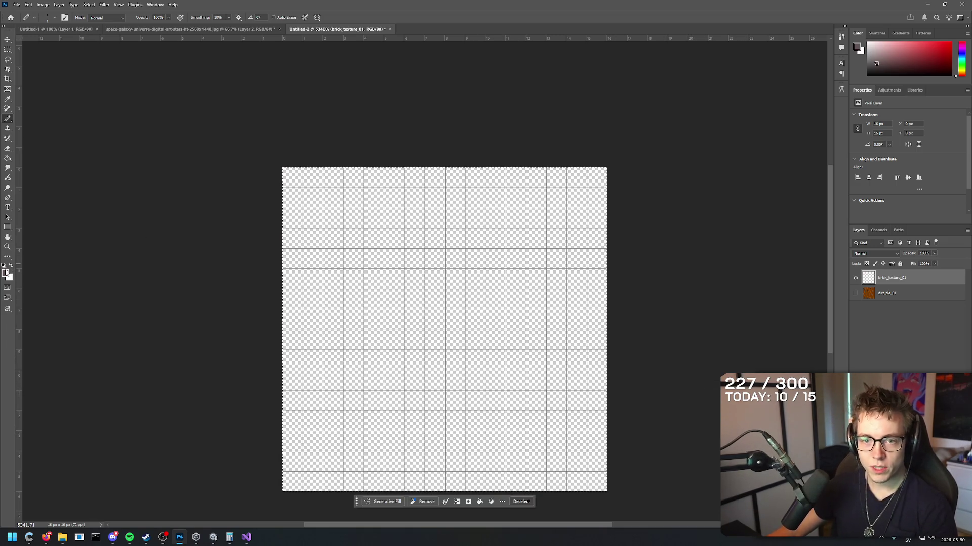
{"action": "left_click", "coordinate": [6, 274]}
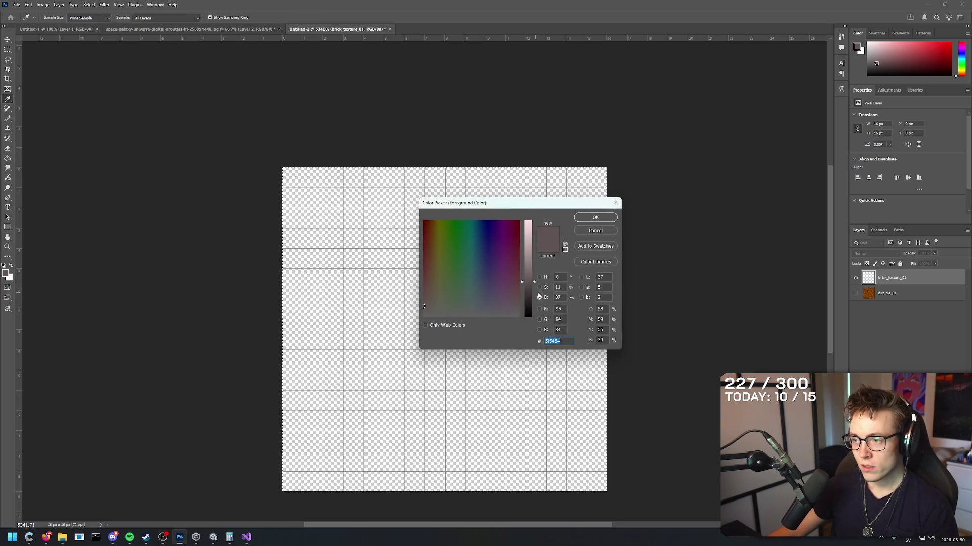
{"action": "left_click_drag", "start_coordinate": [528, 282], "coordinate": [527, 292]}
{"action": "left_click", "coordinate": [589, 221]}
{"action": "key", "text": "g"}
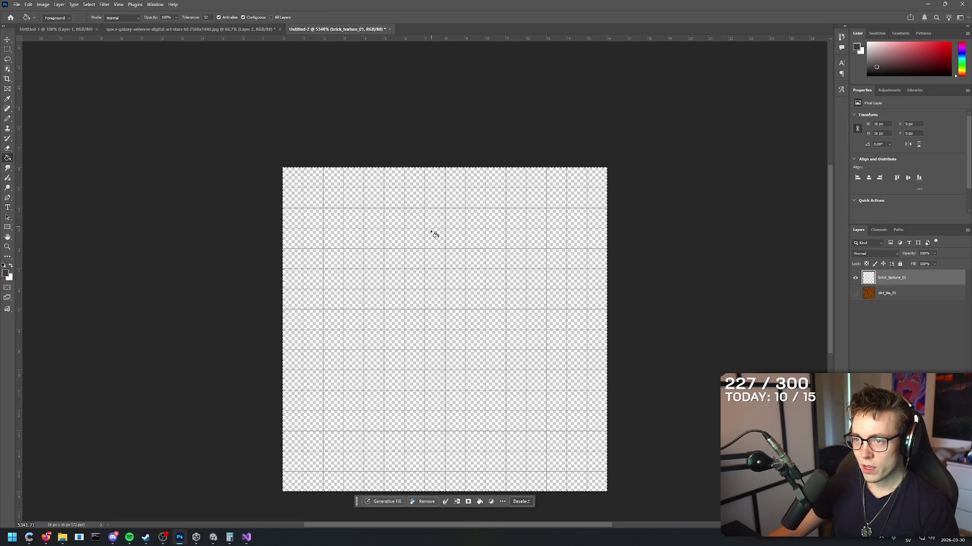
{"action": "left_click", "coordinate": [424, 250]}
- Dot two darker #363030 pixels in the top-left corner, then pick a near-black colour
{"action": "key", "text": "b"}
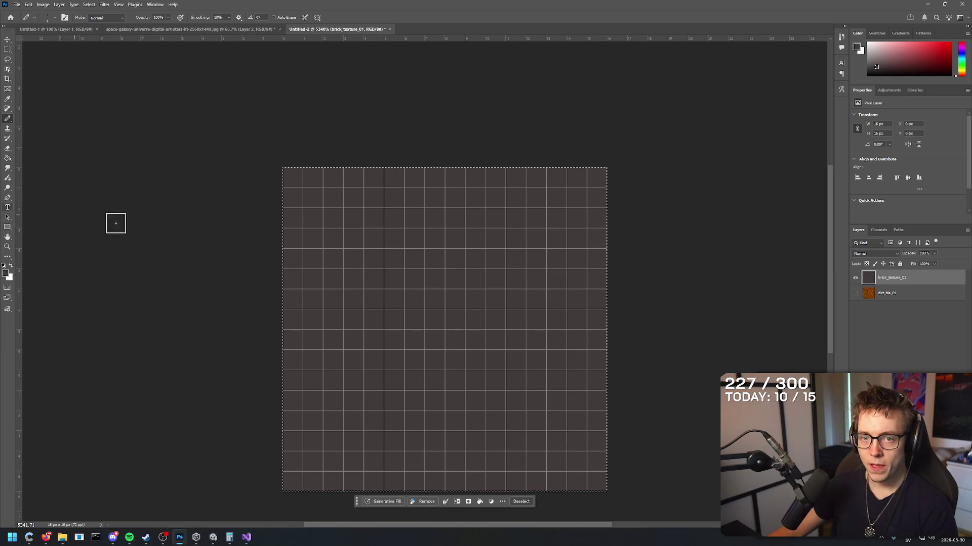
{"action": "left_click", "coordinate": [7, 275]}
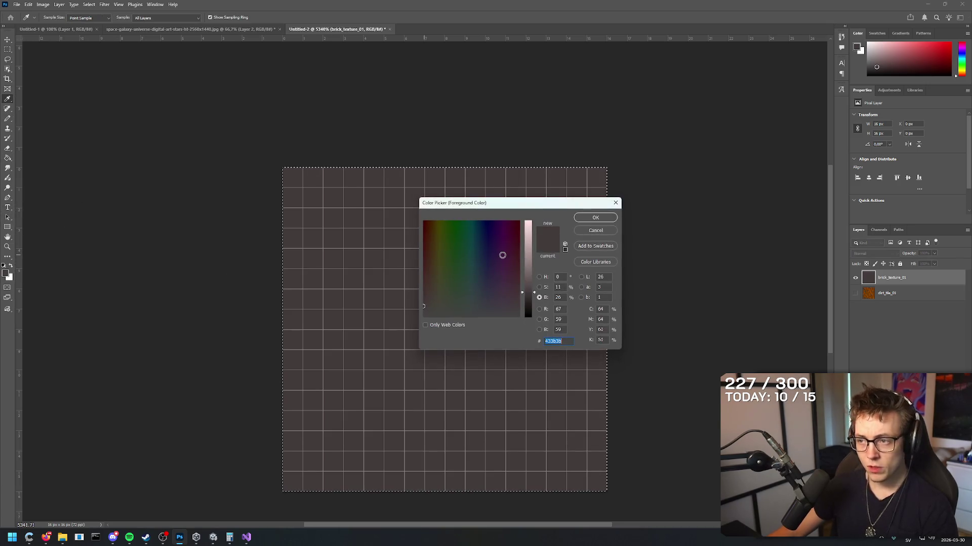
{"action": "left_click_drag", "start_coordinate": [536, 294], "coordinate": [536, 299]}
{"action": "left_click", "coordinate": [595, 220]}
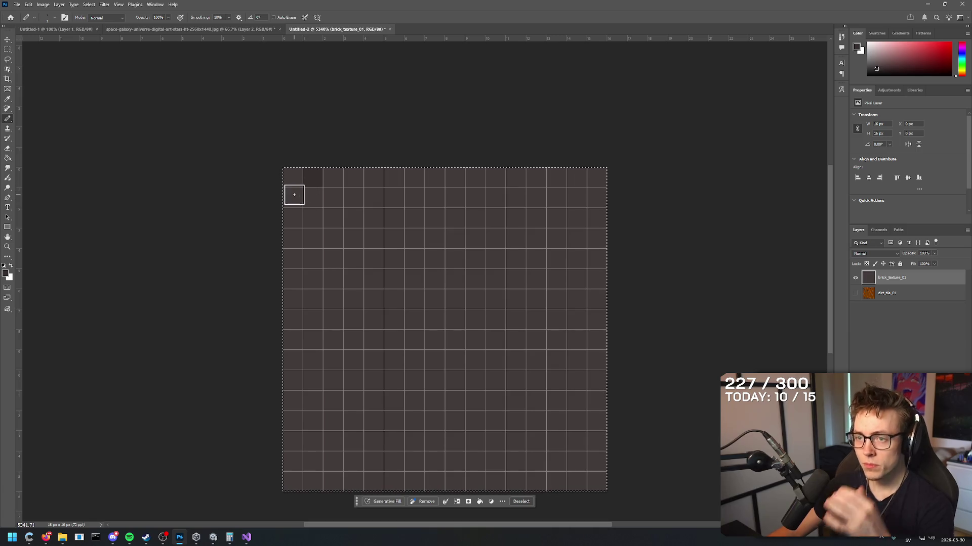
{"action": "left_click", "coordinate": [303, 191]}
{"action": "left_click", "coordinate": [6, 275]}
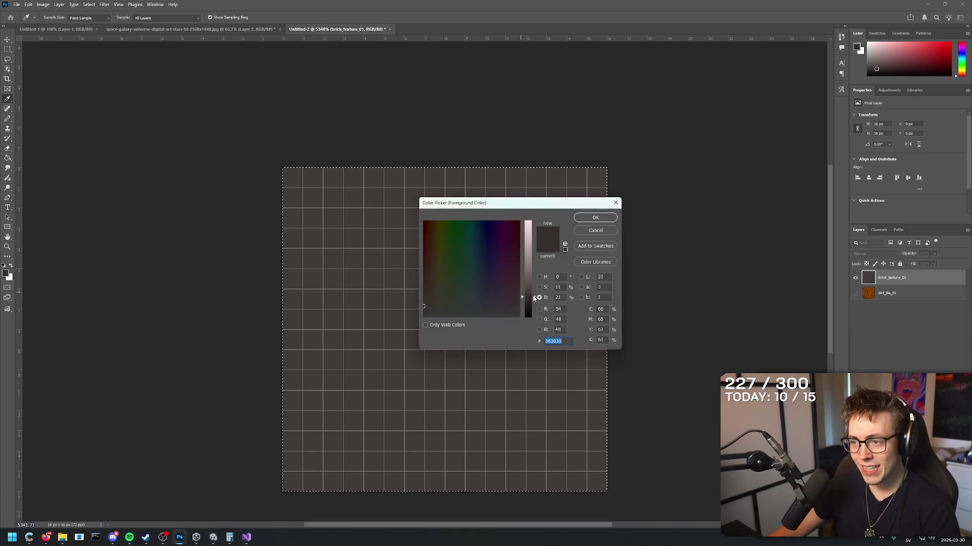
{"action": "left_click_drag", "start_coordinate": [536, 297], "coordinate": [538, 305]}
{"action": "key", "text": "Return"}
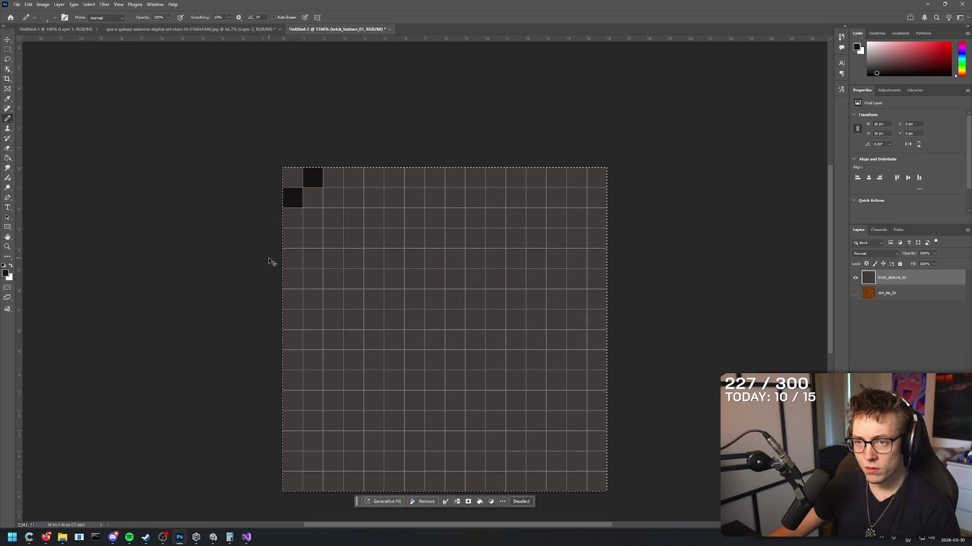
- Undo the trial corner pixels and set the foreground colour to #221e1e
{"action": "key", "text": "ctrl+z"}
{"action": "left_click", "coordinate": [7, 274]}
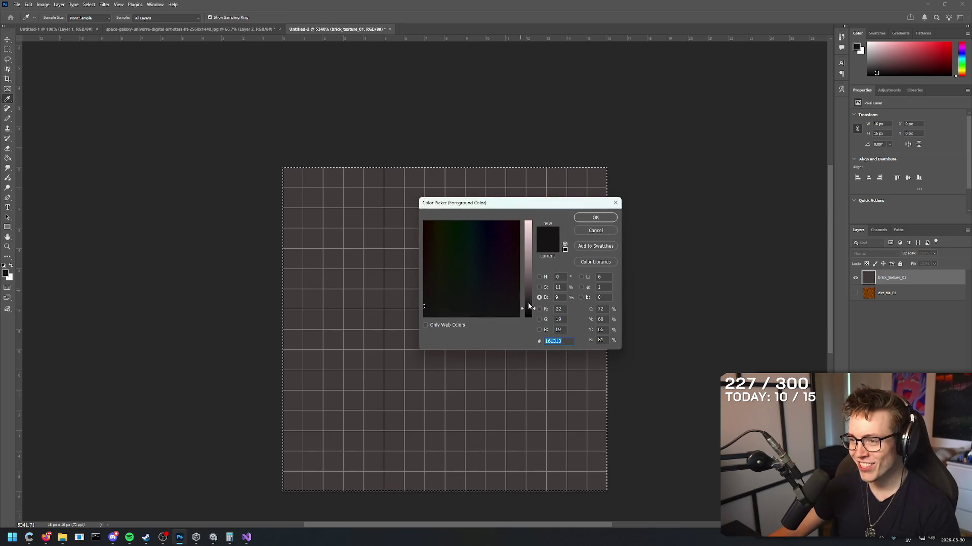
{"action": "left_click_drag", "start_coordinate": [528, 304], "coordinate": [533, 304]}
{"action": "left_click", "coordinate": [601, 218]}
{"action": "key", "text": "b"}
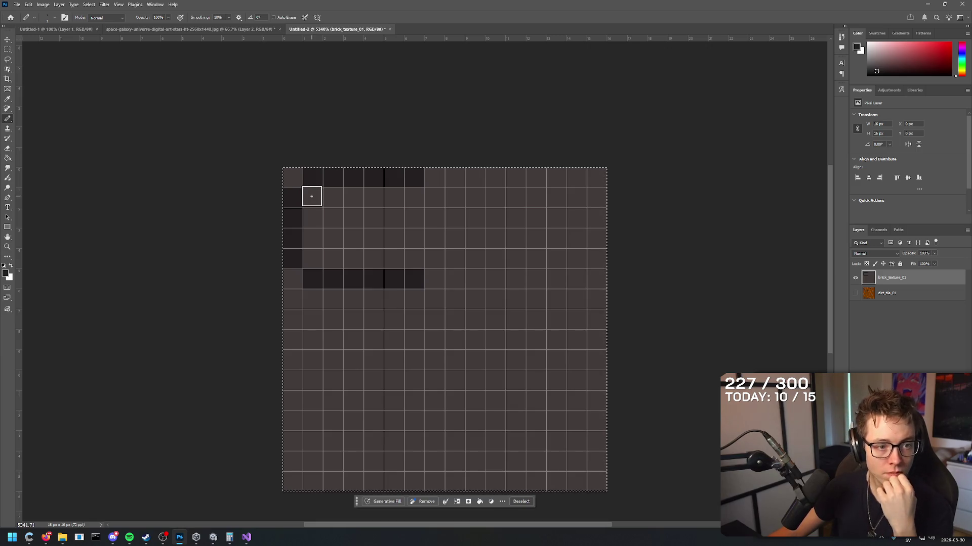
- Pencil the brick outline's corner pixels and its right-side column
{"action": "left_click", "coordinate": [311, 196]}
{"action": "left_click", "coordinate": [434, 197]}
{"action": "left_click", "coordinate": [313, 258]}
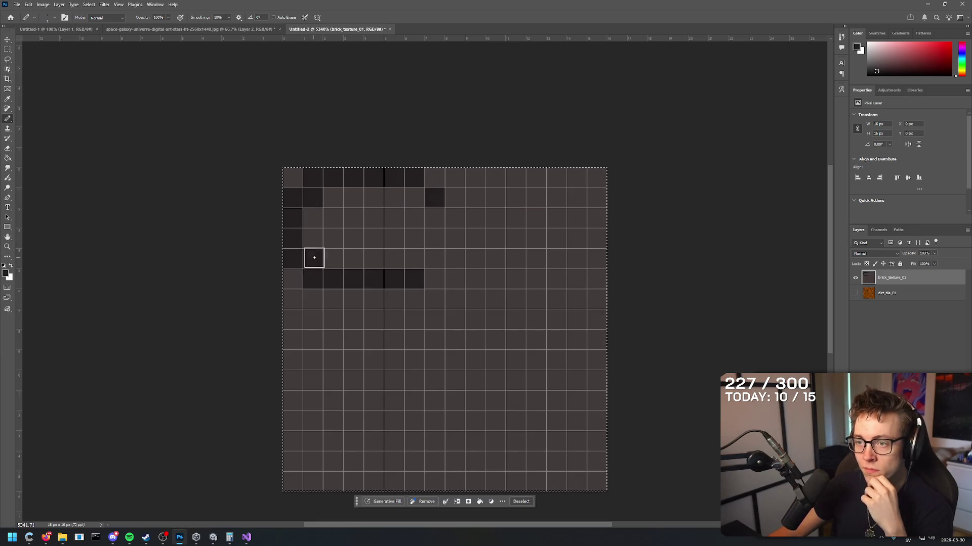
{"action": "left_click", "coordinate": [434, 260]}
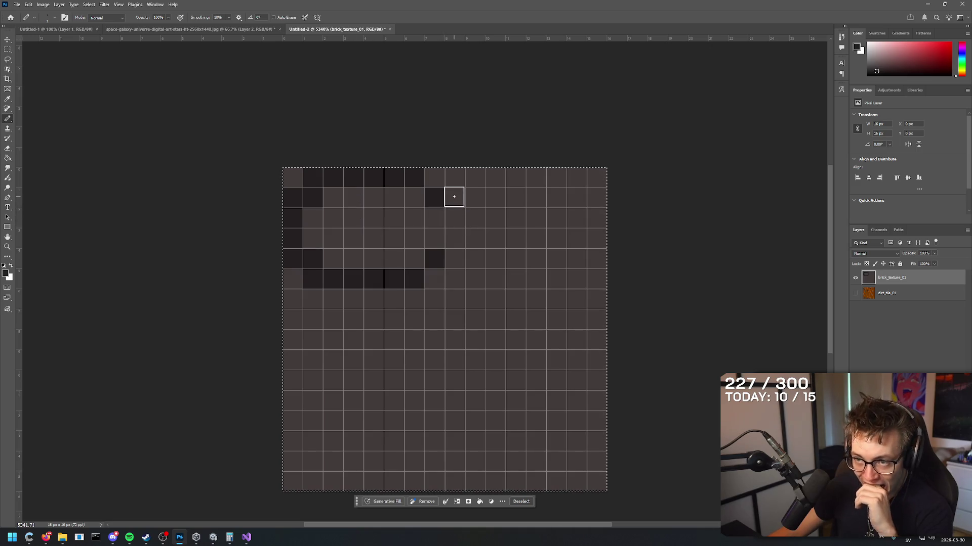
{"action": "left_click_drag", "start_coordinate": [454, 196], "coordinate": [455, 255]}
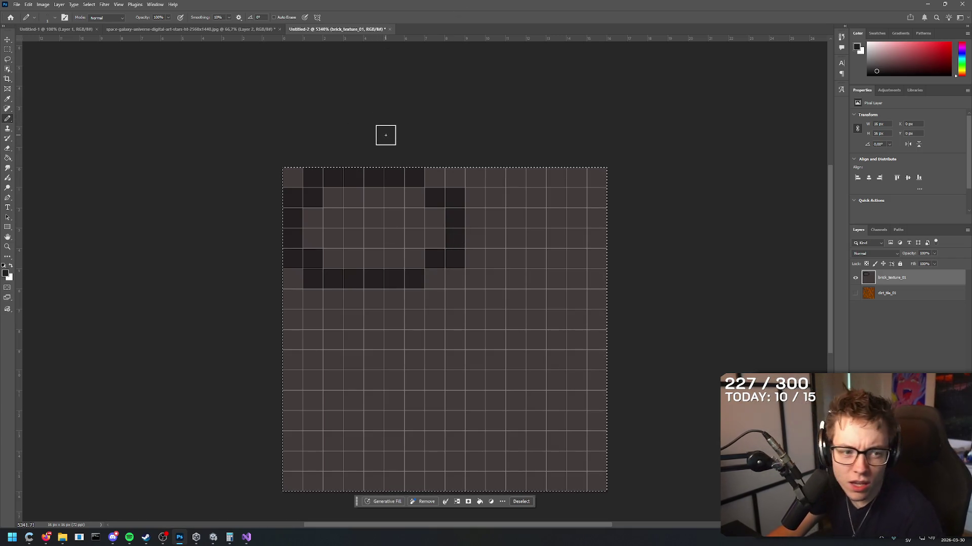
{"action": "left_click", "coordinate": [434, 204]}
- Eyedrop the base brick colour and repaint the outline's four corner pixels with it
{"action": "key", "text": "i"}
{"action": "left_click", "coordinate": [390, 218]}
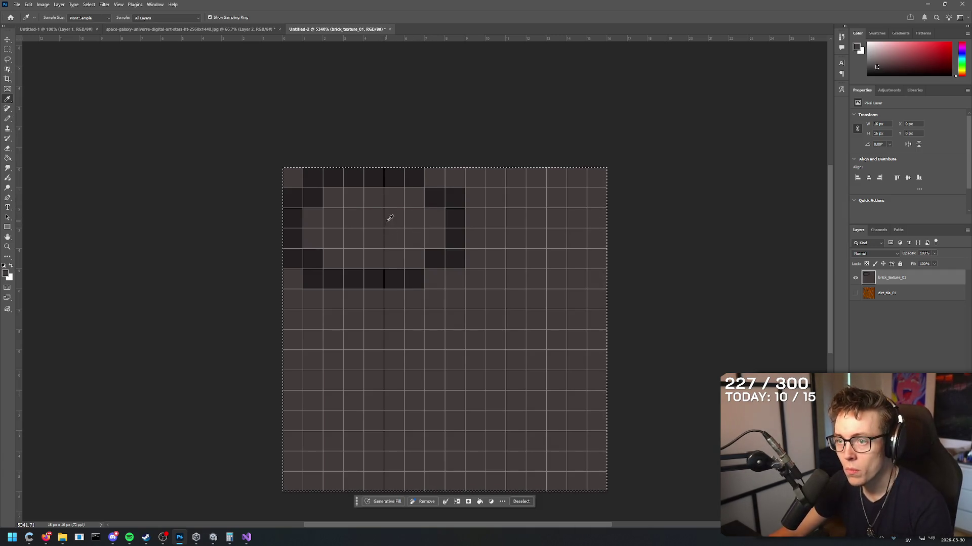
{"action": "key", "text": "b"}
{"action": "left_click", "coordinate": [434, 198]}
{"action": "left_click", "coordinate": [314, 200]}
{"action": "left_click", "coordinate": [315, 256]}
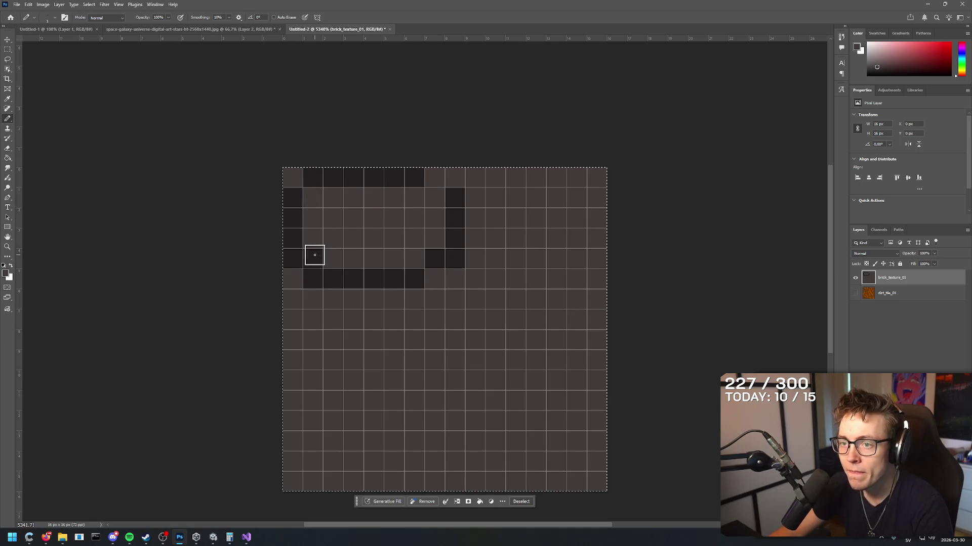
{"action": "left_click", "coordinate": [434, 257]}
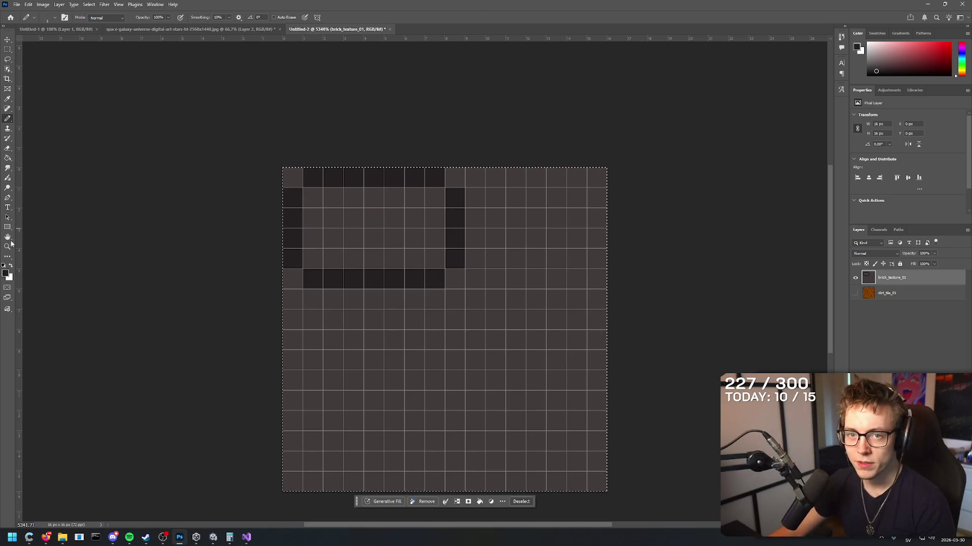
{"action": "left_click", "coordinate": [7, 272]}
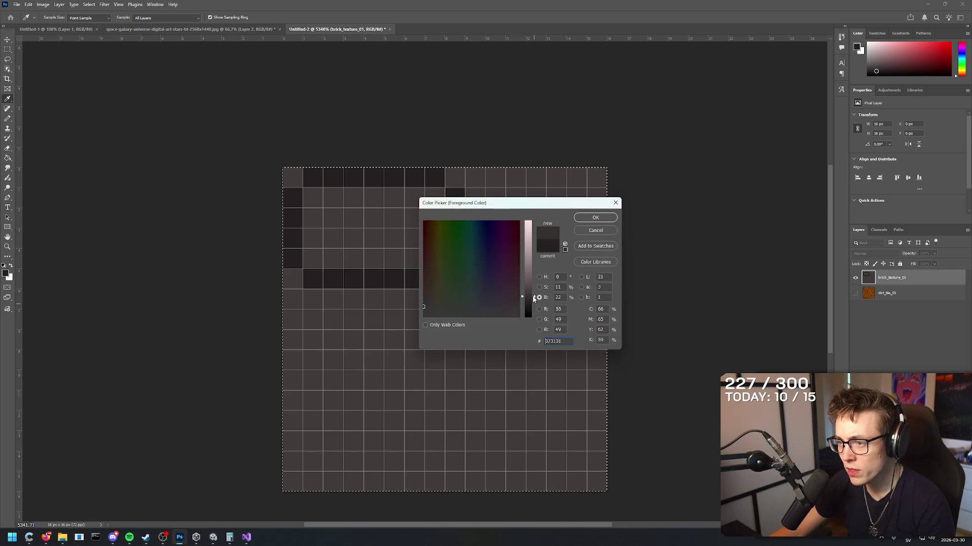
- Choose a lighter brown highlight colour for the Pencil and sample a colour from the brick
{"action": "left_click", "coordinate": [578, 217]}
{"action": "key", "text": "b"}
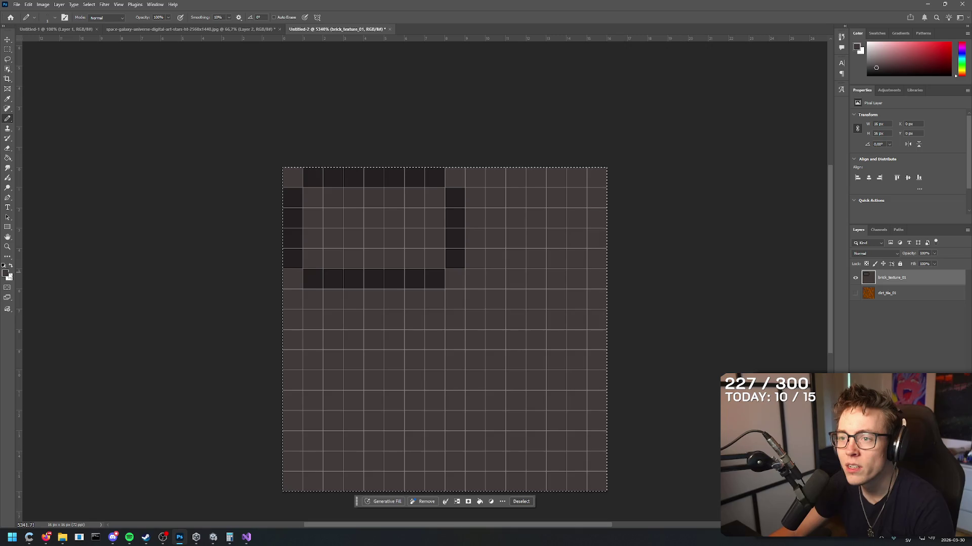
{"action": "left_click", "coordinate": [6, 274]}
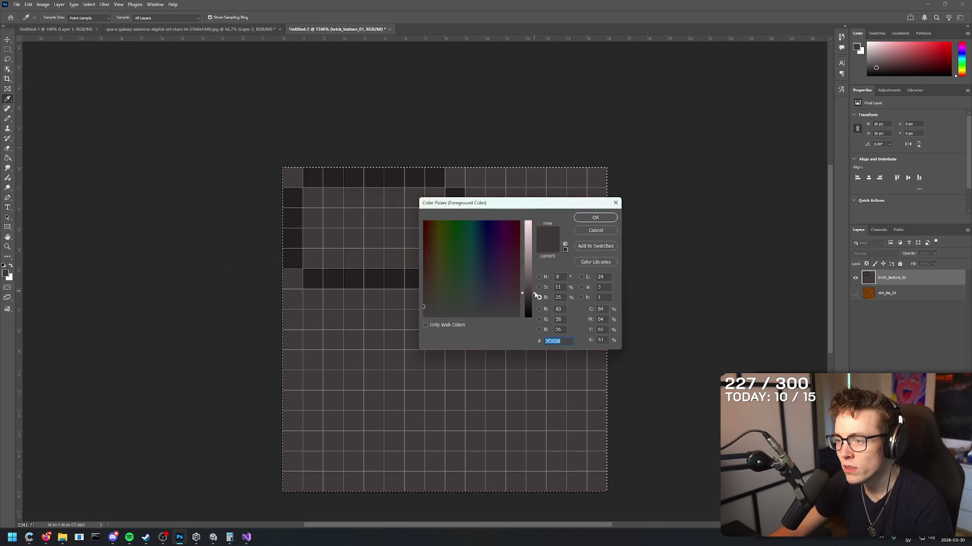
{"action": "left_click", "coordinate": [584, 221]}
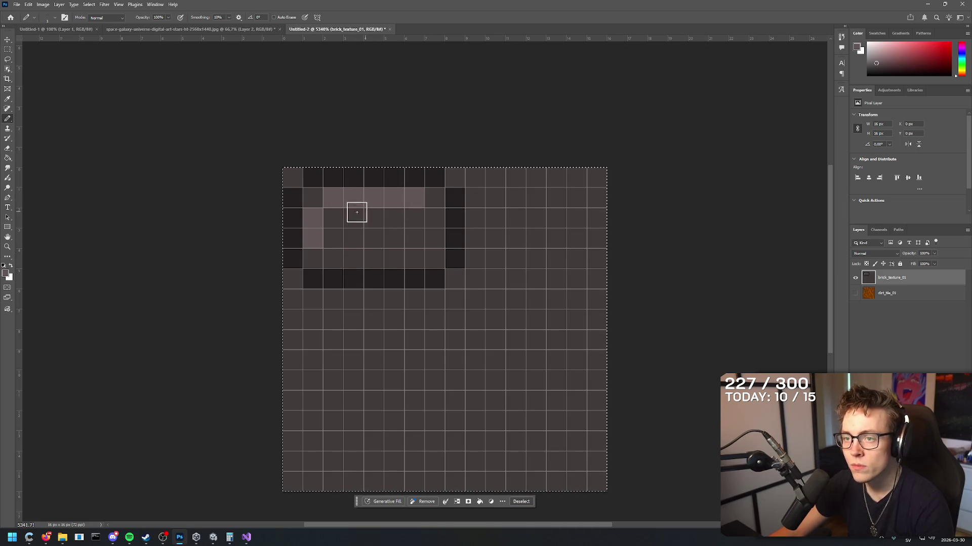
{"action": "left_click", "coordinate": [363, 235], "text": "alt"}
- Repaint the highlight pixels and shade the brick's inner top, right and bottom edges
{"action": "left_click", "coordinate": [6, 274]}
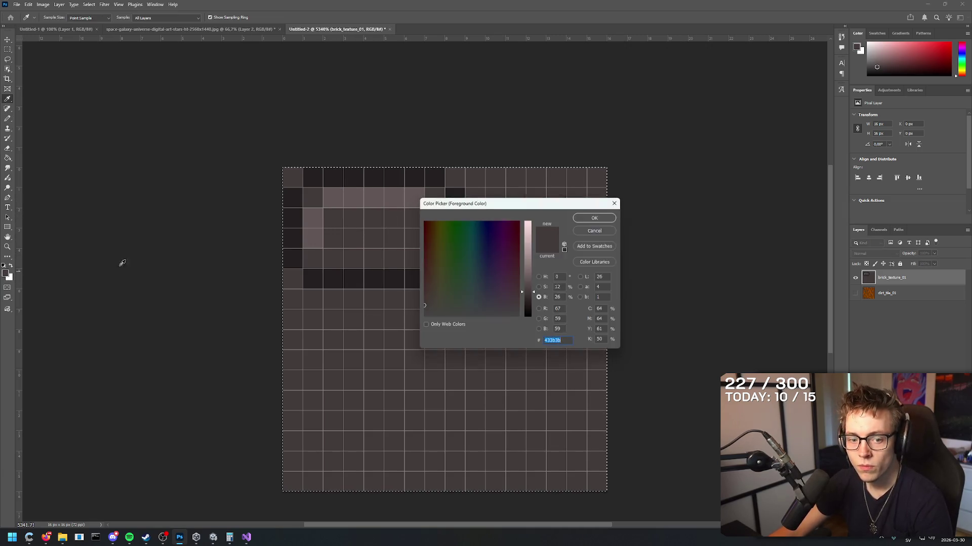
{"action": "left_click", "coordinate": [584, 217]}
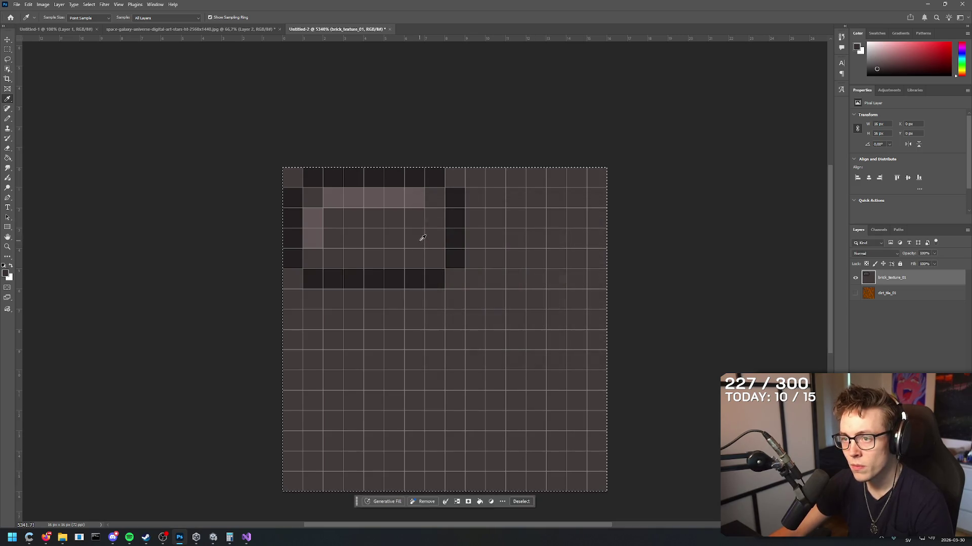
{"action": "key", "text": "b"}
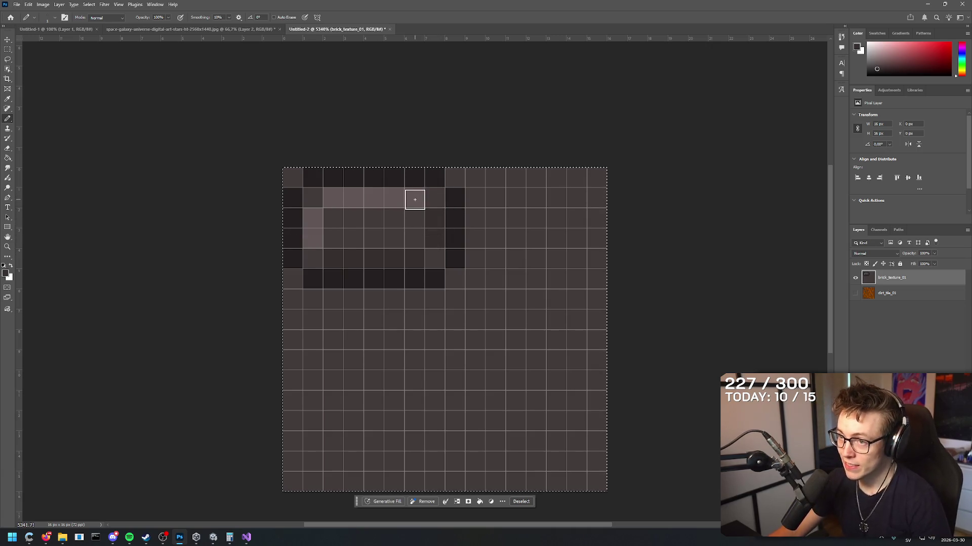
{"action": "mouse_move", "coordinate": [416, 197]}
{"action": "left_mouse_down"}
{"action": "mouse_move", "coordinate": [329, 197]}
{"action": "mouse_move", "coordinate": [313, 241]}
{"action": "left_mouse_up"}
{"action": "mouse_move", "coordinate": [333, 198]}
{"action": "left_mouse_down"}
{"action": "mouse_move", "coordinate": [408, 198]}
{"action": "mouse_move", "coordinate": [434, 240]}
{"action": "mouse_move", "coordinate": [344, 258]}
{"action": "mouse_move", "coordinate": [314, 242]}
{"action": "mouse_move", "coordinate": [312, 216]}
{"action": "left_mouse_up"}
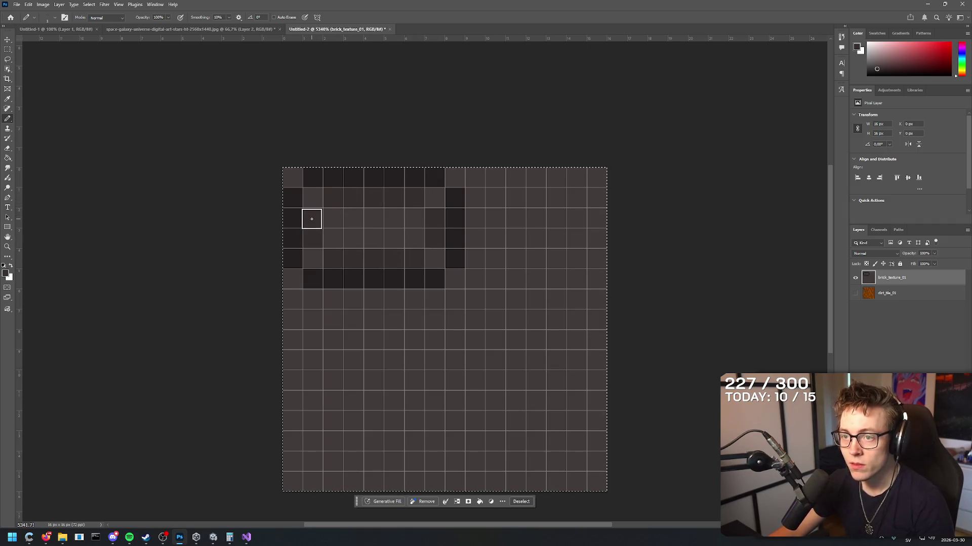
- Sample the shading colour from the brick interior and confirm it as the foreground colour
{"action": "key", "text": "i"}
{"action": "left_click", "coordinate": [334, 214]}
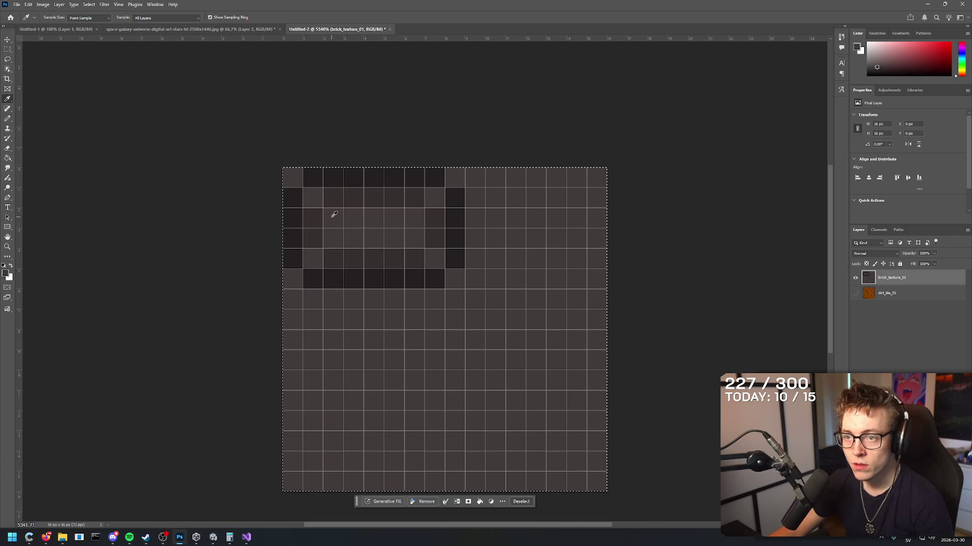
{"action": "left_click", "coordinate": [9, 276]}
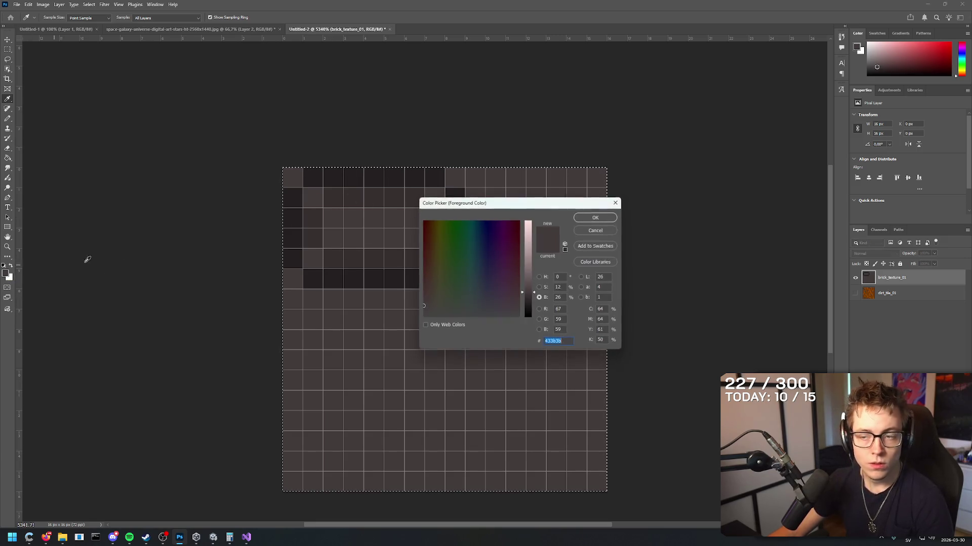
{"action": "left_click", "coordinate": [617, 202]}
{"action": "left_click", "coordinate": [314, 210]}
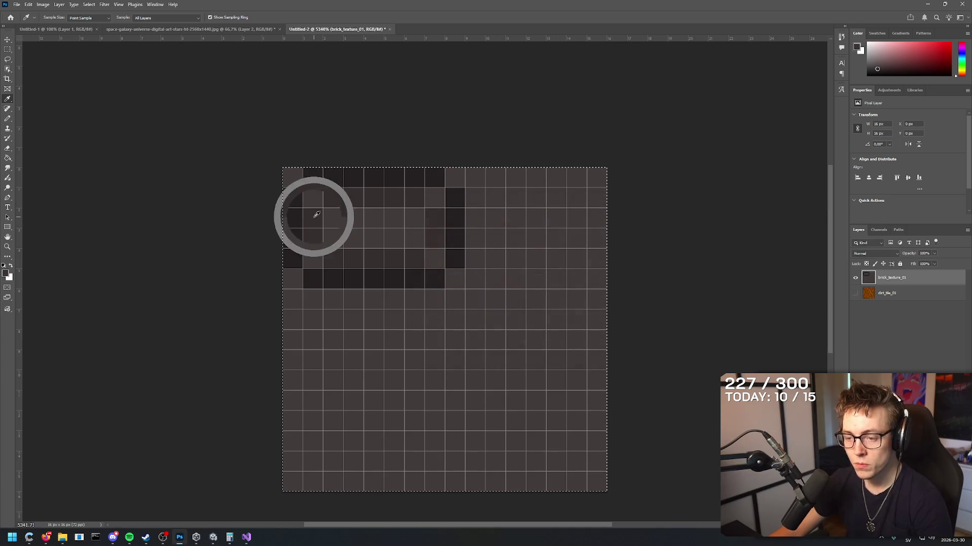
{"action": "key", "text": "b"}
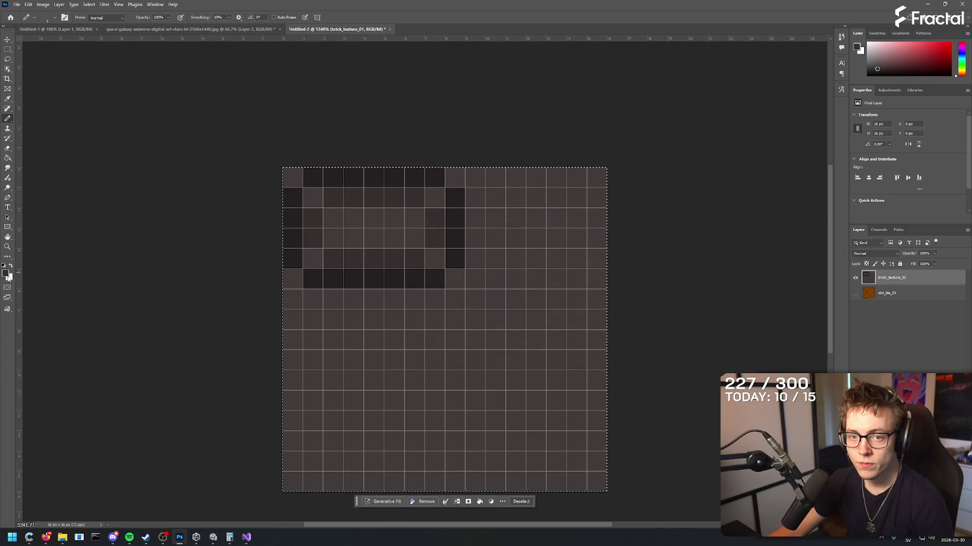
{"action": "left_click", "coordinate": [6, 273]}
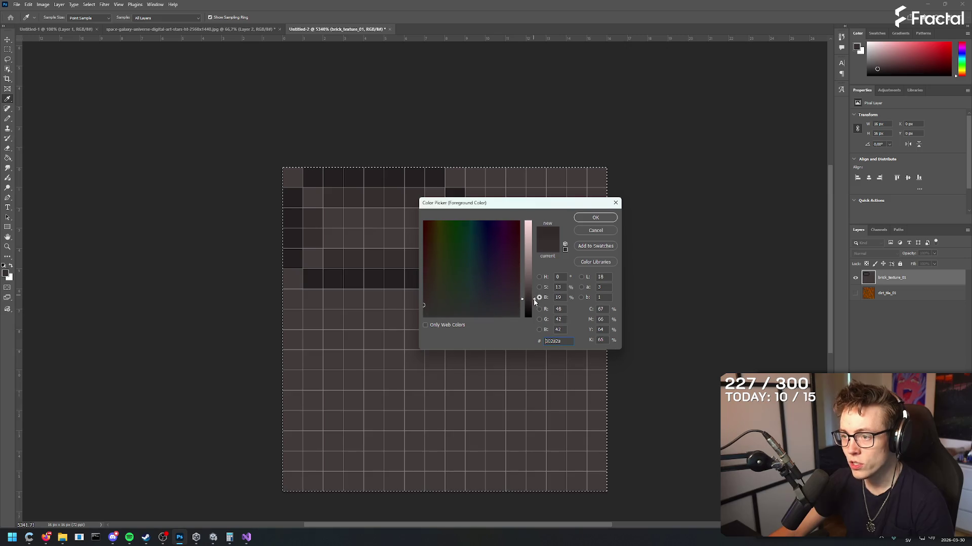
{"action": "left_click", "coordinate": [592, 217]}
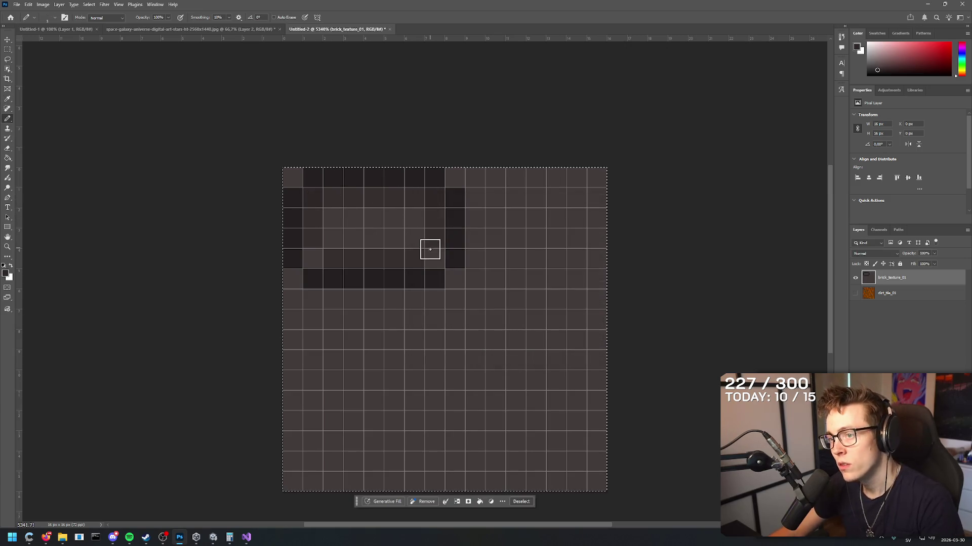
- Deselect the canvas with Ctrl+D and zoom in and out to check the brick outline
{"action": "scroll", "coordinate": [385, 309], "scroll_direction": "down", "scroll_amount": 5}
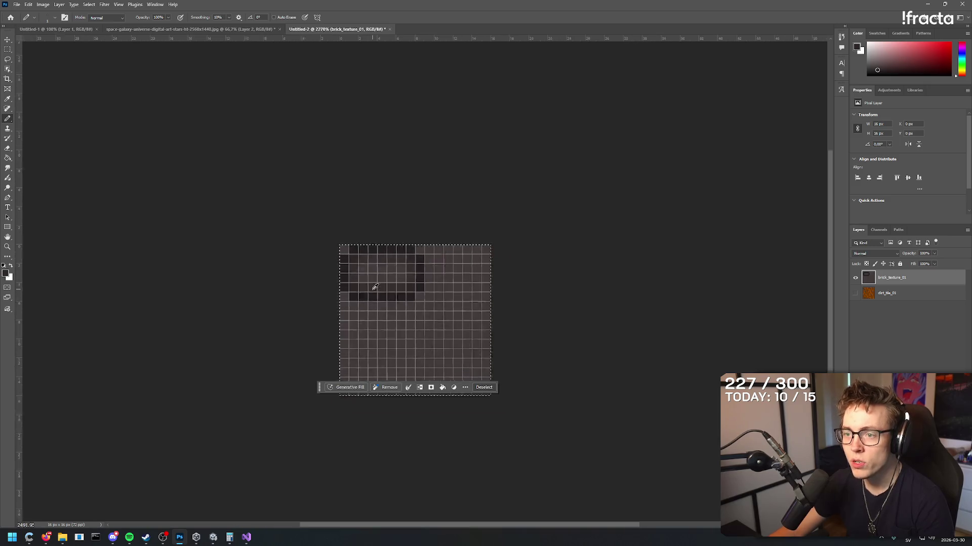
{"action": "scroll", "coordinate": [374, 286], "scroll_direction": "up", "scroll_amount": 5}
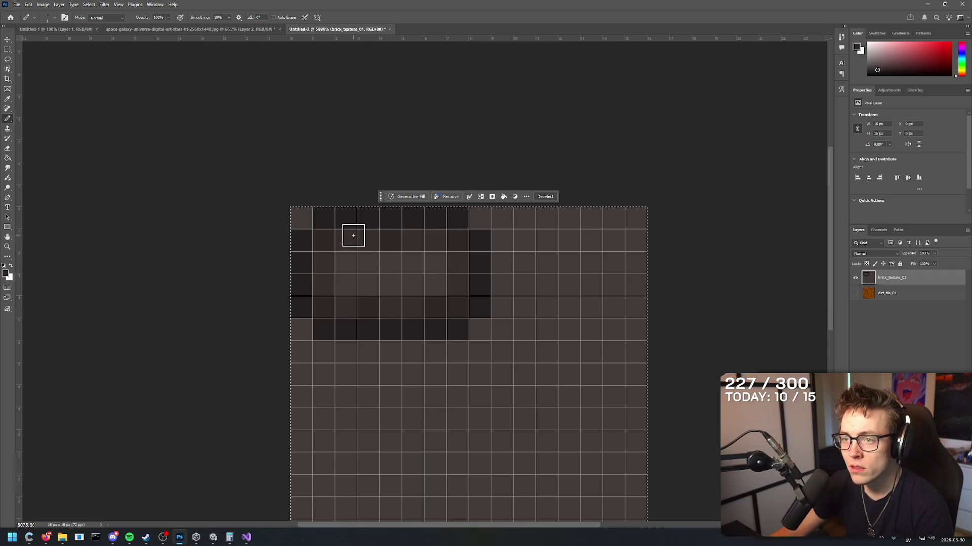
{"action": "scroll", "coordinate": [344, 253], "scroll_direction": "up", "scroll_amount": 1}
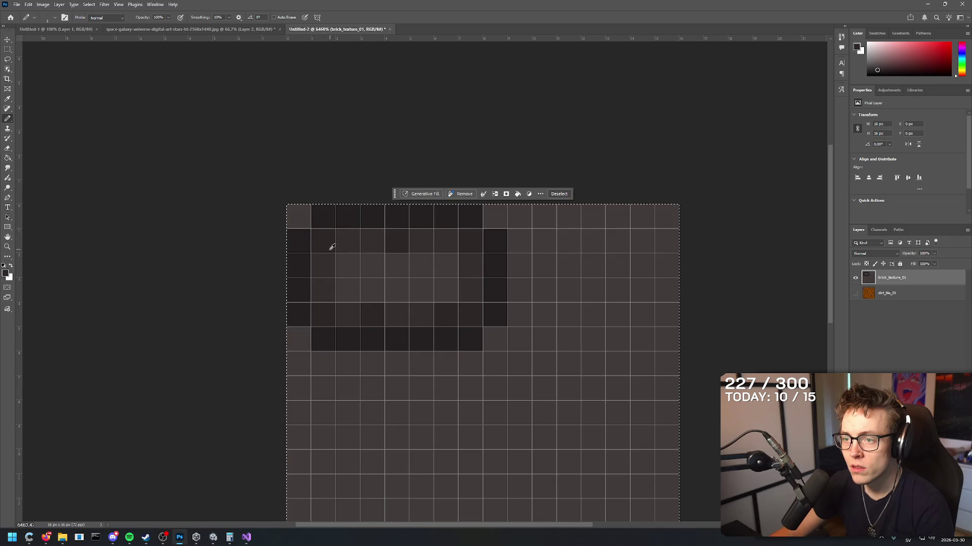
{"action": "scroll", "coordinate": [332, 247], "scroll_direction": "down", "scroll_amount": 5}
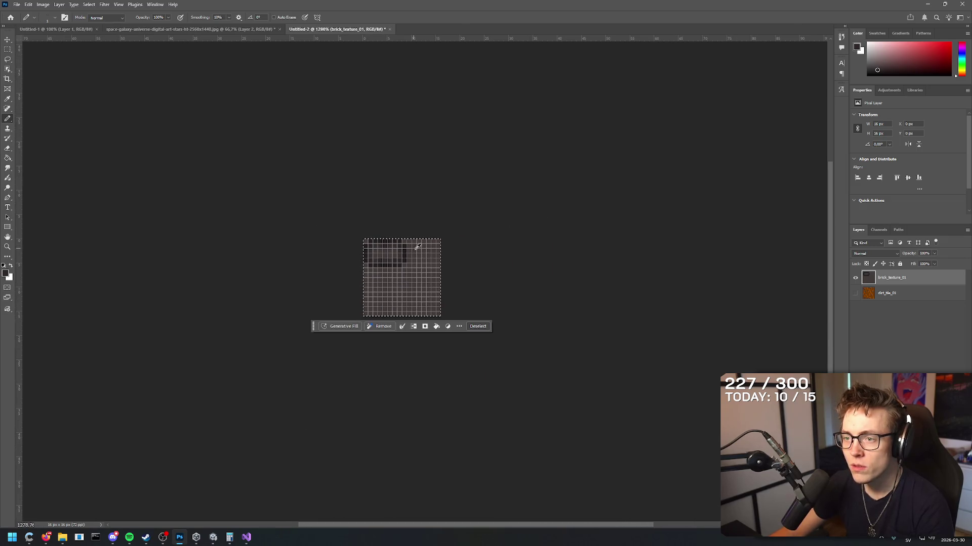
{"action": "key", "text": "ctrl+d"}
{"action": "scroll", "coordinate": [385, 268], "scroll_direction": "down", "scroll_amount": 2}
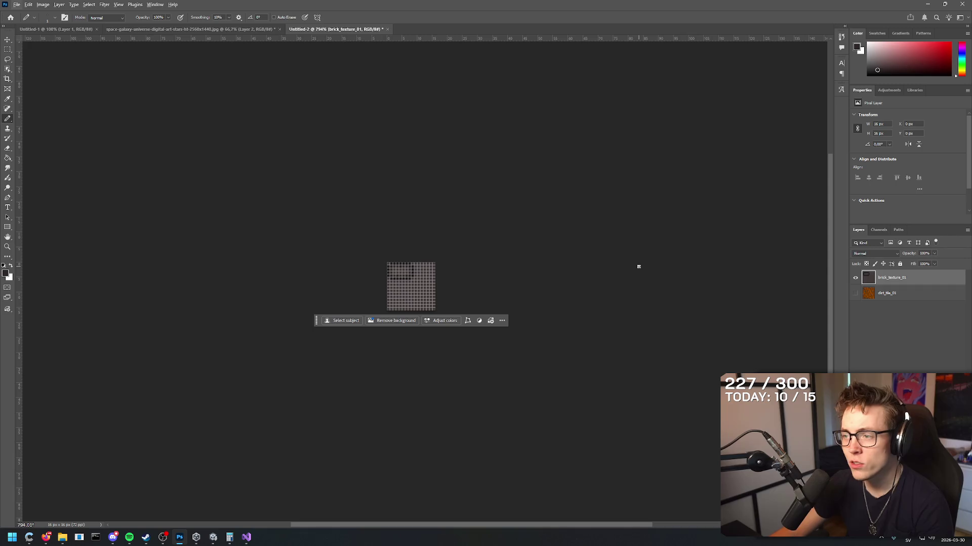
{"action": "scroll", "coordinate": [401, 285], "scroll_direction": "up", "scroll_amount": 2}
{"action": "scroll", "coordinate": [369, 276], "scroll_direction": "down", "scroll_amount": 2}
{"action": "scroll", "coordinate": [303, 283], "scroll_direction": "up", "scroll_amount": 2}
{"action": "scroll", "coordinate": [306, 277], "scroll_direction": "down", "scroll_amount": 2}
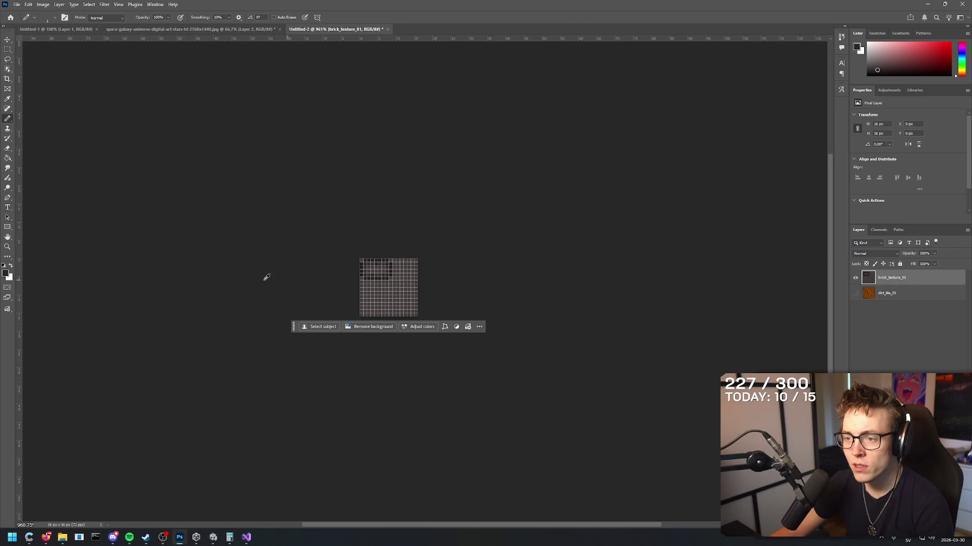
{"action": "scroll", "coordinate": [266, 278], "scroll_direction": "down", "scroll_amount": 1}
{"action": "scroll", "coordinate": [354, 293], "scroll_direction": "up", "scroll_amount": 1}
{"action": "scroll", "coordinate": [354, 293], "scroll_direction": "up", "scroll_amount": 2}
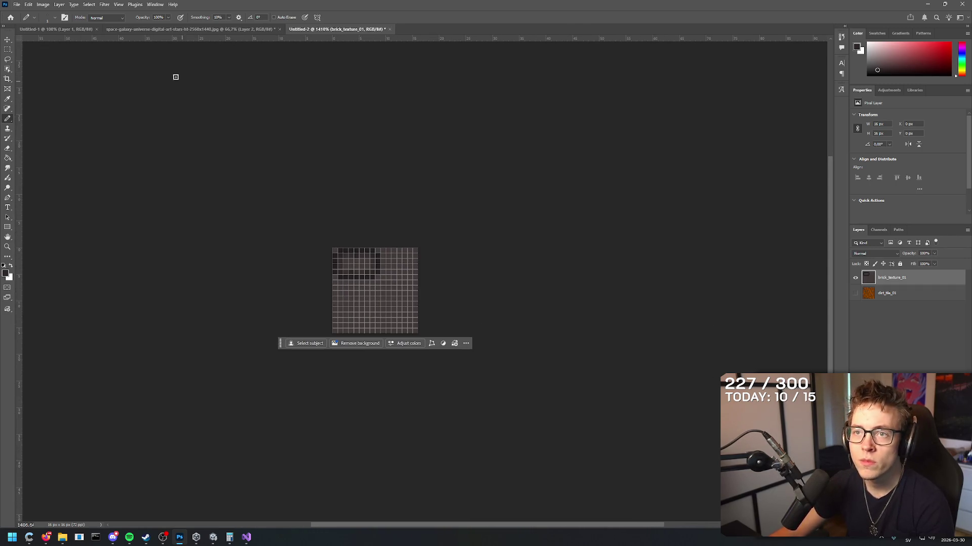
- Hide the grid overlay on the brick_texture_01 canvas through View > Show > Grid
{"action": "left_click", "coordinate": [62, 7]}
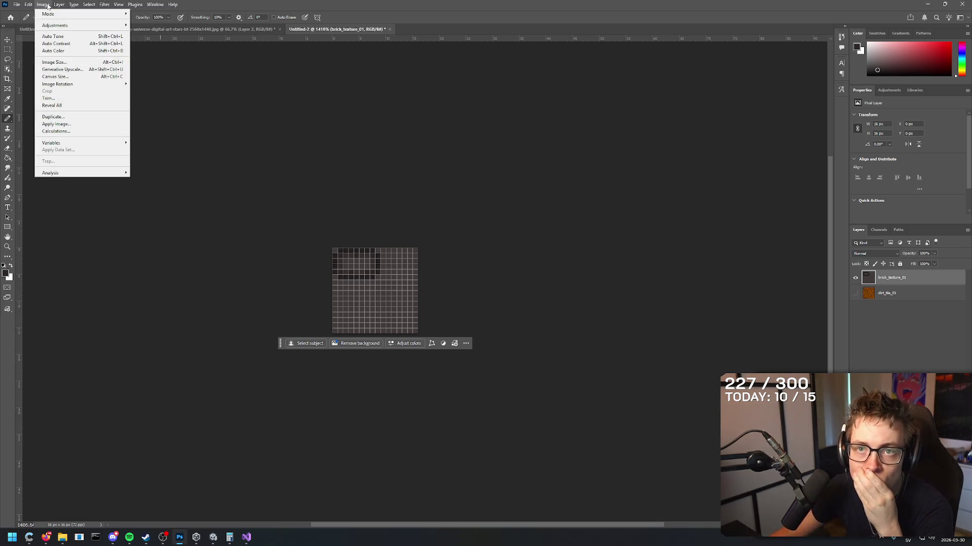
{"action": "left_click", "coordinate": [16, 5]}
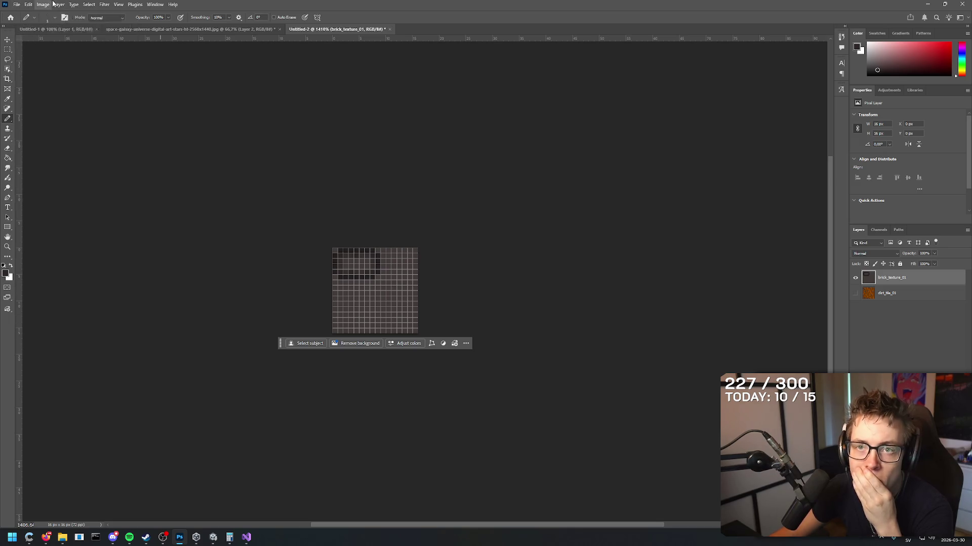
{"action": "left_click", "coordinate": [72, 4]}
{"action": "mouse_move", "coordinate": [65, 4]}
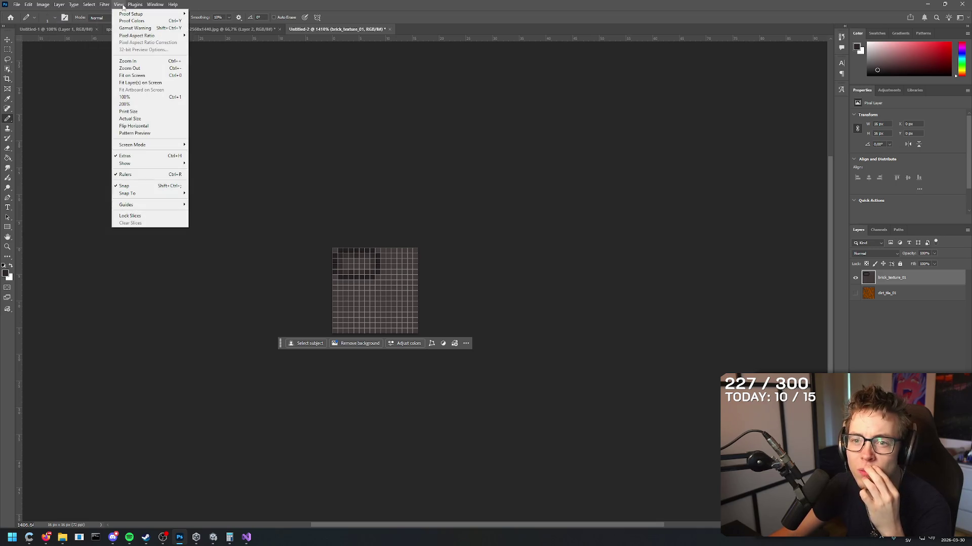
{"action": "mouse_move", "coordinate": [121, 6]}
{"action": "mouse_move", "coordinate": [159, 205]}
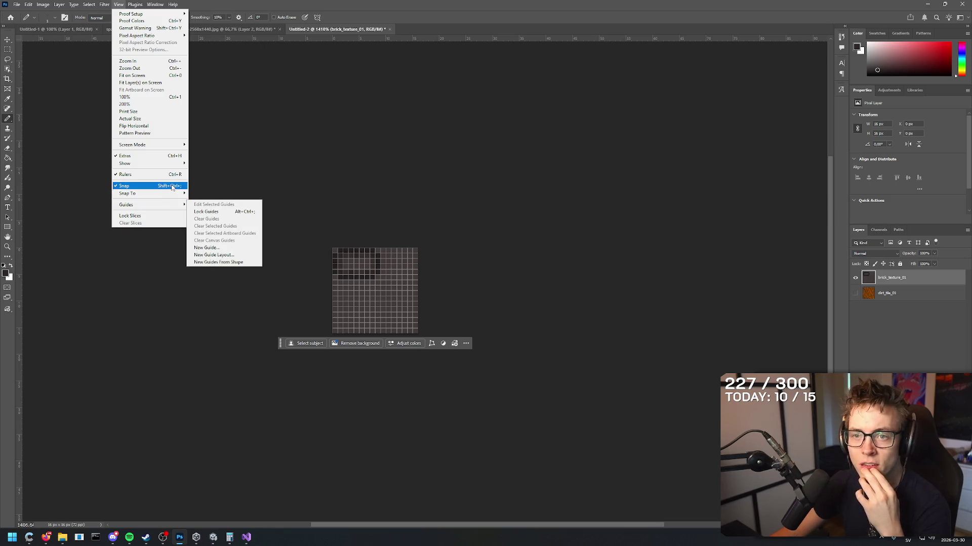
{"action": "mouse_move", "coordinate": [174, 164]}
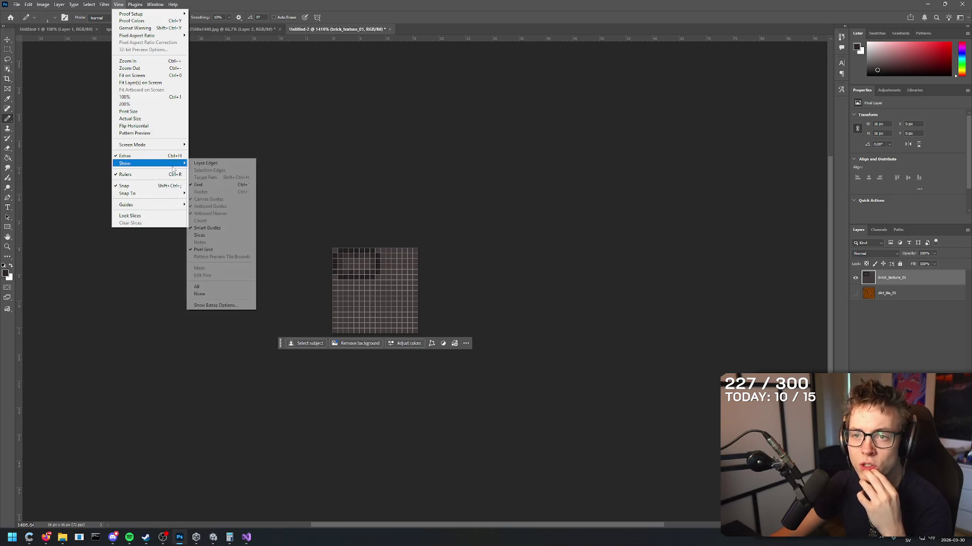
{"action": "left_click", "coordinate": [207, 185]}
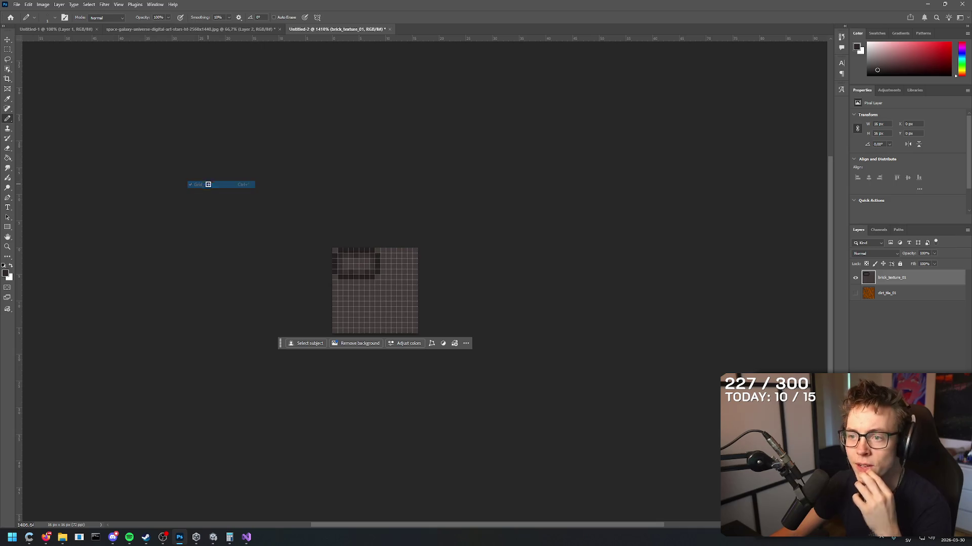
- Zoom in on the first brick and repaint its bottom row with dark outline and lighter pixels
{"action": "scroll", "coordinate": [203, 271], "scroll_direction": "up", "scroll_amount": 3}
{"action": "scroll", "coordinate": [128, 301], "scroll_direction": "up", "scroll_amount": 1}
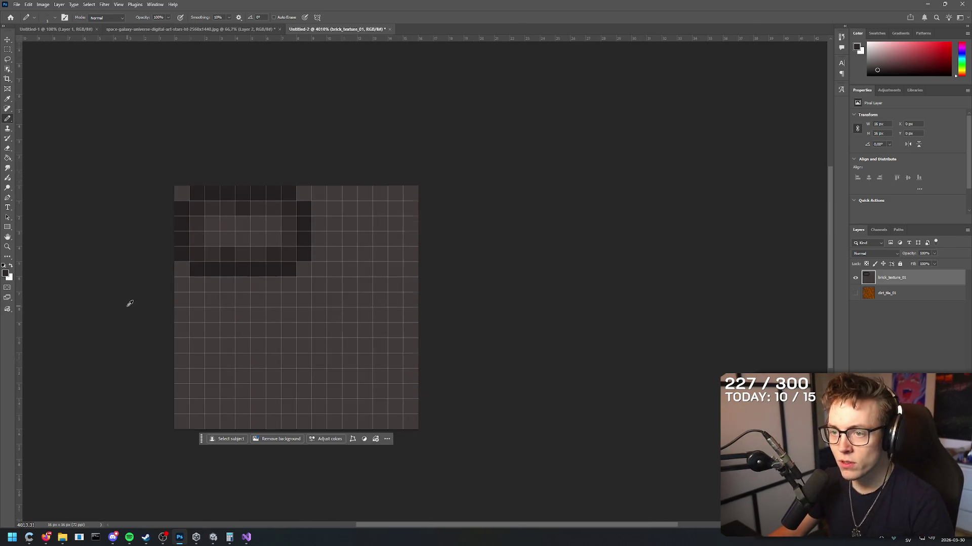
{"action": "scroll", "coordinate": [601, 280], "scroll_direction": "down", "scroll_amount": 1}
{"action": "scroll", "coordinate": [479, 263], "scroll_direction": "down", "scroll_amount": 1}
{"action": "scroll", "coordinate": [465, 261], "scroll_direction": "down", "scroll_amount": 2}
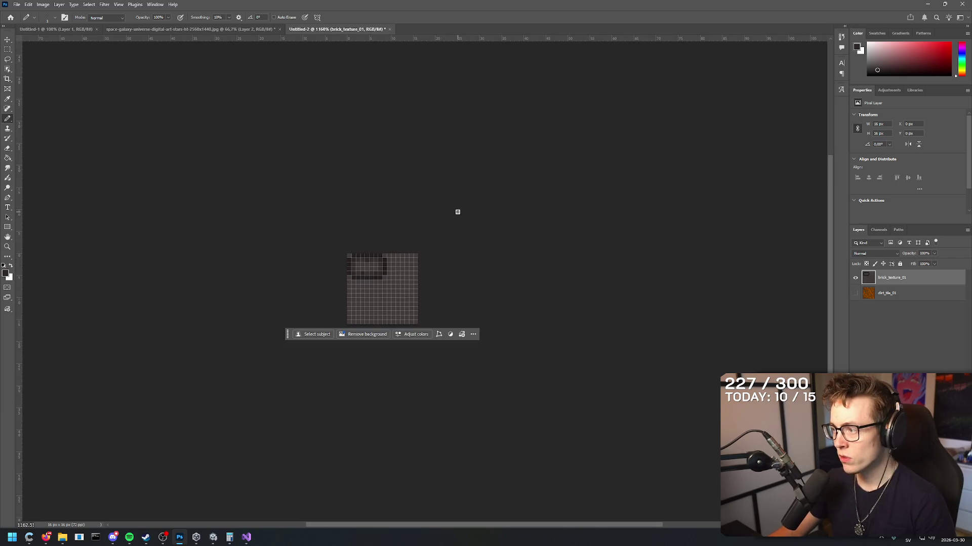
{"action": "mouse_move", "coordinate": [458, 212]}
{"action": "left_mouse_down"}
{"action": "mouse_move", "coordinate": [490, 208]}
{"action": "mouse_move", "coordinate": [477, 193]}
{"action": "mouse_move", "coordinate": [469, 239]}
{"action": "mouse_move", "coordinate": [435, 145]}
{"action": "left_mouse_up"}
{"action": "scroll", "coordinate": [469, 238], "scroll_direction": "up", "scroll_amount": 3}
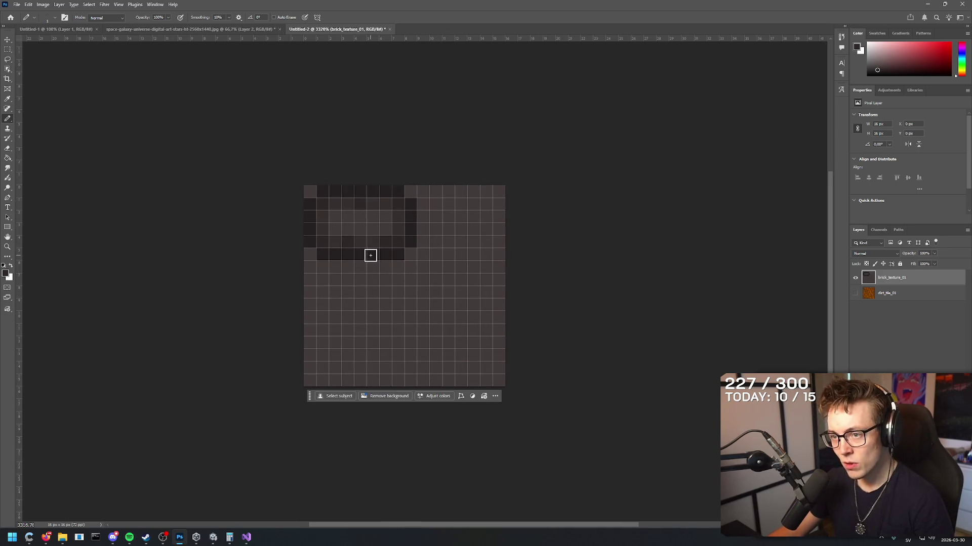
{"action": "left_click", "coordinate": [371, 255], "text": "alt"}
{"action": "mouse_move", "coordinate": [353, 240]}
{"action": "left_mouse_down"}
{"action": "mouse_move", "coordinate": [321, 240]}
{"action": "mouse_move", "coordinate": [407, 260]}
{"action": "left_mouse_up"}
{"action": "key", "text": "i"}
{"action": "left_click", "coordinate": [357, 282]}
{"action": "key", "text": "b"}
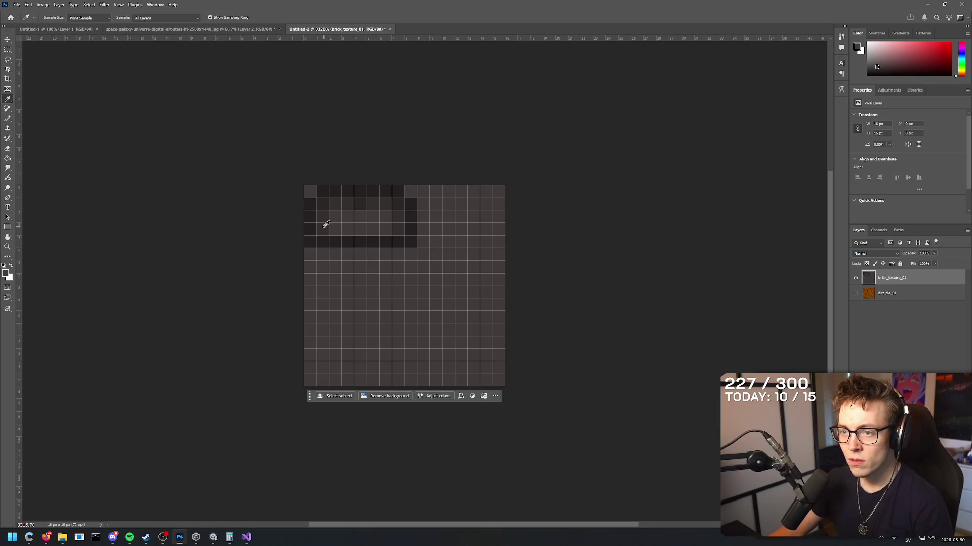
{"action": "left_click", "coordinate": [321, 217], "text": "alt"}
{"action": "left_click_drag", "start_coordinate": [374, 230], "coordinate": [386, 230]}
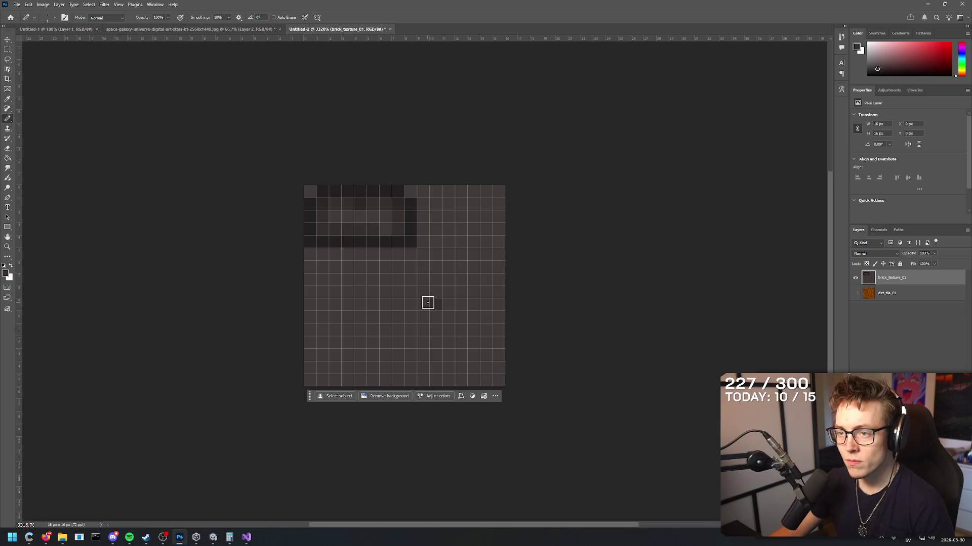
{"action": "left_click", "coordinate": [435, 305]}
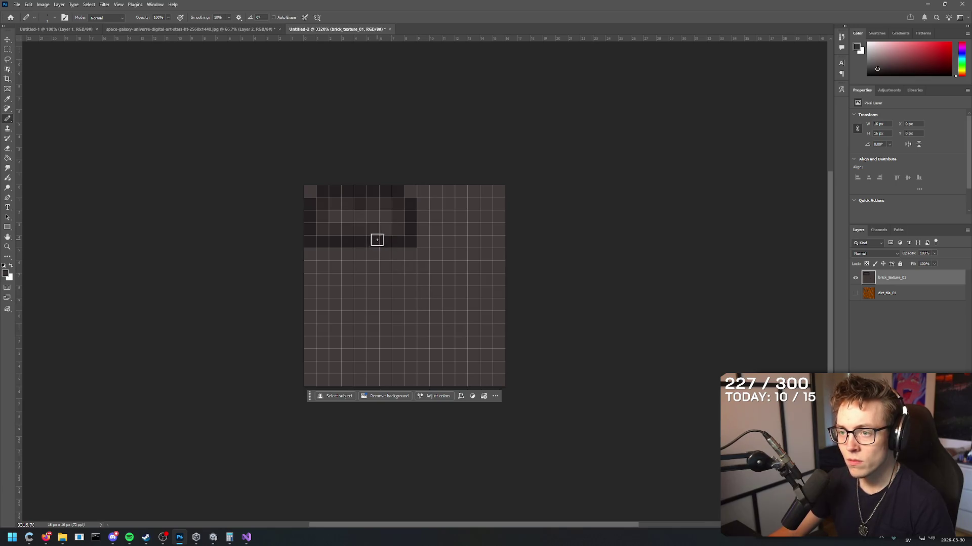
{"action": "left_click_drag", "start_coordinate": [377, 240], "coordinate": [329, 238]}
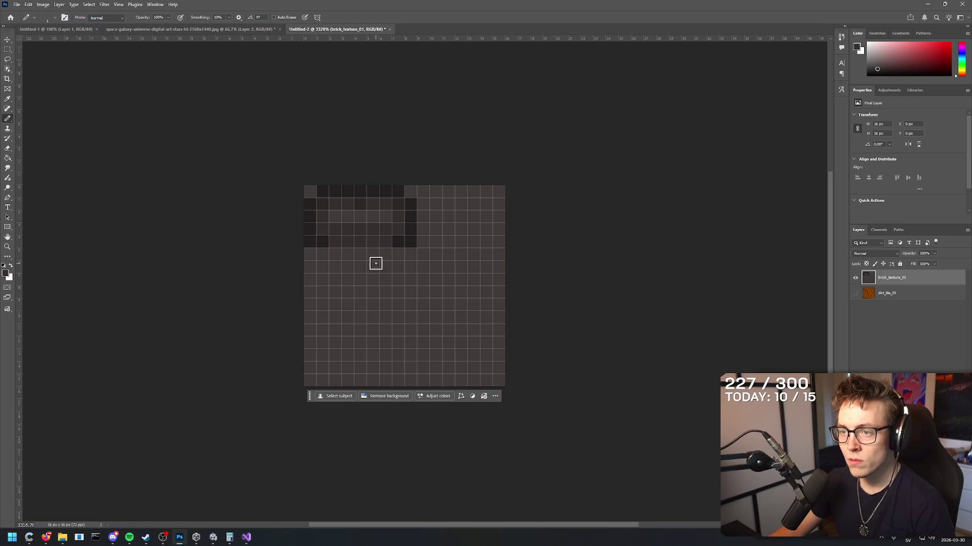
- Paint a dark row beneath the brick, then lighten its two leftmost cells
{"action": "left_click", "coordinate": [379, 213], "text": "alt"}
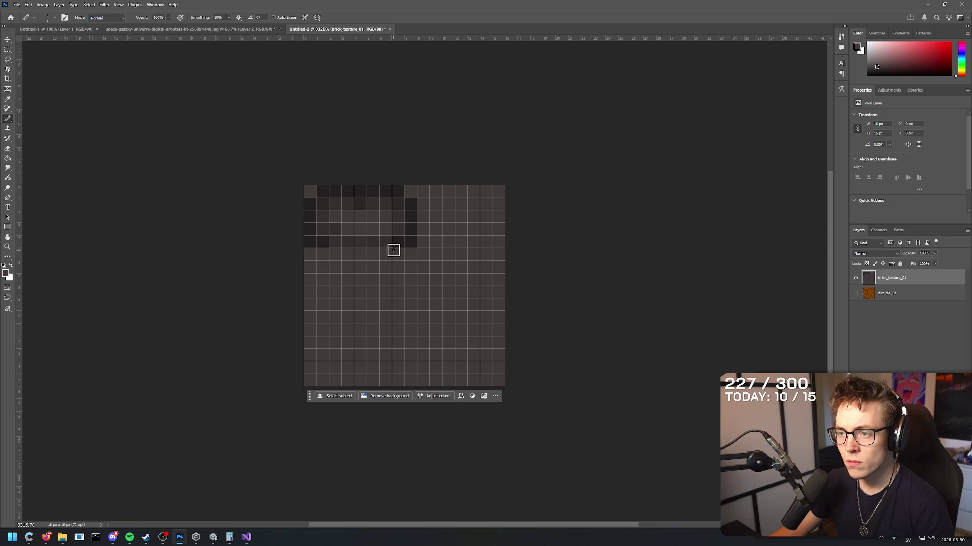
{"action": "left_click", "coordinate": [393, 246], "text": "alt"}
{"action": "left_click_drag", "start_coordinate": [386, 254], "coordinate": [331, 253]}
{"action": "left_click", "coordinate": [394, 254]}
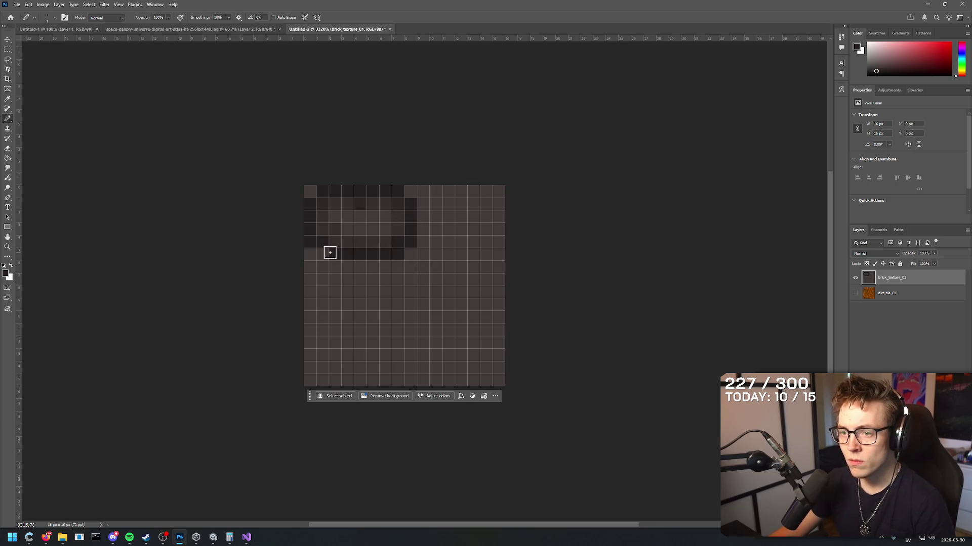
{"action": "left_click", "coordinate": [322, 252]}
{"action": "left_click", "coordinate": [310, 243], "text": "alt"}
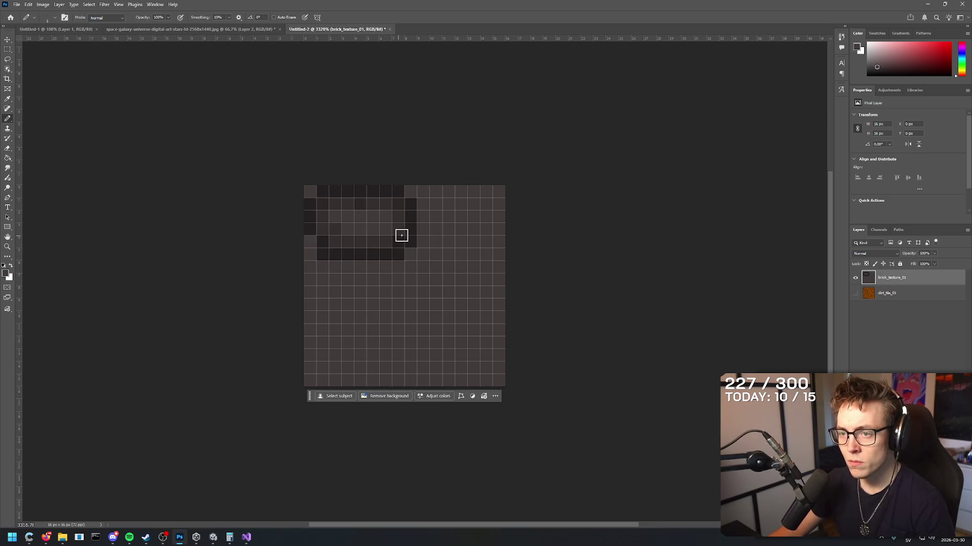
{"action": "left_click", "coordinate": [460, 253], "text": "alt"}
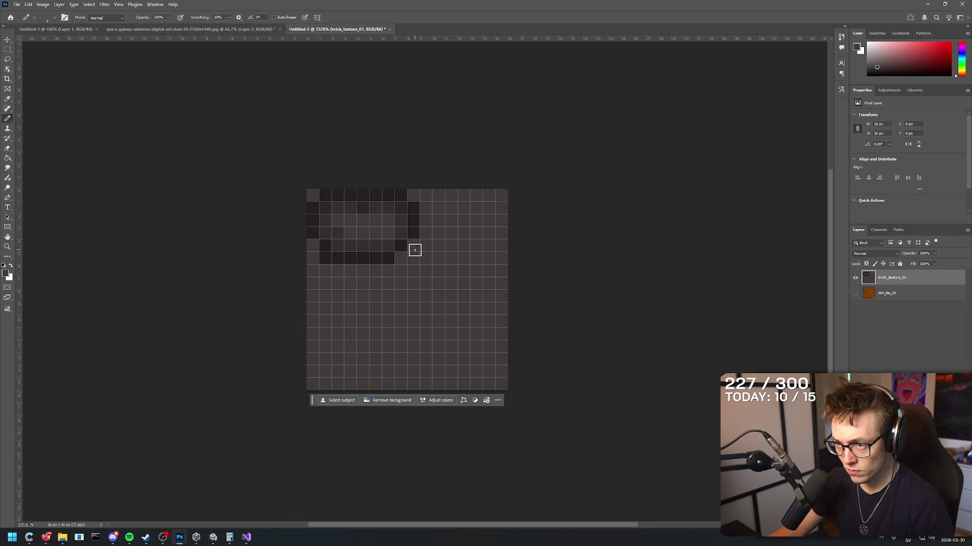
{"action": "left_click", "coordinate": [337, 258]}
{"action": "left_click", "coordinate": [325, 258]}
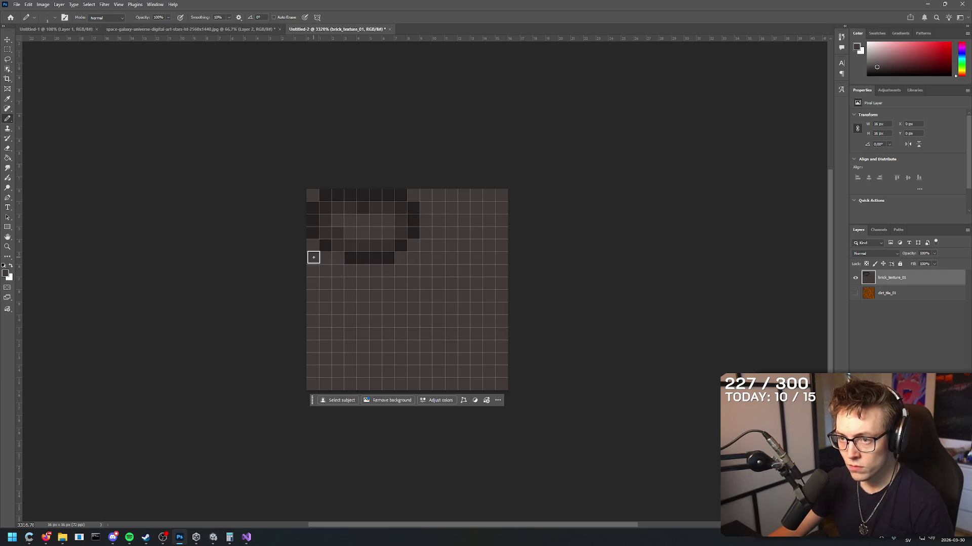
- Lighten the bottom row's dark cells and darken cells down the brick's left and right sides
{"action": "key", "text": "i"}
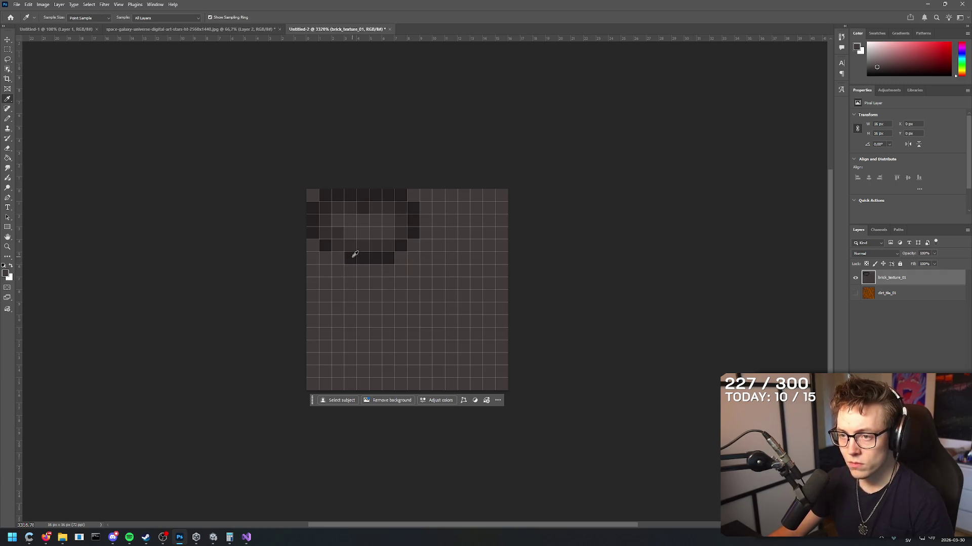
{"action": "key", "text": "b"}
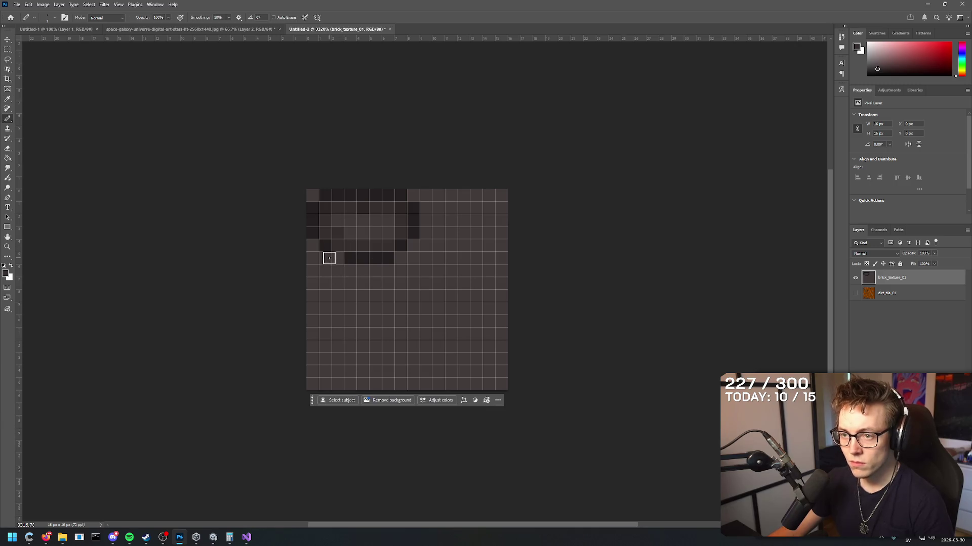
{"action": "left_click_drag", "start_coordinate": [336, 259], "coordinate": [386, 258]}
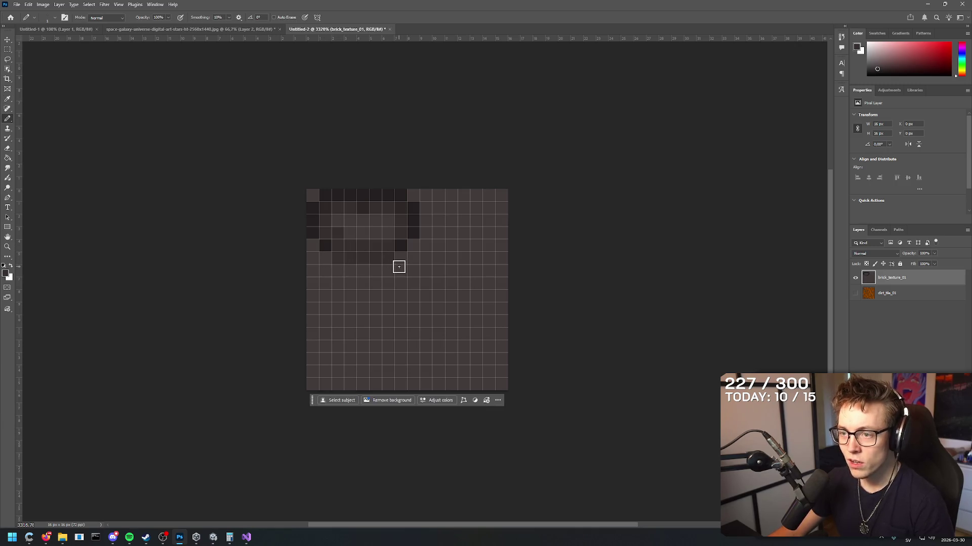
{"action": "left_click", "coordinate": [326, 258]}
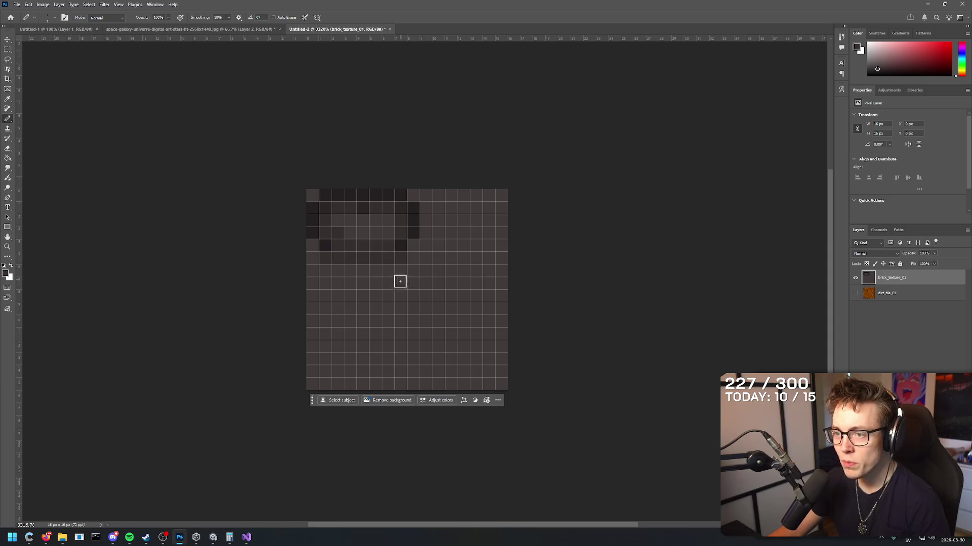
{"action": "left_click_drag", "start_coordinate": [311, 268], "coordinate": [312, 283]}
{"action": "left_click_drag", "start_coordinate": [412, 266], "coordinate": [415, 282]}
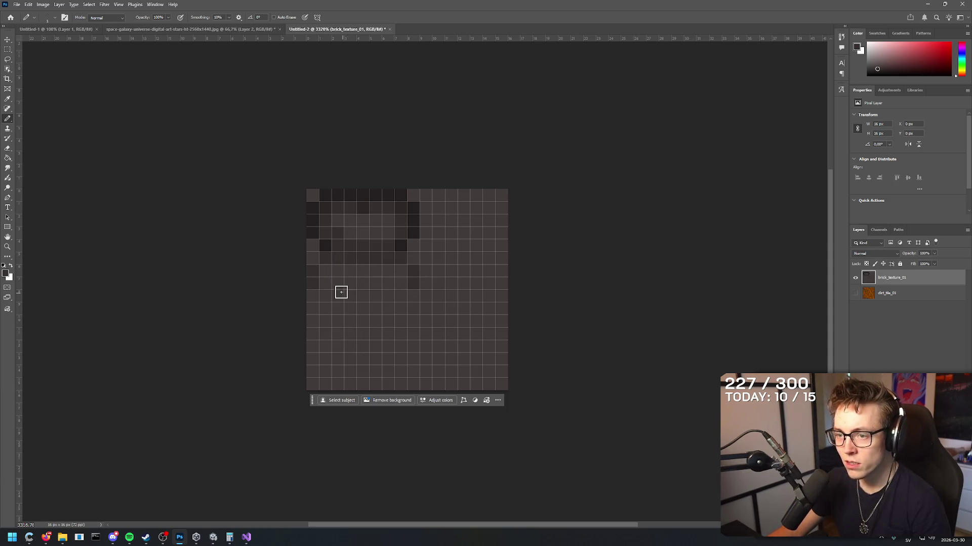
- Darken the right brick edge and draw the middle mortar line, undoing misplaced strokes
{"action": "left_click_drag", "start_coordinate": [411, 213], "coordinate": [412, 256]}
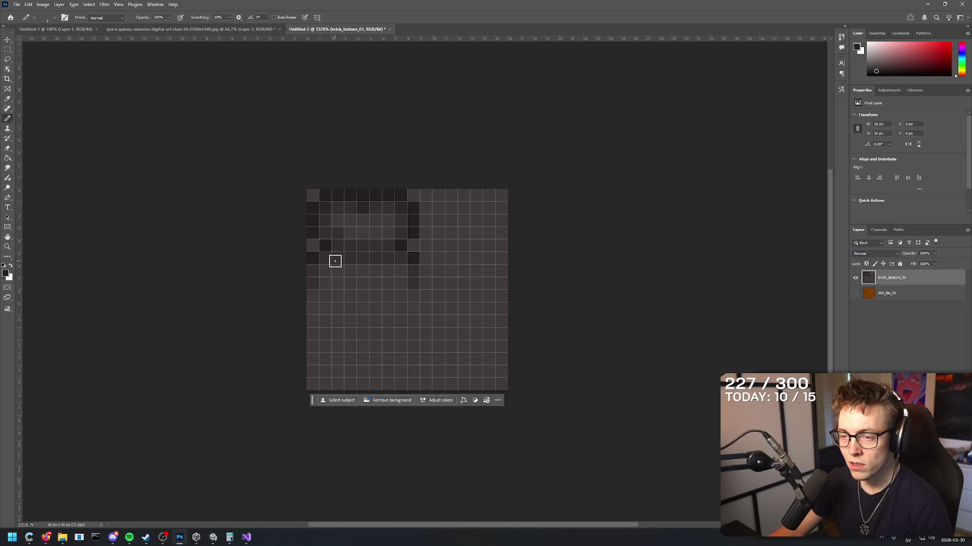
{"action": "left_click_drag", "start_coordinate": [325, 258], "coordinate": [412, 257]}
{"action": "key", "text": "ctrl+z"}
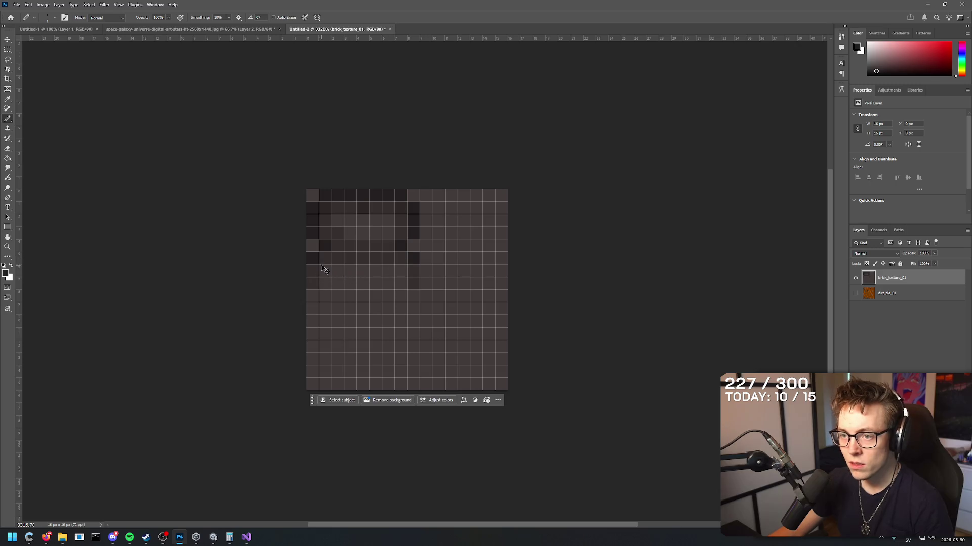
{"action": "mouse_move", "coordinate": [325, 258]}
{"action": "left_mouse_down"}
{"action": "mouse_move", "coordinate": [401, 261]}
{"action": "mouse_move", "coordinate": [414, 281]}
{"action": "mouse_move", "coordinate": [364, 260]}
{"action": "mouse_move", "coordinate": [324, 258]}
{"action": "mouse_move", "coordinate": [375, 269]}
{"action": "mouse_move", "coordinate": [310, 320]}
{"action": "left_mouse_up"}
{"action": "key", "text": "ctrl+z"}
{"action": "key", "text": "ctrl+z"}
{"action": "key", "text": "ctrl+z"}
{"action": "key", "text": "ctrl+z"}
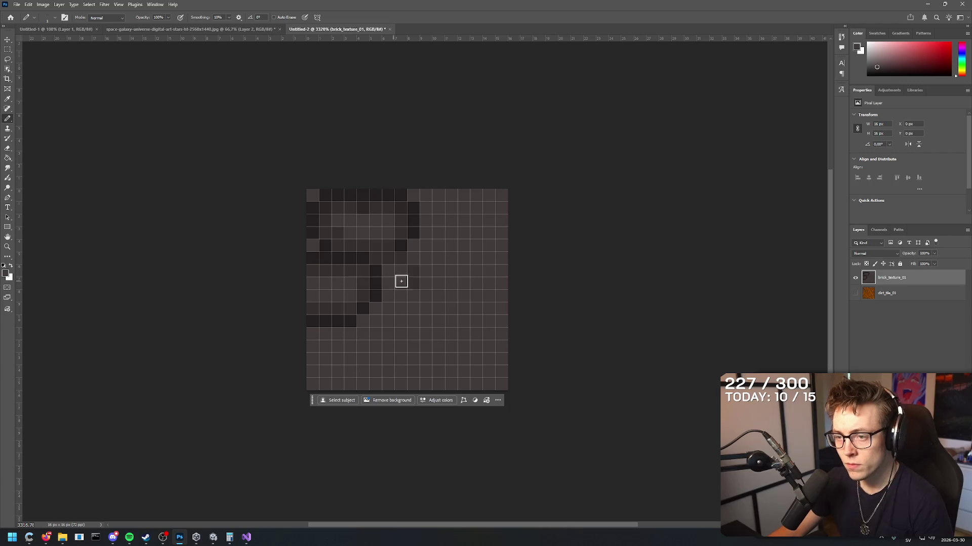
{"action": "key", "text": "i"}
{"action": "key", "text": "b"}
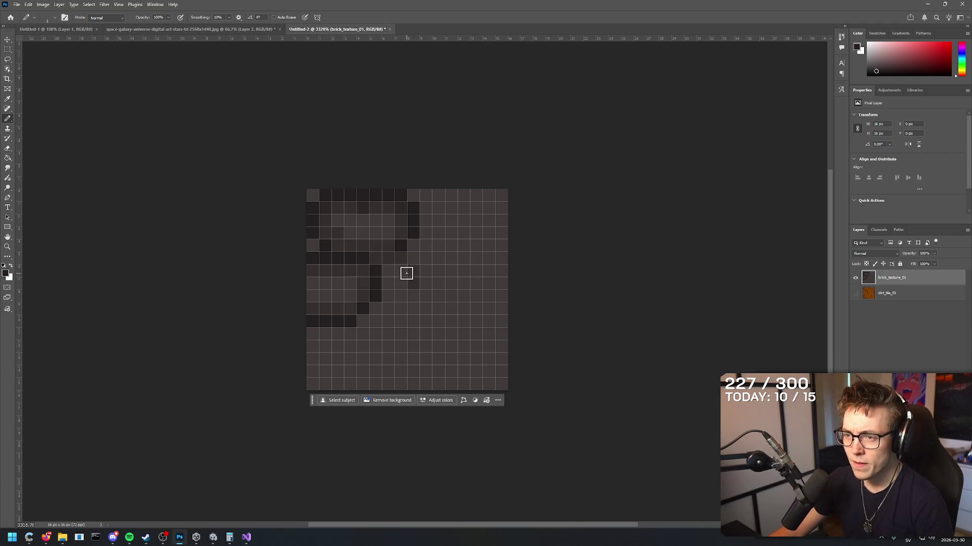
- Extend the middle mortar line right and down a joint, then resample the top-row mortar colour
{"action": "left_click_drag", "start_coordinate": [390, 260], "coordinate": [410, 261]}
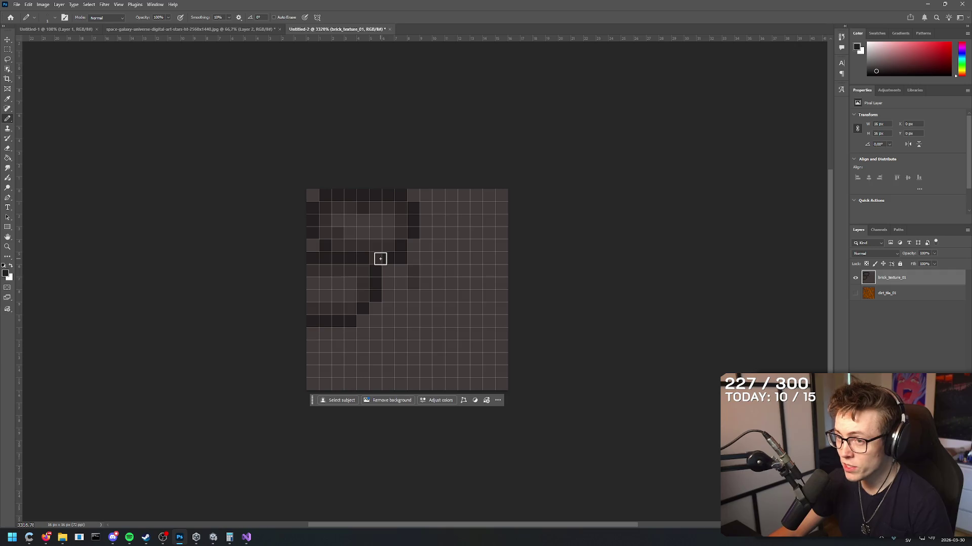
{"action": "mouse_move", "coordinate": [412, 258]}
{"action": "left_mouse_down"}
{"action": "mouse_move", "coordinate": [462, 271]}
{"action": "mouse_move", "coordinate": [462, 302]}
{"action": "mouse_move", "coordinate": [445, 317]}
{"action": "mouse_move", "coordinate": [380, 318]}
{"action": "left_mouse_up"}
{"action": "left_click", "coordinate": [379, 307]}
{"action": "left_click", "coordinate": [413, 272], "text": "alt"}
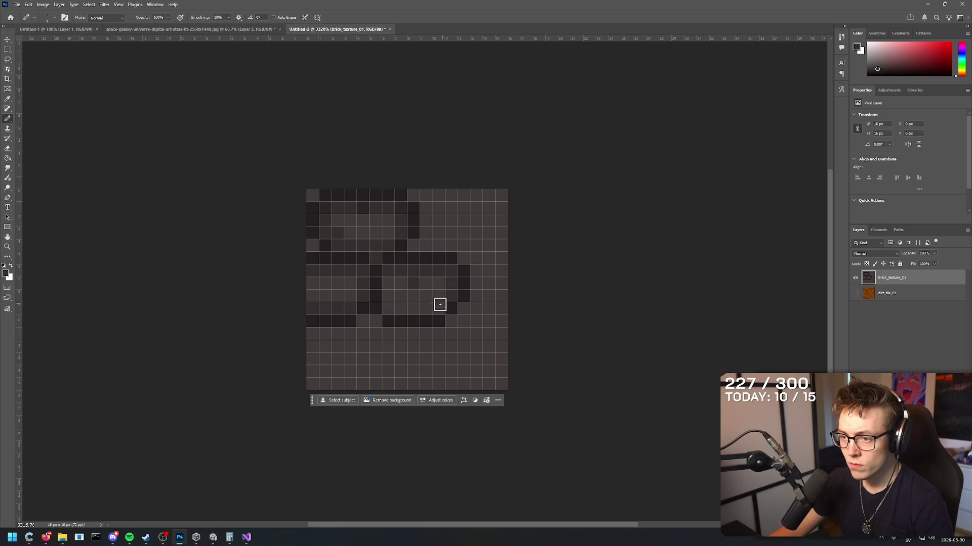
{"action": "left_click", "coordinate": [425, 282], "text": "alt"}
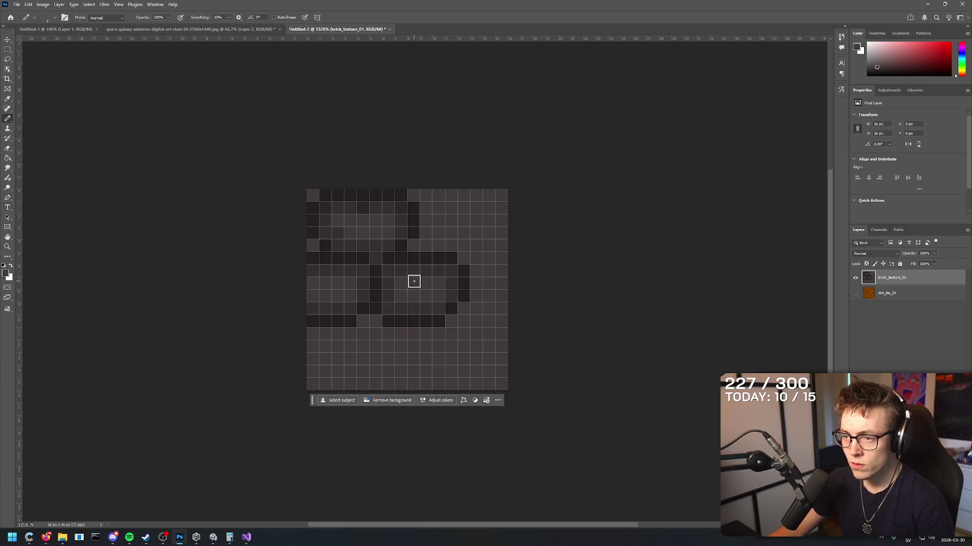
{"action": "left_click", "coordinate": [418, 243], "text": "alt"}
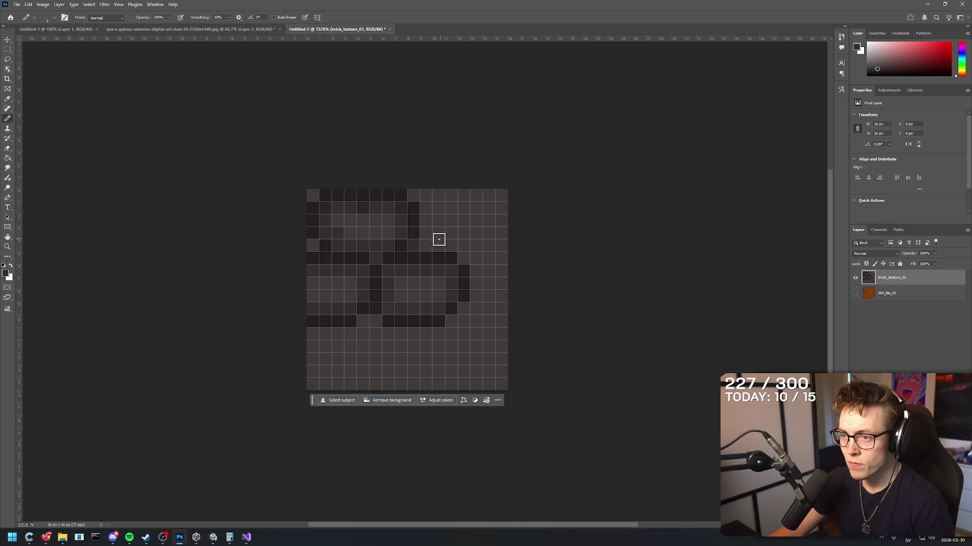
{"action": "left_click", "coordinate": [412, 199], "text": "alt"}
- Darken the top-row cells toward the right edge and the top-right corner, undoing stray strokes
{"action": "mouse_move", "coordinate": [424, 196]}
{"action": "left_mouse_down"}
{"action": "mouse_move", "coordinate": [472, 196]}
{"action": "mouse_move", "coordinate": [499, 206]}
{"action": "mouse_move", "coordinate": [504, 223]}
{"action": "left_mouse_up"}
{"action": "left_click", "coordinate": [487, 208]}
{"action": "key", "text": "ctrl+z"}
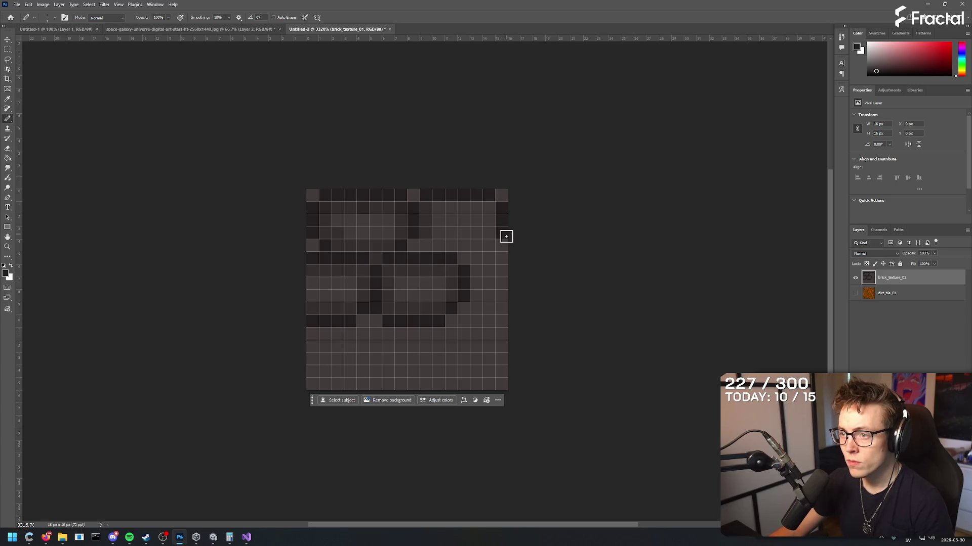
{"action": "key", "text": "ctrl+z"}
{"action": "left_click", "coordinate": [500, 197]}
{"action": "left_click_drag", "start_coordinate": [428, 241], "coordinate": [492, 250]}
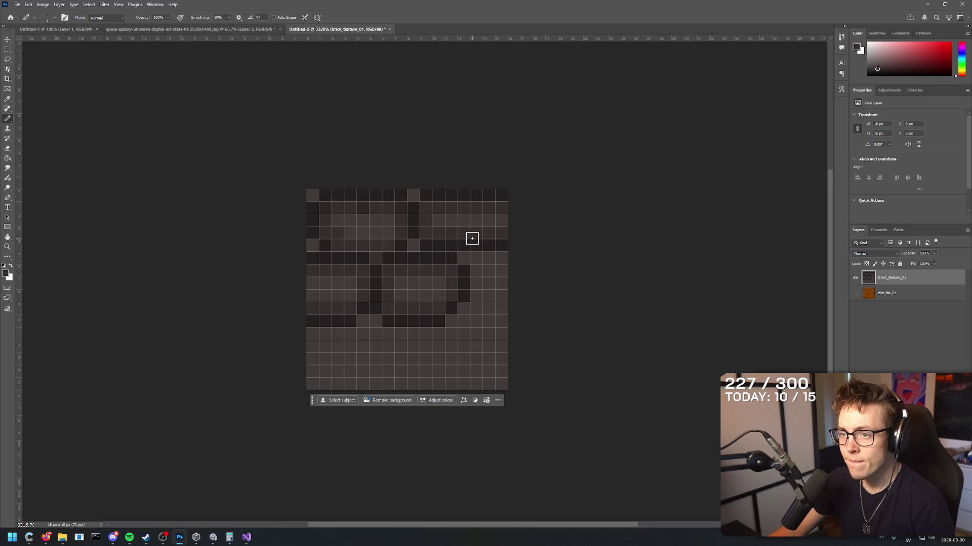
{"action": "key", "text": "ctrl+z"}
- Extend the middle mortar line to the right edge and repaint the upper-row brick cells
{"action": "key", "text": "i"}
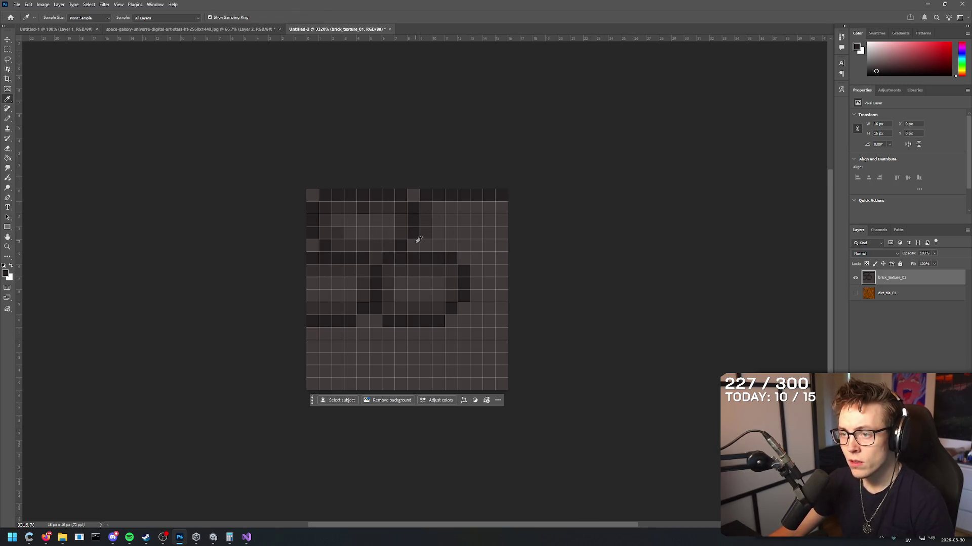
{"action": "key", "text": "b"}
{"action": "left_click_drag", "start_coordinate": [462, 257], "coordinate": [587, 263]}
{"action": "key", "text": "i"}
{"action": "left_click", "coordinate": [428, 213]}
{"action": "key", "text": "b"}
{"action": "left_click_drag", "start_coordinate": [430, 244], "coordinate": [494, 243]}
{"action": "left_click_drag", "start_coordinate": [434, 210], "coordinate": [576, 213]}
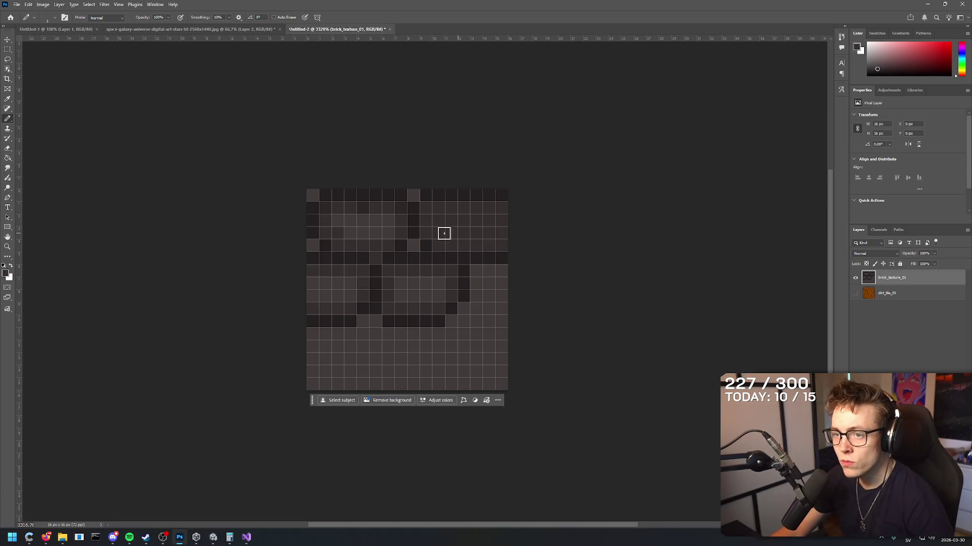
- Sample brick shades and add a lower-row mortar run and joint cell, undoing overlong strokes
{"action": "key", "text": "i"}
{"action": "left_click", "coordinate": [313, 241]}
{"action": "key", "text": "b"}
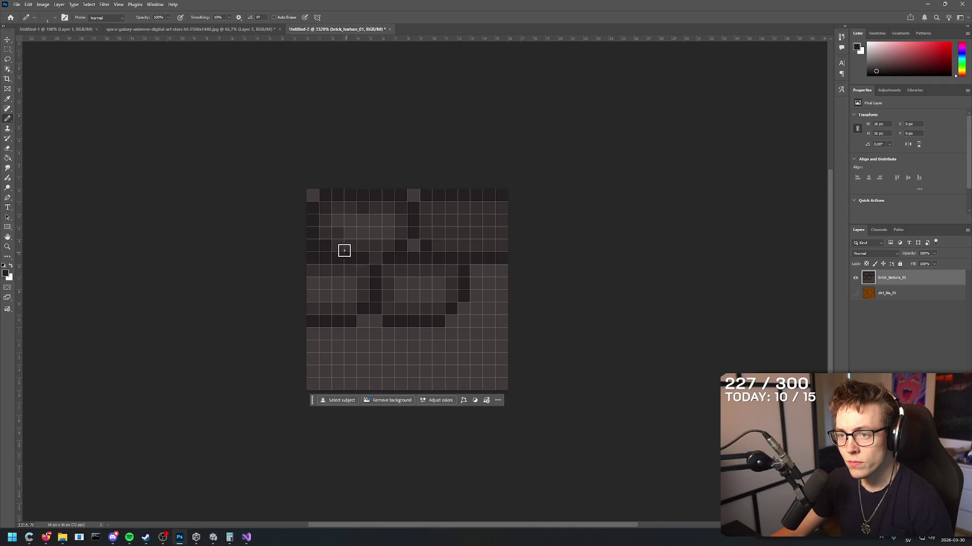
{"action": "key", "text": "i"}
{"action": "left_click", "coordinate": [325, 243]}
{"action": "key", "text": "b"}
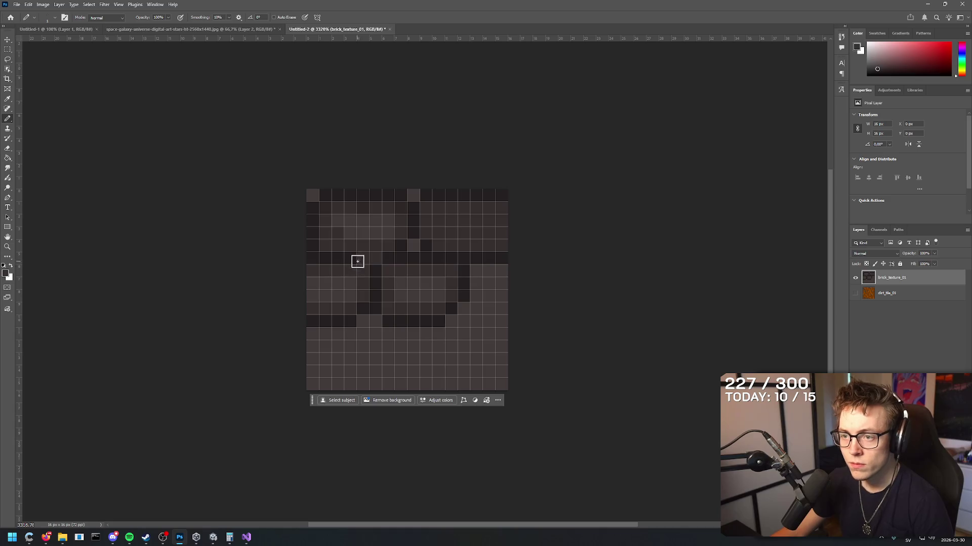
{"action": "key", "text": "i"}
{"action": "left_click", "coordinate": [440, 303]}
{"action": "key", "text": "b"}
{"action": "left_click_drag", "start_coordinate": [458, 321], "coordinate": [608, 325]}
{"action": "key", "text": "ctrl+z"}
{"action": "left_click_drag", "start_coordinate": [476, 320], "coordinate": [540, 321]}
{"action": "key", "text": "ctrl+z"}
{"action": "key", "text": "i"}
{"action": "left_click", "coordinate": [438, 282]}
{"action": "key", "text": "b"}
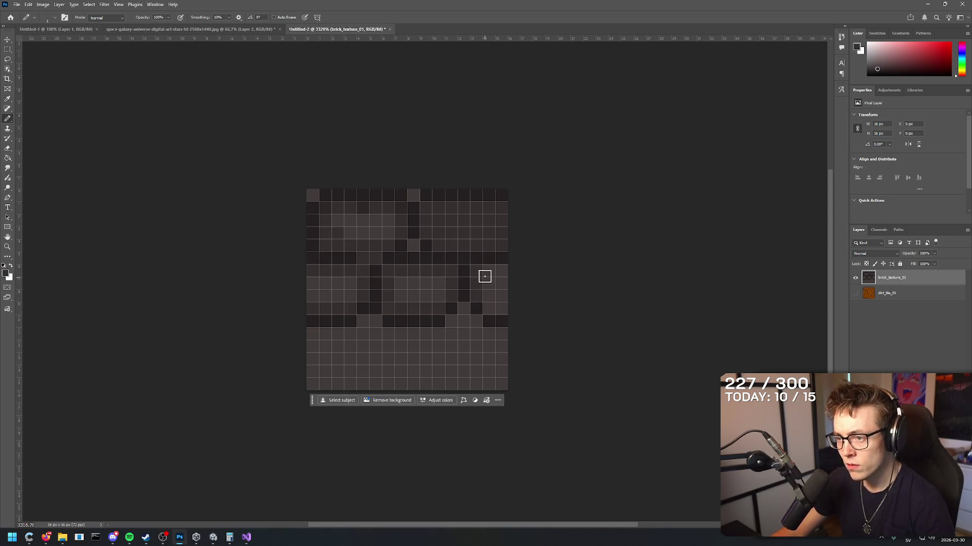
{"action": "scroll", "coordinate": [551, 306], "scroll_direction": "down", "scroll_amount": 5}
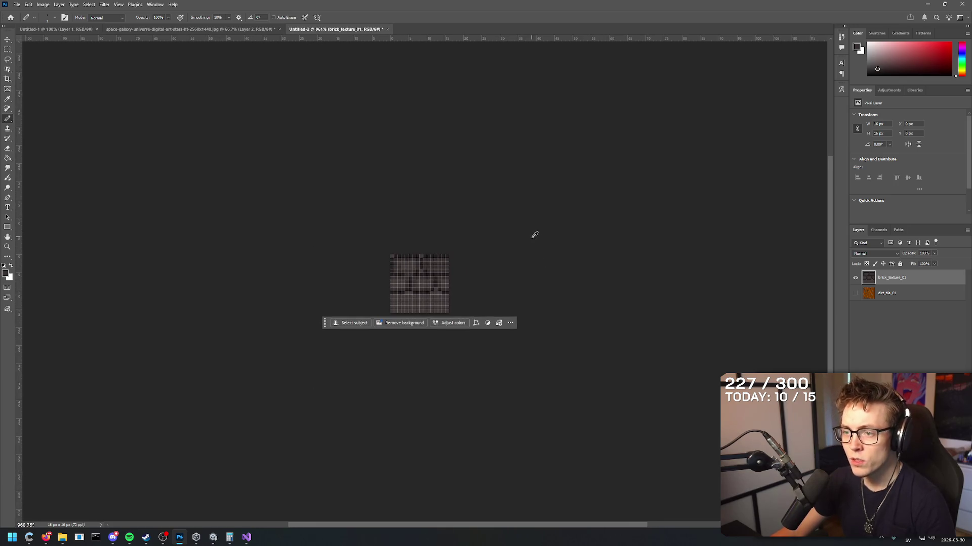
- Sample the mortar colour and draw the mortar line below the middle bricks
{"action": "scroll", "coordinate": [435, 282], "scroll_direction": "up", "scroll_amount": 5}
{"action": "key", "text": "i"}
{"action": "left_click", "coordinate": [404, 247]}
{"action": "key", "text": "b"}
{"action": "scroll", "coordinate": [495, 284], "scroll_direction": "down", "scroll_amount": 4}
{"action": "scroll", "coordinate": [425, 260], "scroll_direction": "up", "scroll_amount": 5}
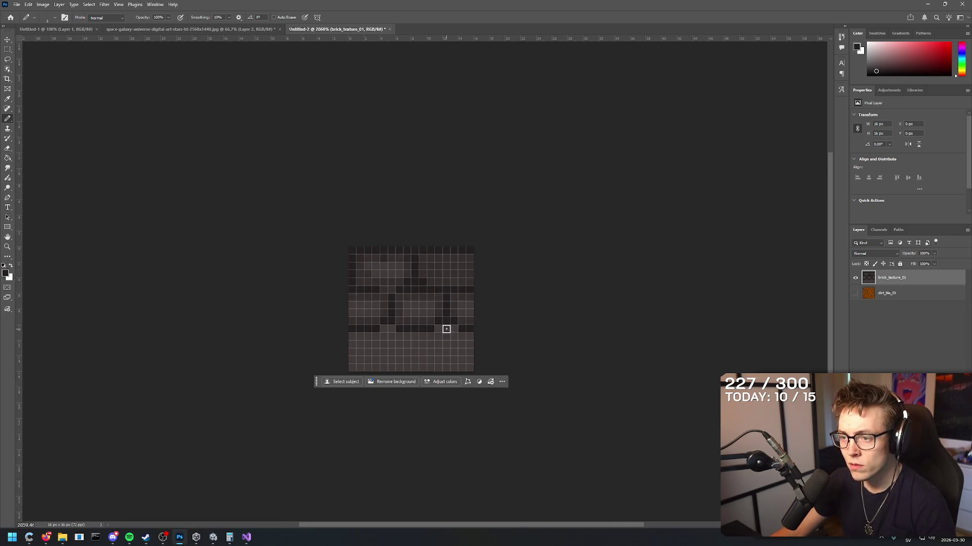
{"action": "scroll", "coordinate": [577, 289], "scroll_direction": "down", "scroll_amount": 4}
{"action": "scroll", "coordinate": [444, 275], "scroll_direction": "up", "scroll_amount": 5}
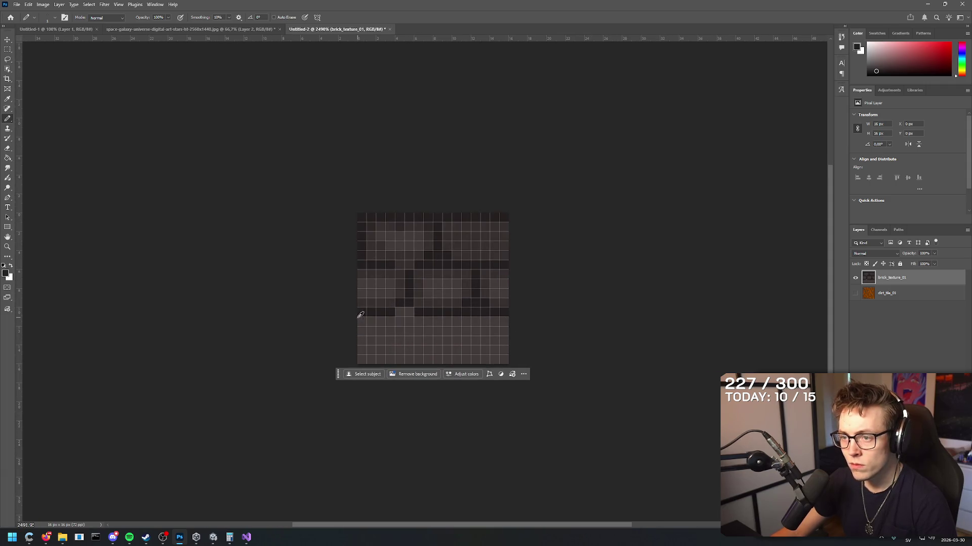
{"action": "key", "text": "i"}
{"action": "left_click", "coordinate": [396, 306]}
{"action": "key", "text": "b"}
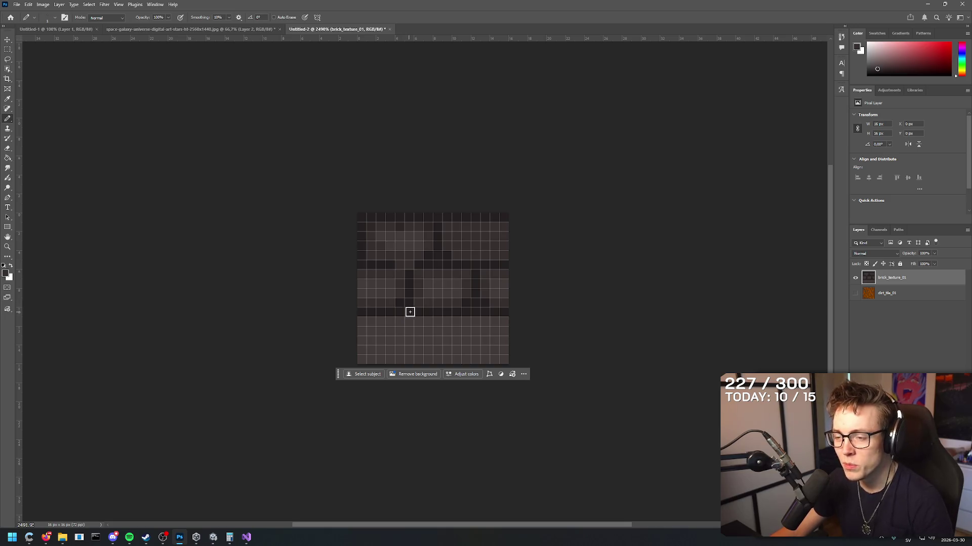
{"action": "left_click_drag", "start_coordinate": [408, 311], "coordinate": [458, 311]}
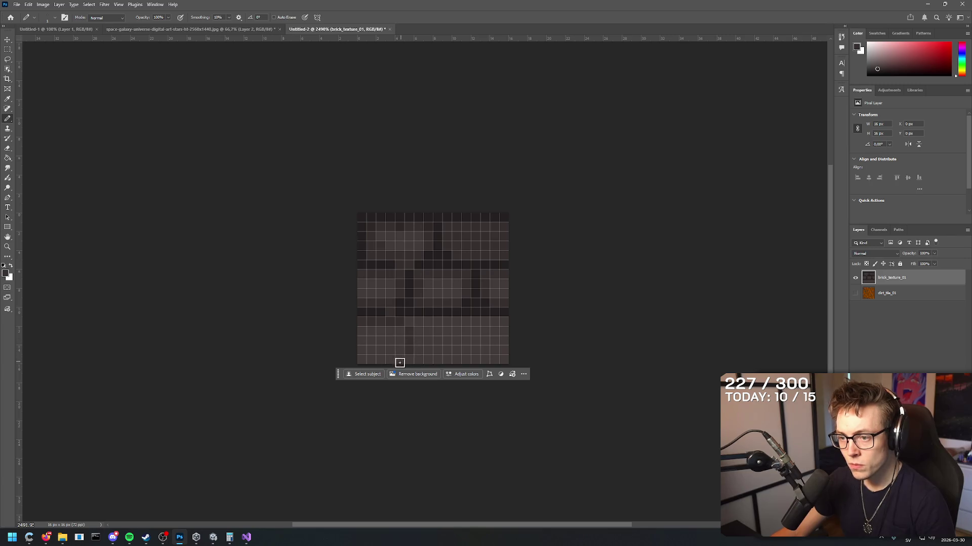
- Add a vertical joint in the lower row and extend the lower mortar rows to the right edge
{"action": "scroll", "coordinate": [400, 329], "scroll_direction": "down", "scroll_amount": 3}
{"action": "scroll", "coordinate": [399, 316], "scroll_direction": "up", "scroll_amount": 1}
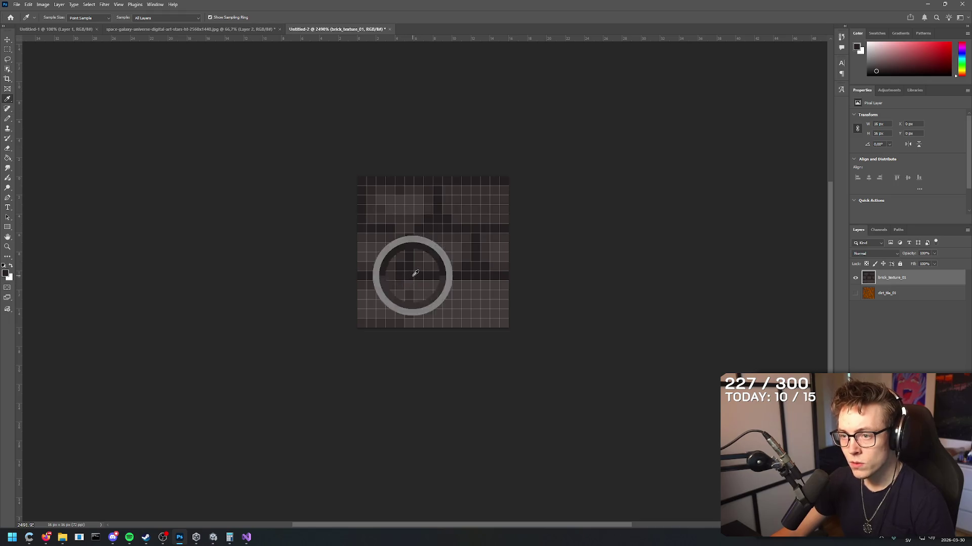
{"action": "left_click_drag", "start_coordinate": [430, 284], "coordinate": [466, 289]}
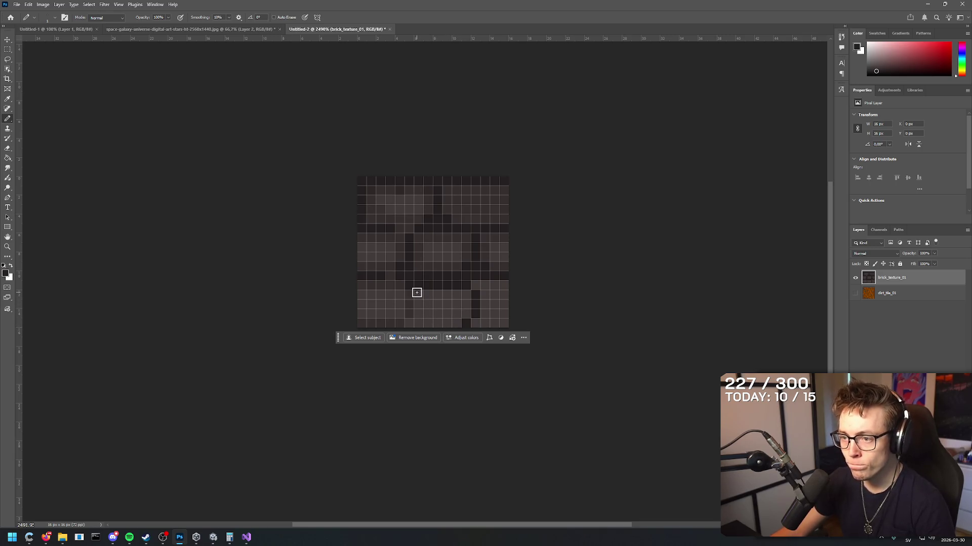
{"action": "left_click_drag", "start_coordinate": [416, 293], "coordinate": [419, 308]}
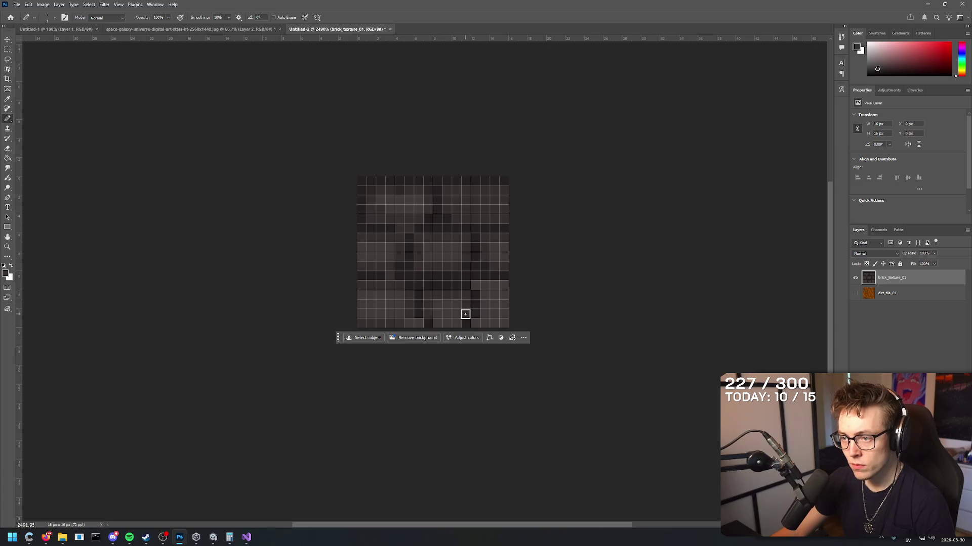
{"action": "left_click", "coordinate": [419, 315], "text": "alt"}
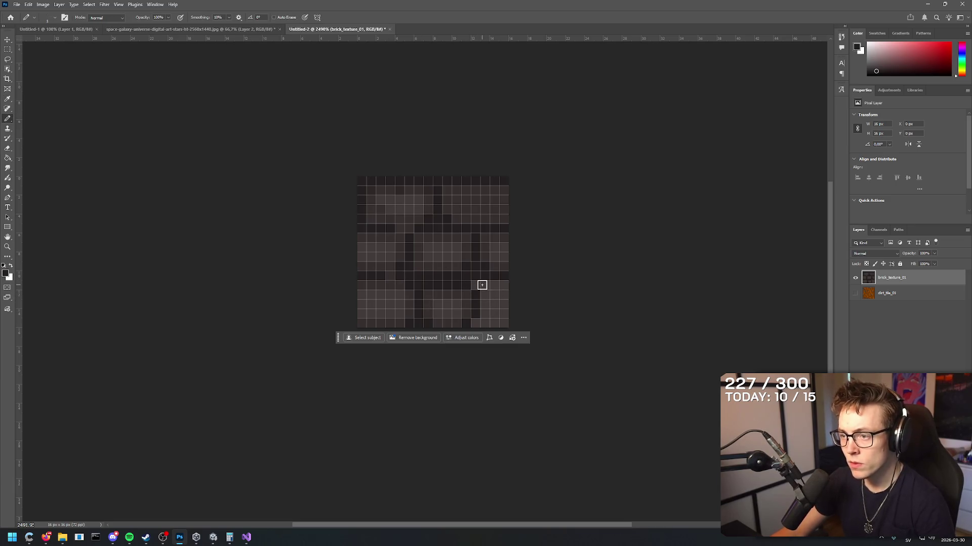
{"action": "left_click_drag", "start_coordinate": [482, 285], "coordinate": [575, 292]}
{"action": "key", "text": "alt"}
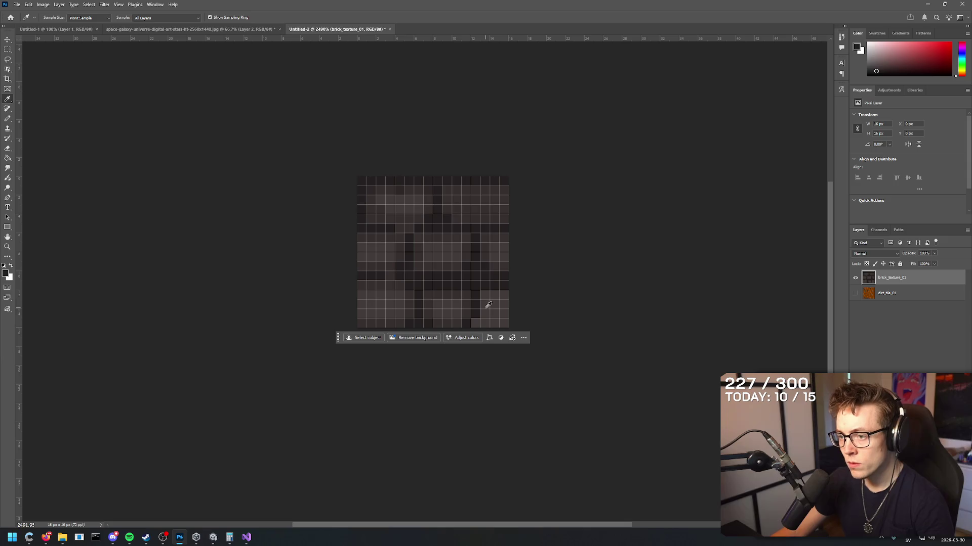
{"action": "left_click", "coordinate": [468, 308], "text": "alt"}
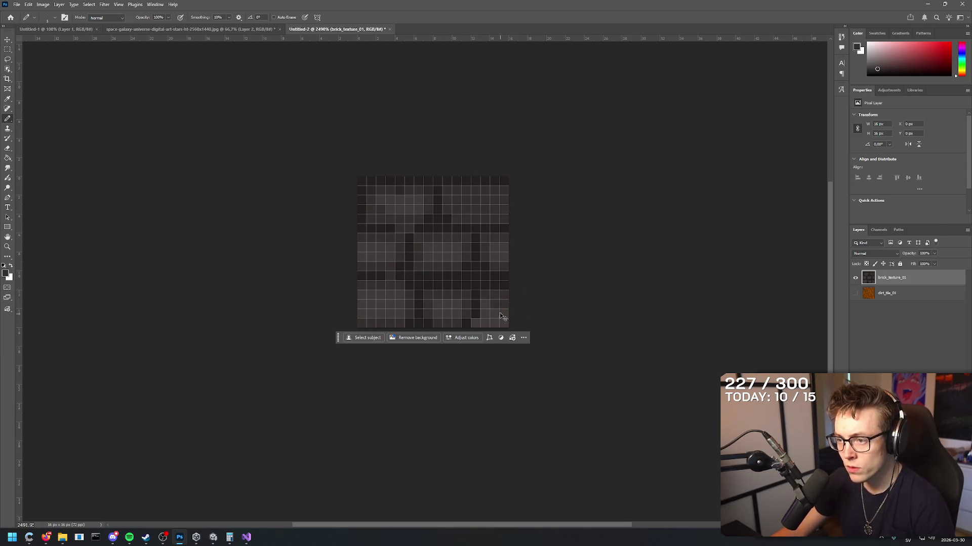
{"action": "left_click_drag", "start_coordinate": [486, 322], "coordinate": [519, 321]}
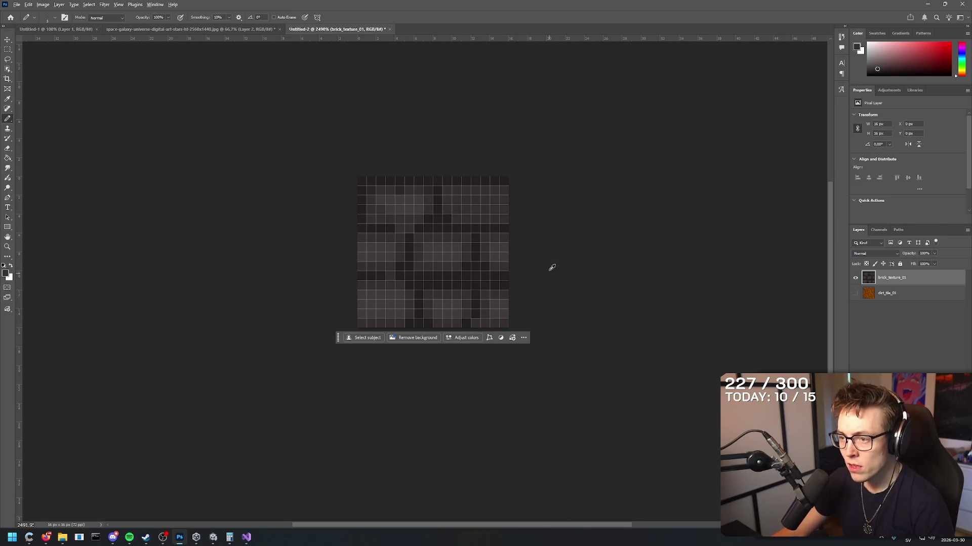
- Resample a texture colour and open the Filter menu
{"action": "scroll", "coordinate": [403, 252], "scroll_direction": "down", "scroll_amount": 2}
{"action": "scroll", "coordinate": [472, 239], "scroll_direction": "up", "scroll_amount": 3}
{"action": "scroll", "coordinate": [425, 274], "scroll_direction": "down", "scroll_amount": 2}
{"action": "key", "text": "i"}
{"action": "left_click", "coordinate": [426, 310]}
{"action": "key", "text": "b"}
{"action": "scroll", "coordinate": [571, 267], "scroll_direction": "down", "scroll_amount": 3}
{"action": "scroll", "coordinate": [509, 270], "scroll_direction": "up", "scroll_amount": 2}
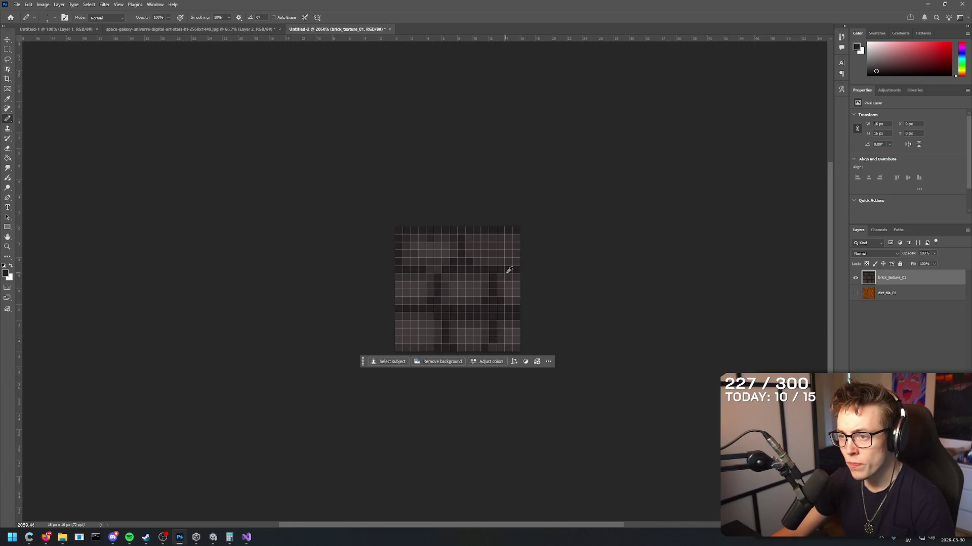
{"action": "left_click", "coordinate": [105, 4]}
- Apply Filter > Other > Offset with Horizontal +8, Vertical +8 and Wrap Around, then zoom in
{"action": "left_click", "coordinate": [105, 4]}
{"action": "left_click", "coordinate": [104, 4]}
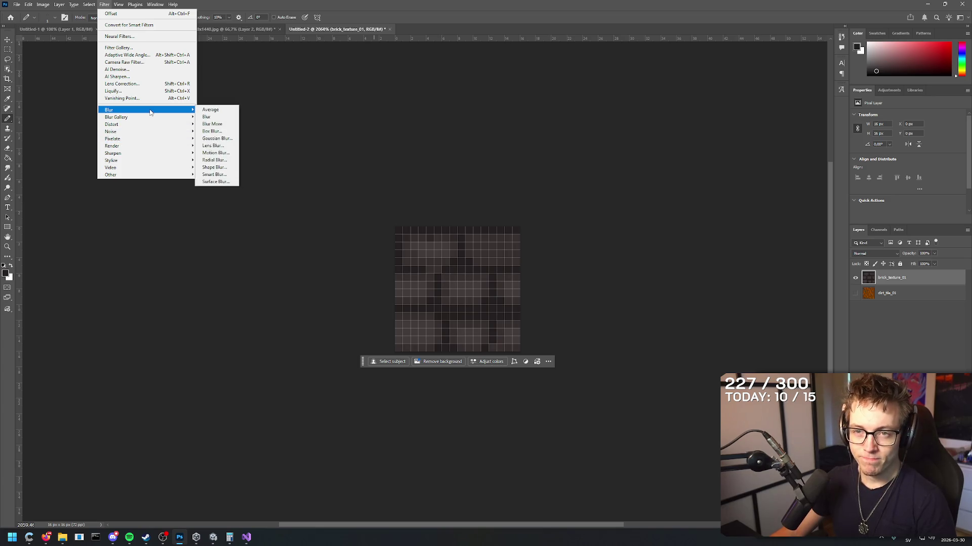
{"action": "mouse_move", "coordinate": [129, 157]}
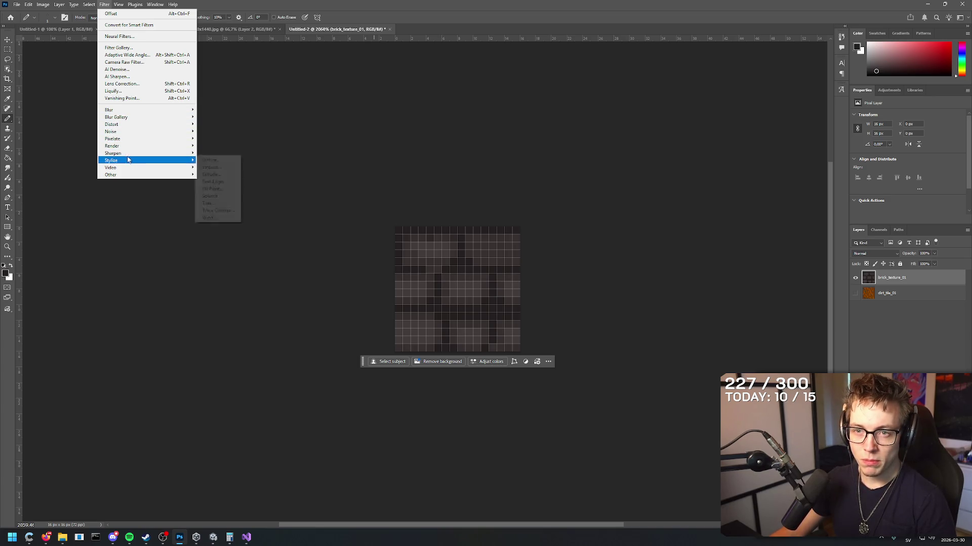
{"action": "mouse_move", "coordinate": [127, 174]}
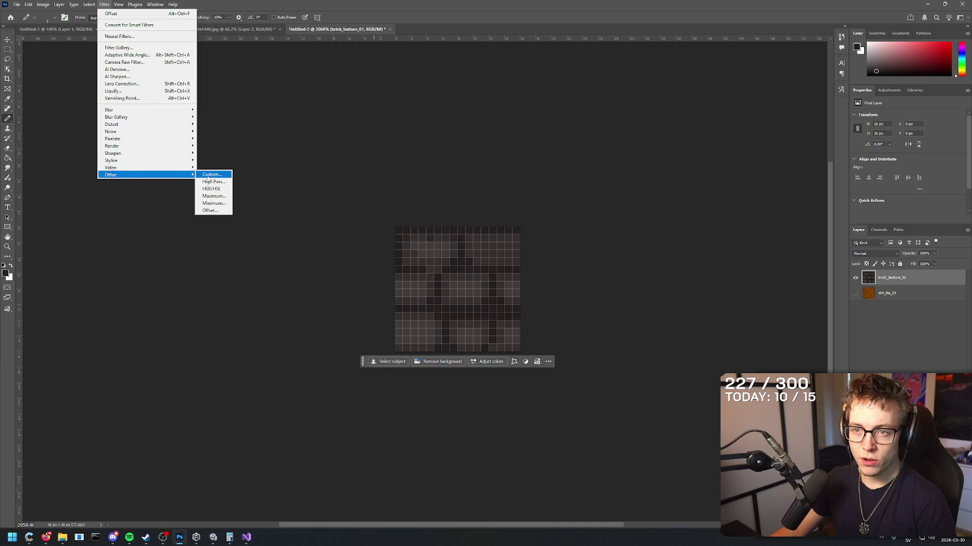
{"action": "left_click", "coordinate": [210, 211]}
{"action": "left_click", "coordinate": [520, 153]}
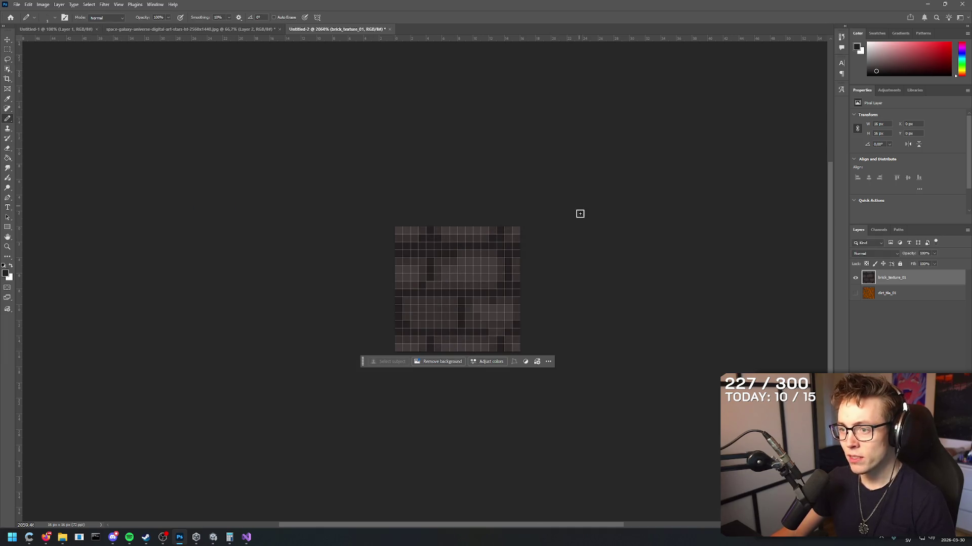
{"action": "scroll", "coordinate": [577, 268], "scroll_direction": "down", "scroll_amount": 5}
{"action": "scroll", "coordinate": [407, 285], "scroll_direction": "up", "scroll_amount": 3}
{"action": "scroll", "coordinate": [408, 285], "scroll_direction": "up", "scroll_amount": 2}
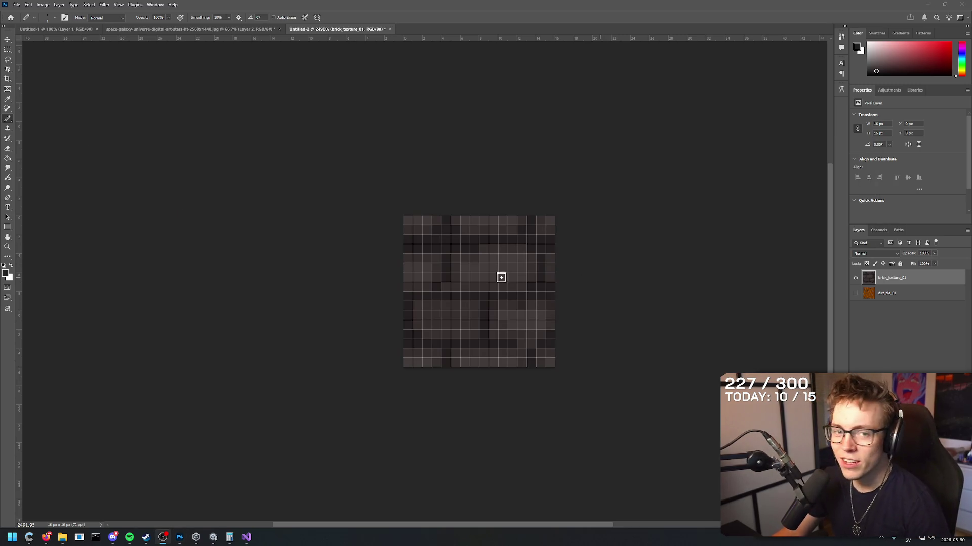
- Start a File > Export > Export As PNG export of the texture
{"action": "left_click", "coordinate": [16, 4]}
{"action": "mouse_move", "coordinate": [81, 140]}
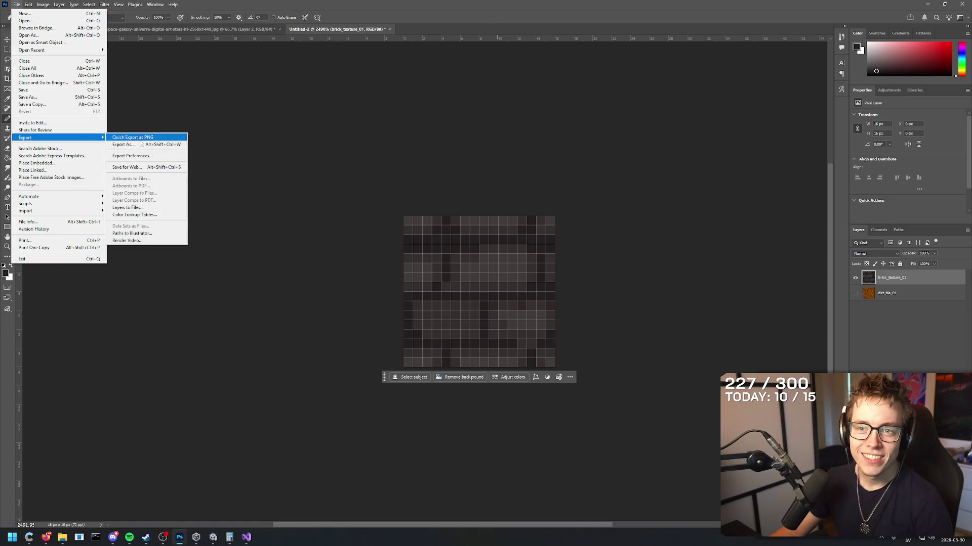
{"action": "left_click", "coordinate": [140, 144]}
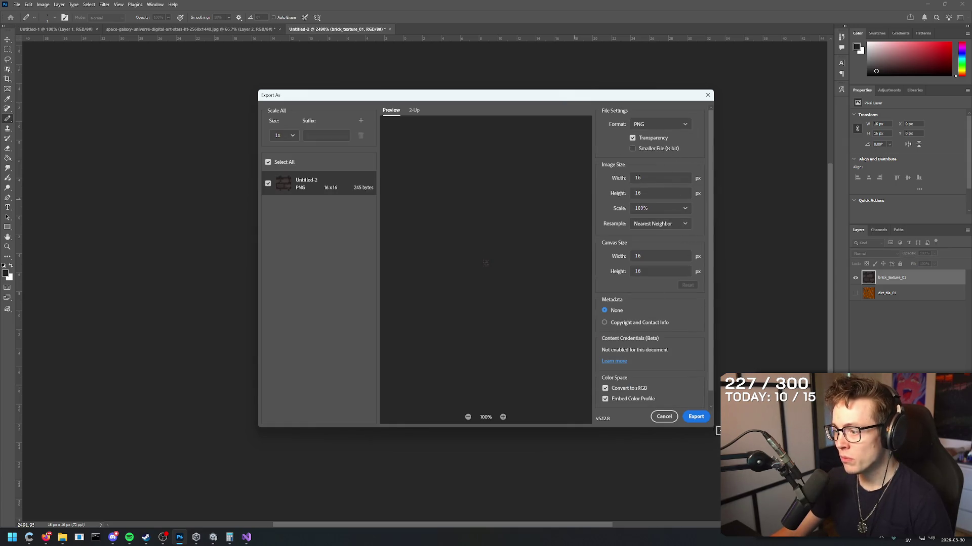
{"action": "left_click", "coordinate": [696, 416]}
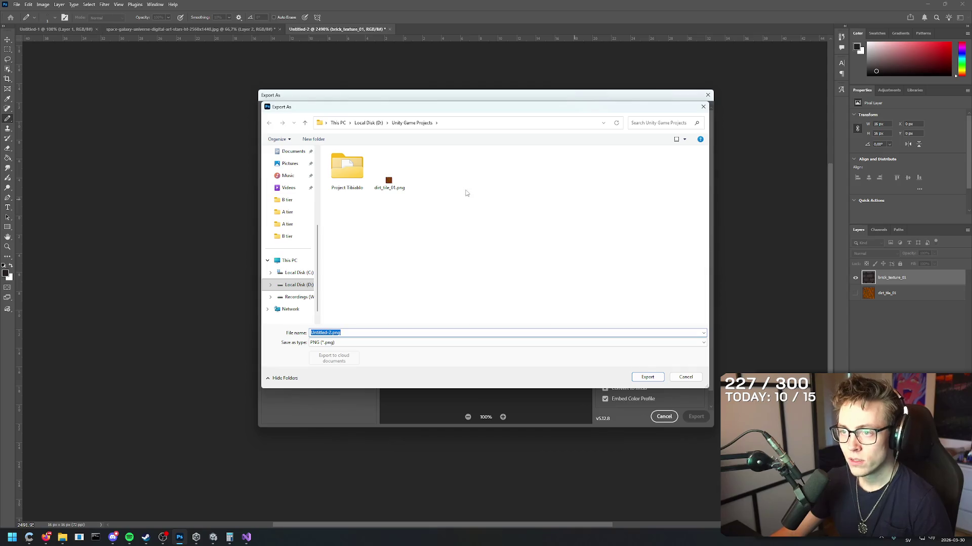
- Save it into Project Tibiablo/Assets/Materials as brick_texture_01.png
{"action": "left_click", "coordinate": [357, 164]}
{"action": "double_click", "coordinate": [357, 165]}
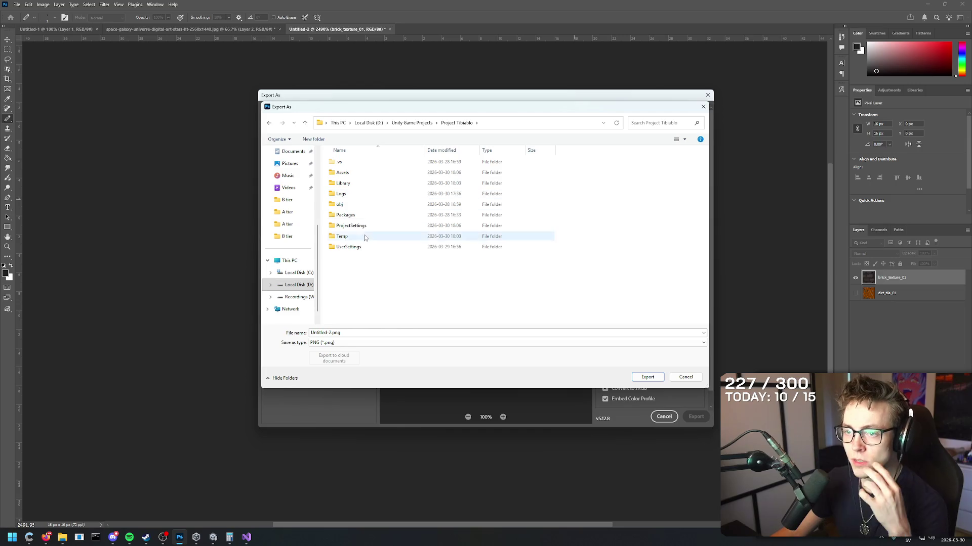
{"action": "double_click", "coordinate": [359, 217]}
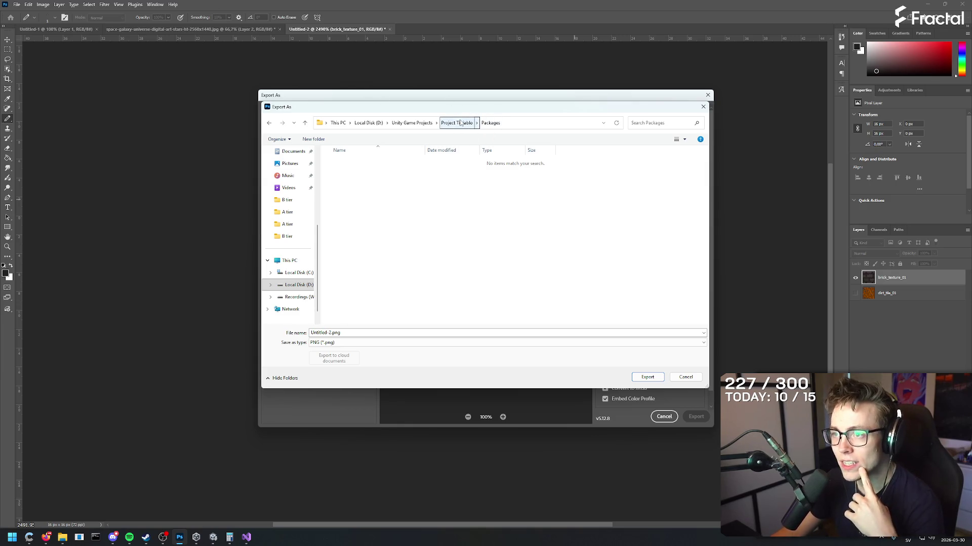
{"action": "left_click", "coordinate": [463, 128]}
{"action": "double_click", "coordinate": [360, 173]}
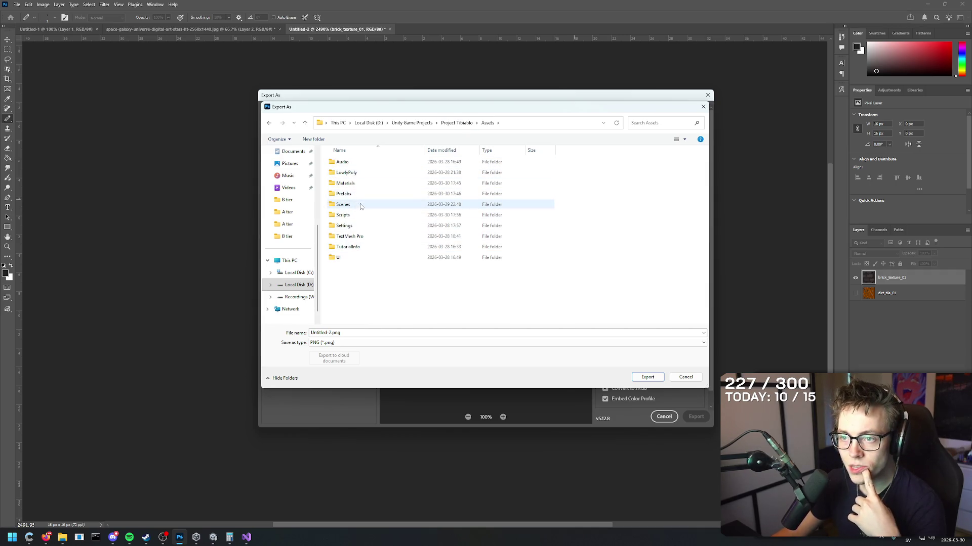
{"action": "double_click", "coordinate": [348, 184]}
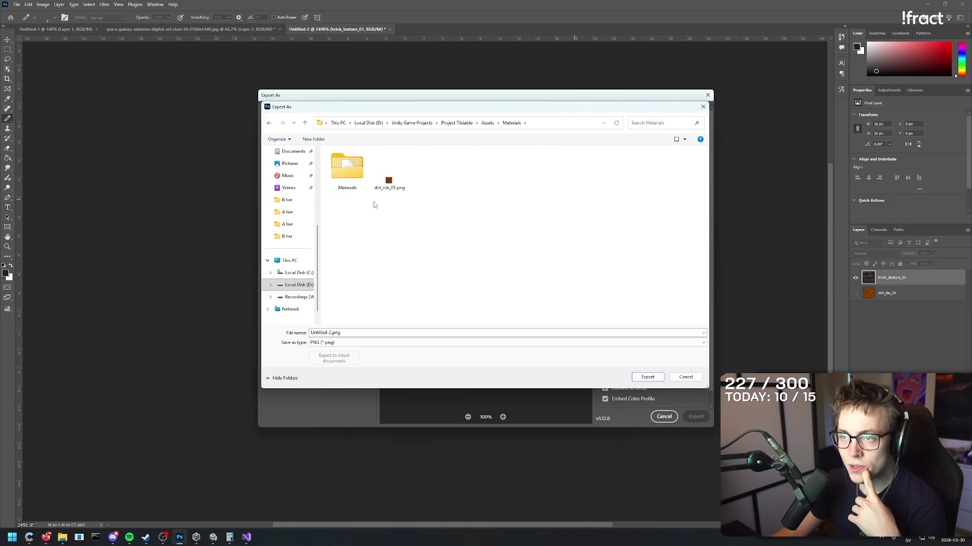
{"action": "key", "text": "ctrl+a"}
{"action": "key", "text": "Left"}
{"action": "key", "text": "Delete"}
{"action": "key", "text": "Delete"}
{"action": "key", "text": "Delete"}
{"action": "type", "text": "b"}
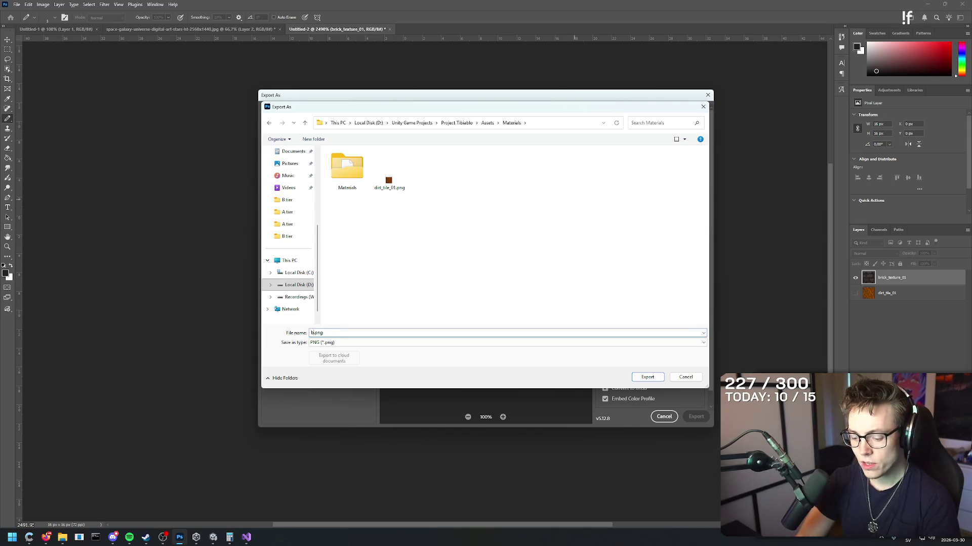
{"action": "type", "text": "rick_texture_01"}
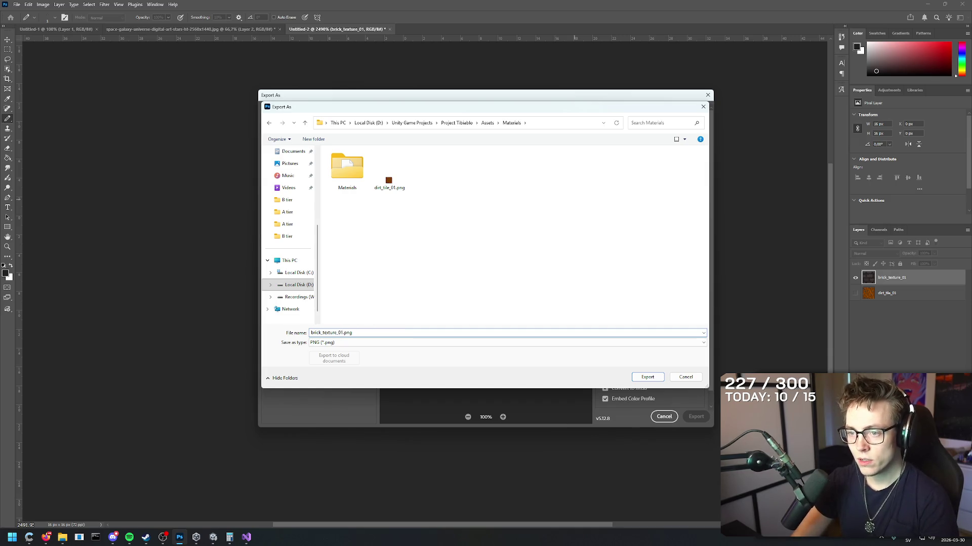
{"action": "key", "text": "Return"}
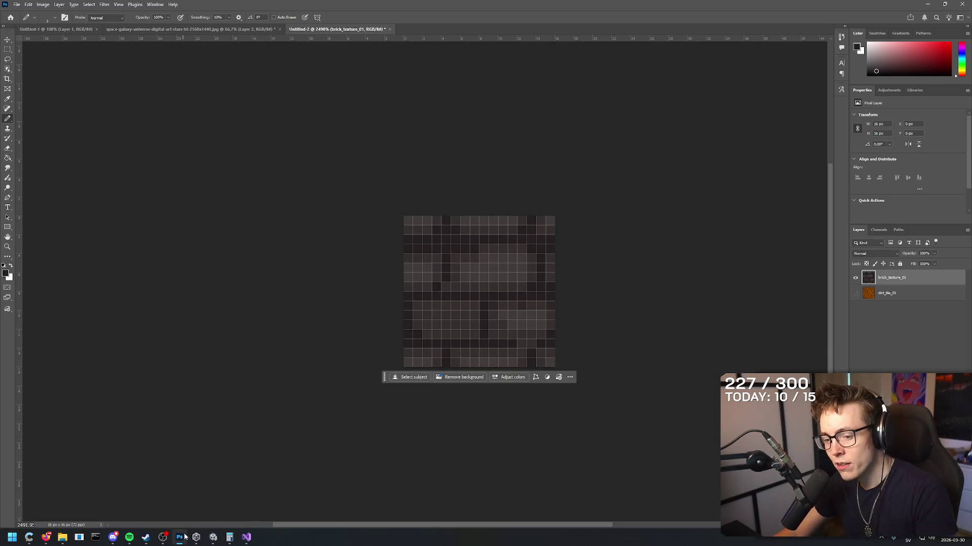
- Switch to Unity and browse the project's Materials and Prefabs folders
{"action": "mouse_move", "coordinate": [213, 537]}
{"action": "left_click", "coordinate": [224, 484]}
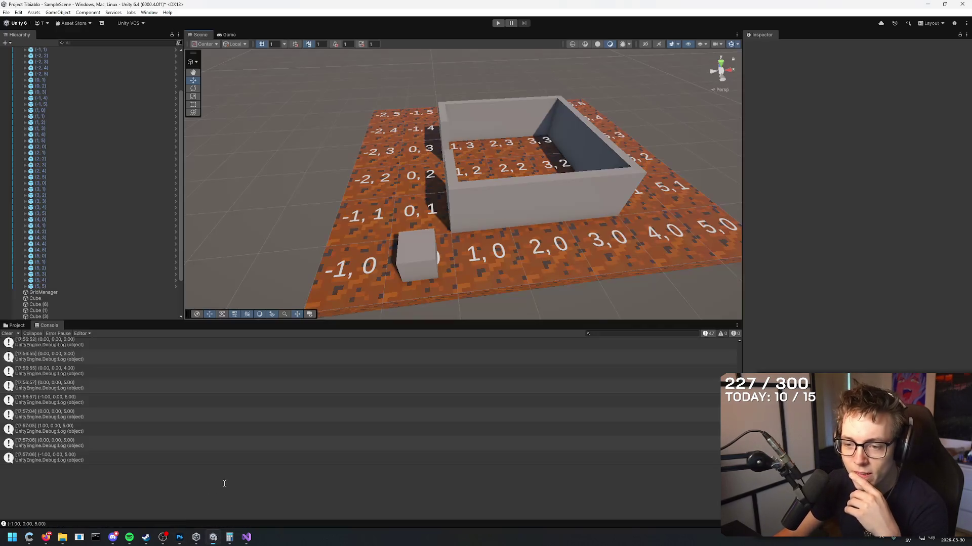
{"action": "left_click", "coordinate": [17, 326]}
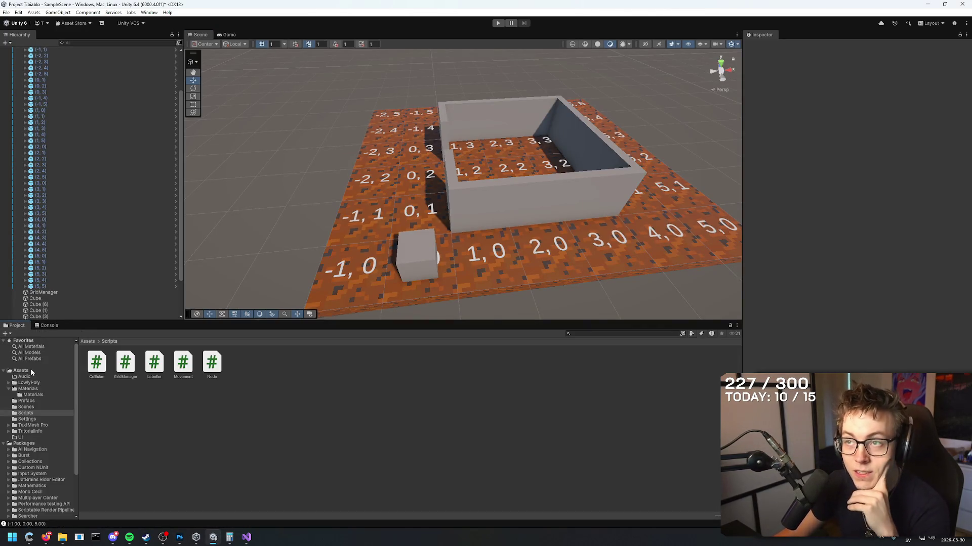
{"action": "left_click", "coordinate": [31, 395]}
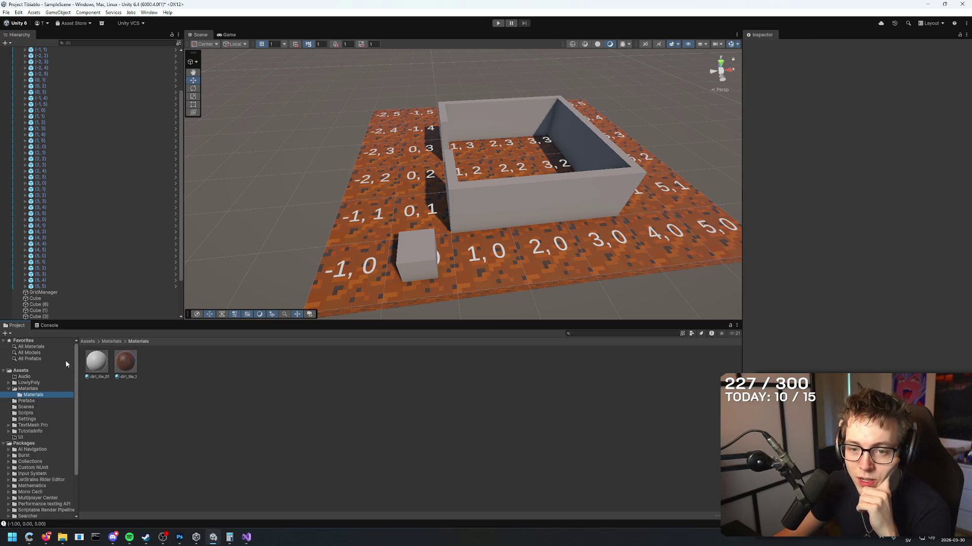
{"action": "scroll", "coordinate": [62, 244], "scroll_direction": "up", "scroll_amount": 2}
{"action": "scroll", "coordinate": [63, 247], "scroll_direction": "up", "scroll_amount": 3}
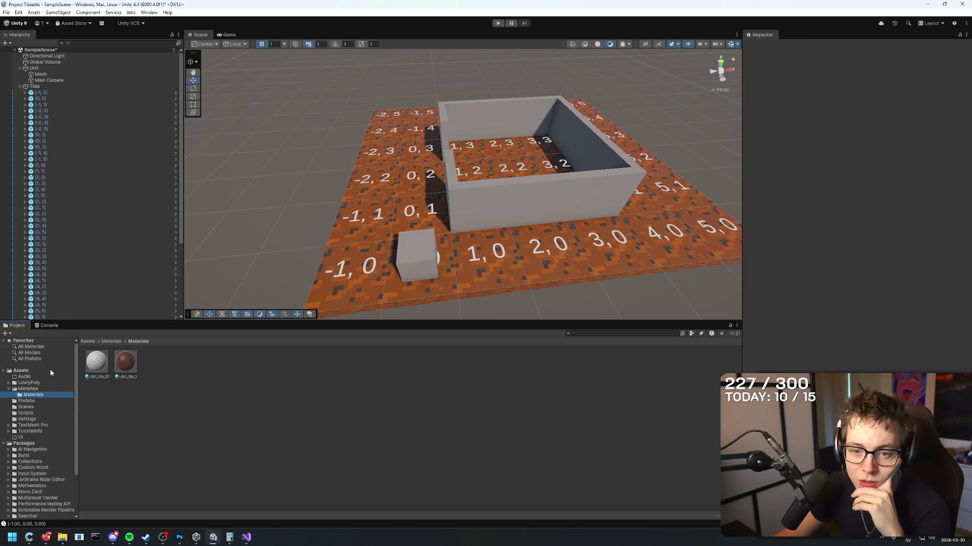
{"action": "left_click", "coordinate": [26, 400]}
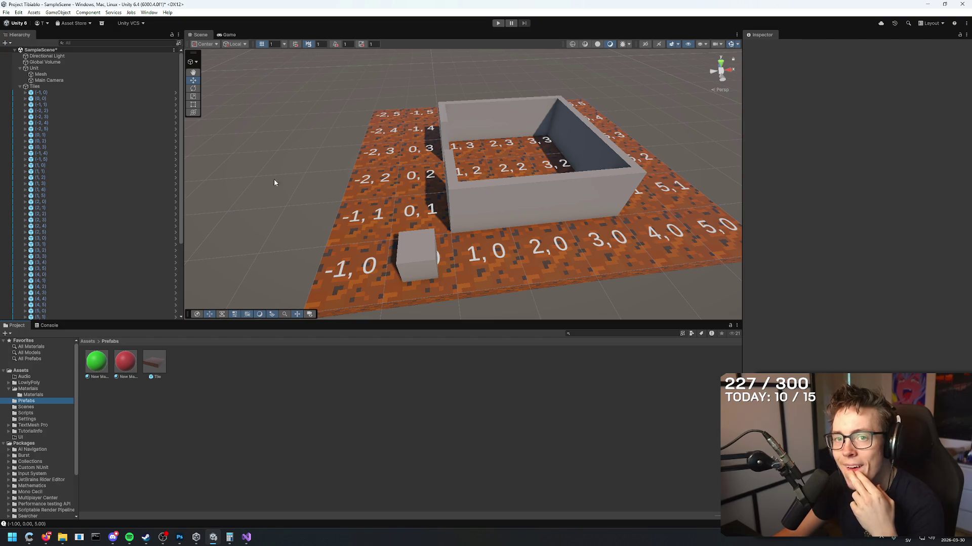
- Select the wall piece Cube (6) in the Scene view to show it in the Inspector
{"action": "left_click", "coordinate": [477, 209]}
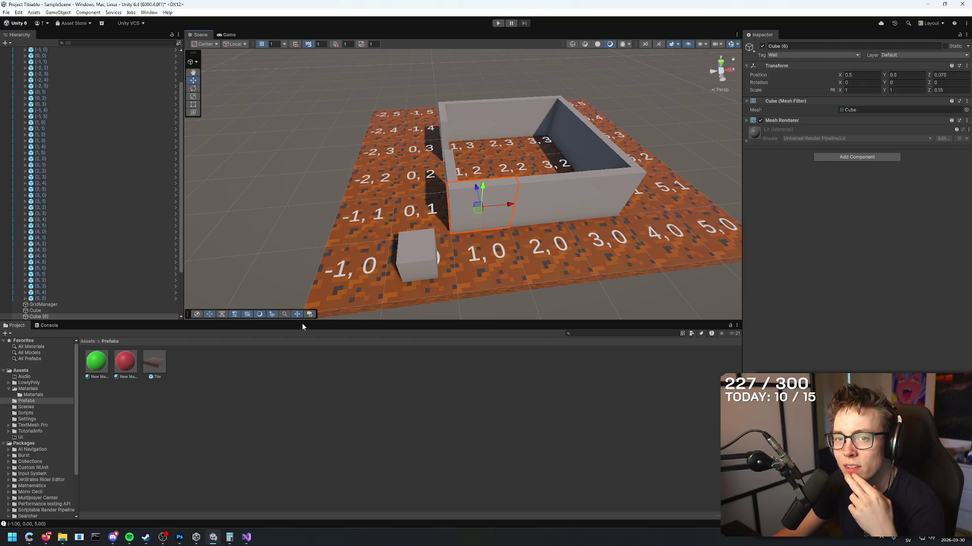
{"action": "left_click", "coordinate": [320, 195]}
{"action": "left_click", "coordinate": [484, 204]}
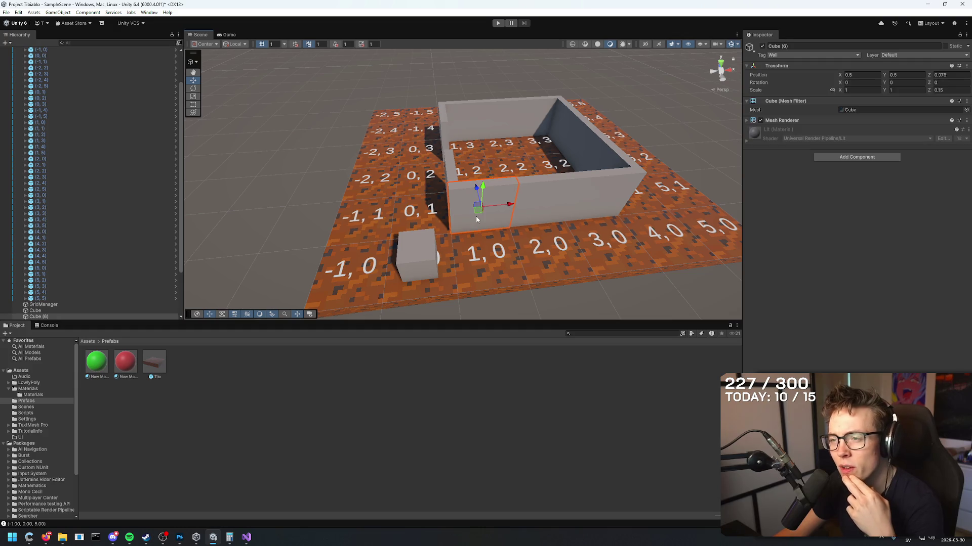
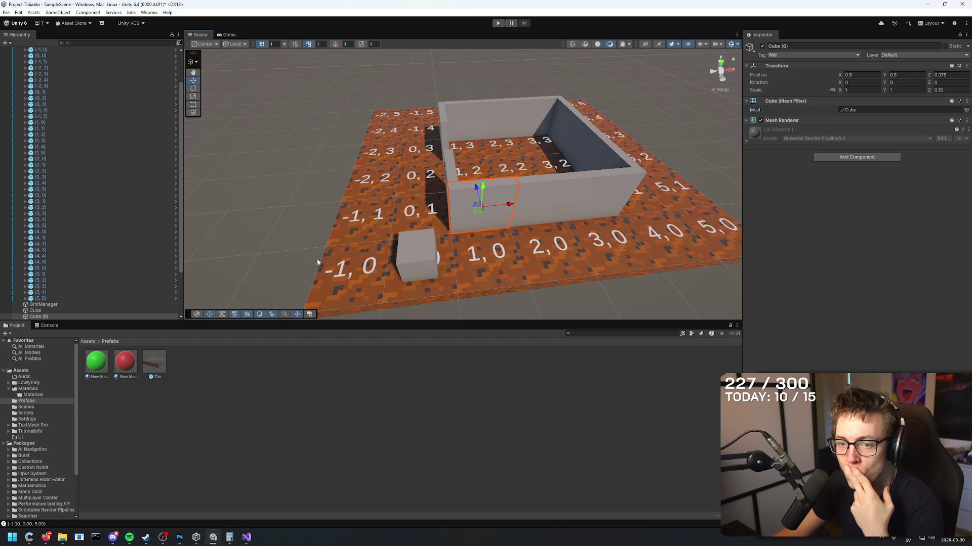
- Select the Cube (6) wall segment, dismissing the Prefabs folder menu without creating anything
{"action": "mouse_move", "coordinate": [471, 202]}
{"action": "left_mouse_down"}
{"action": "mouse_move", "coordinate": [250, 401]}
{"action": "mouse_move", "coordinate": [462, 212]}
{"action": "left_mouse_up"}
{"action": "left_click", "coordinate": [465, 215]}
{"action": "left_click", "coordinate": [465, 220]}
{"action": "left_click", "coordinate": [463, 199]}
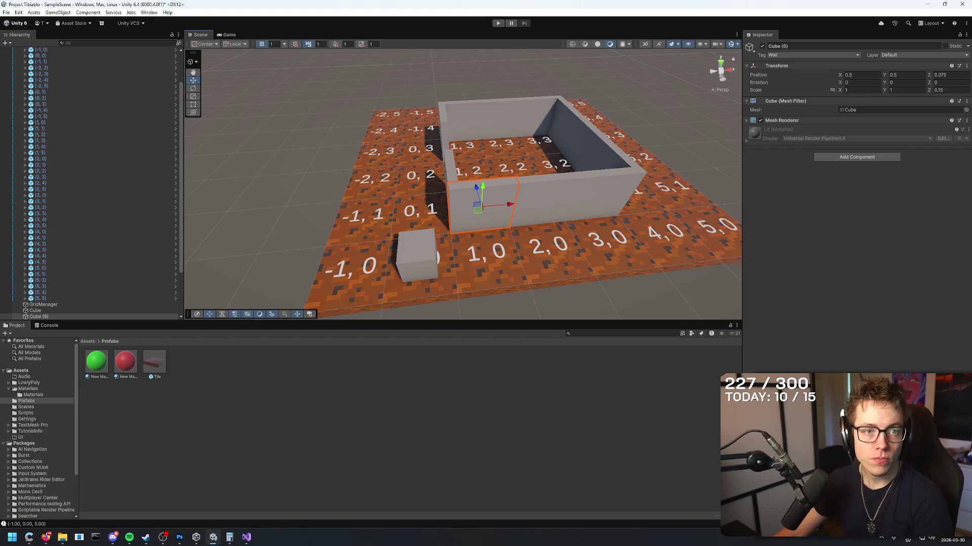
{"action": "right_click", "coordinate": [219, 400]}
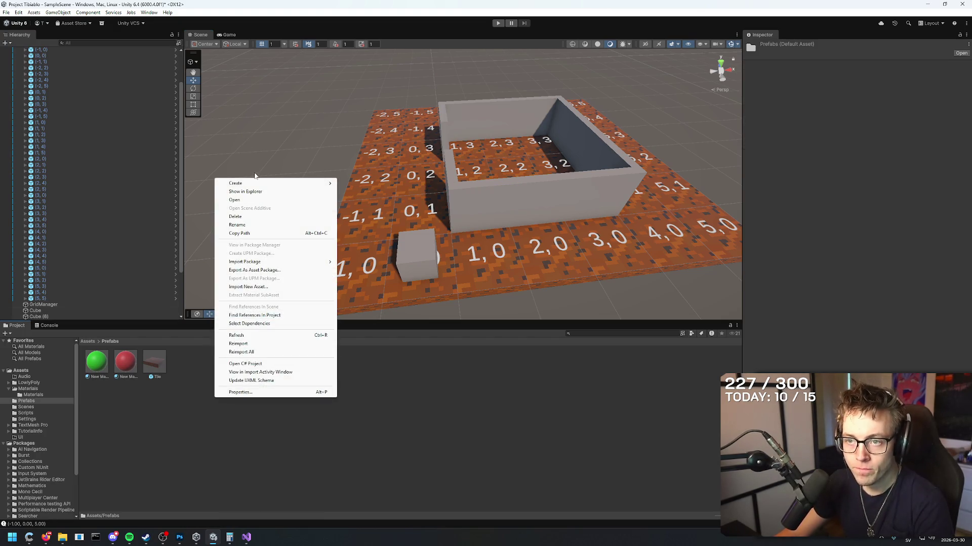
{"action": "mouse_move", "coordinate": [283, 184]}
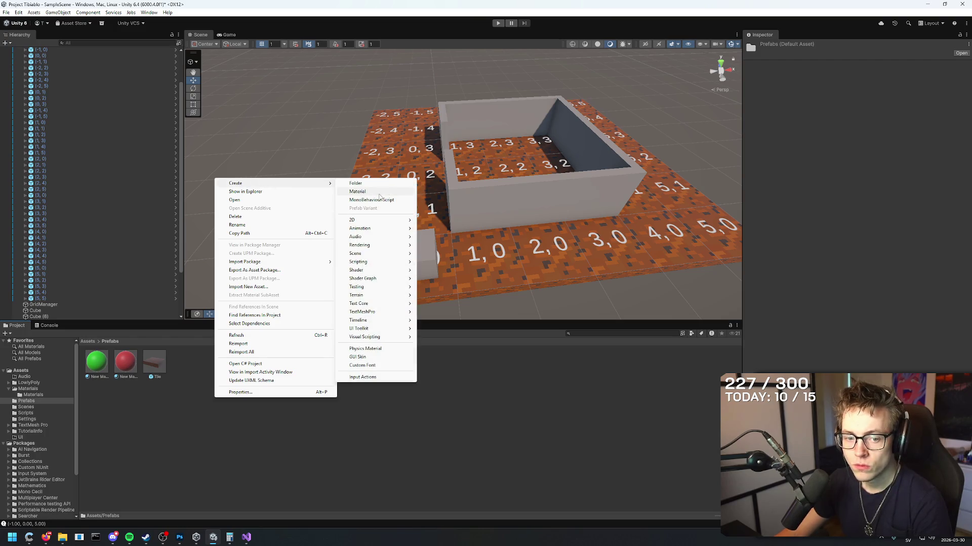
{"action": "left_click", "coordinate": [493, 406]}
{"action": "scroll", "coordinate": [89, 109], "scroll_direction": "up", "scroll_amount": 3}
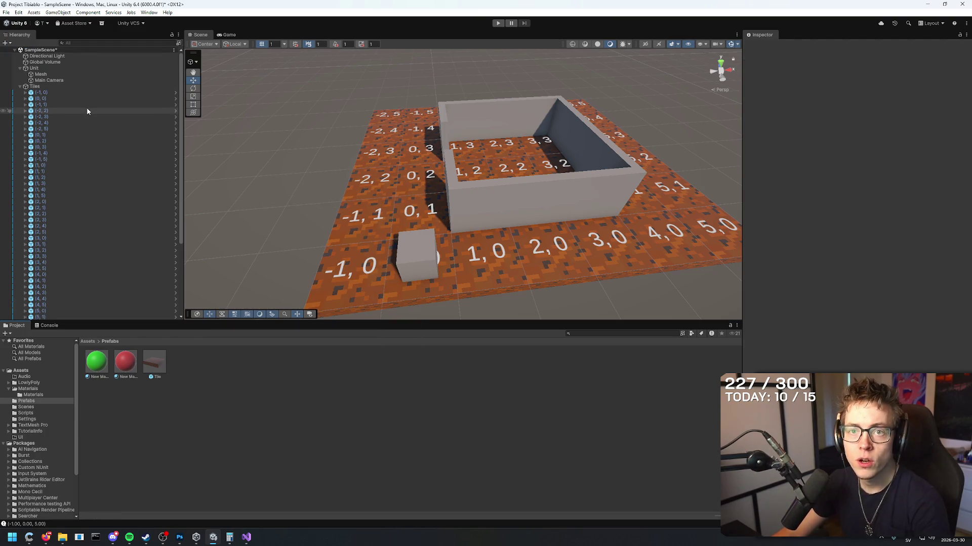
- Rename the Cube wall object to Wall and drag it into Assets/Prefabs
{"action": "left_click", "coordinate": [44, 69]}
{"action": "scroll", "coordinate": [87, 141], "scroll_direction": "down", "scroll_amount": 5}
{"action": "left_click", "coordinate": [50, 250]}
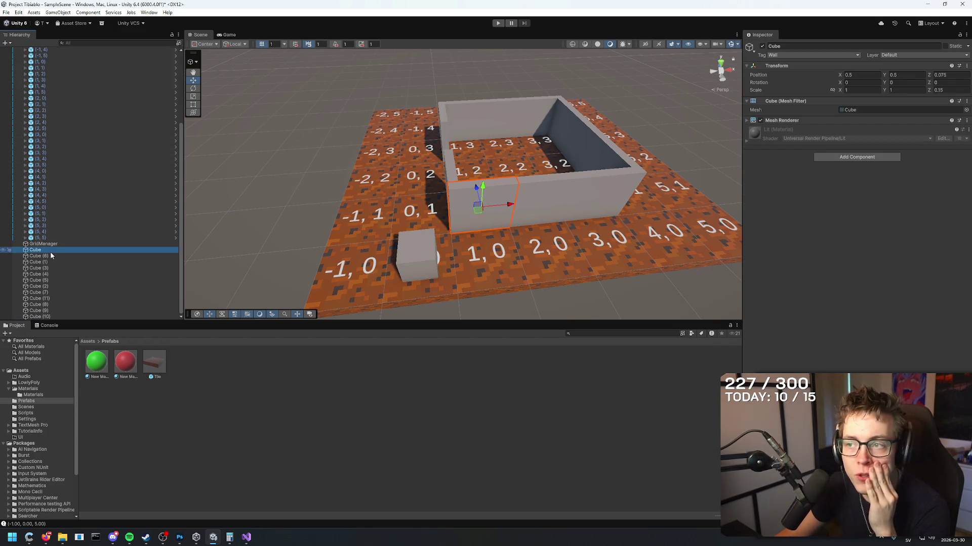
{"action": "left_click", "coordinate": [69, 250]}
{"action": "type", "text": "Wall"}
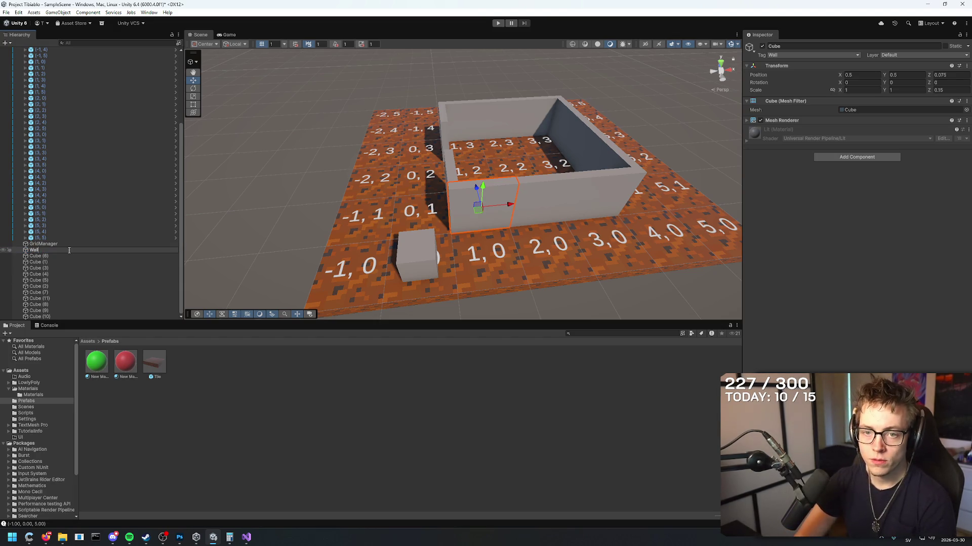
{"action": "key", "text": "Return"}
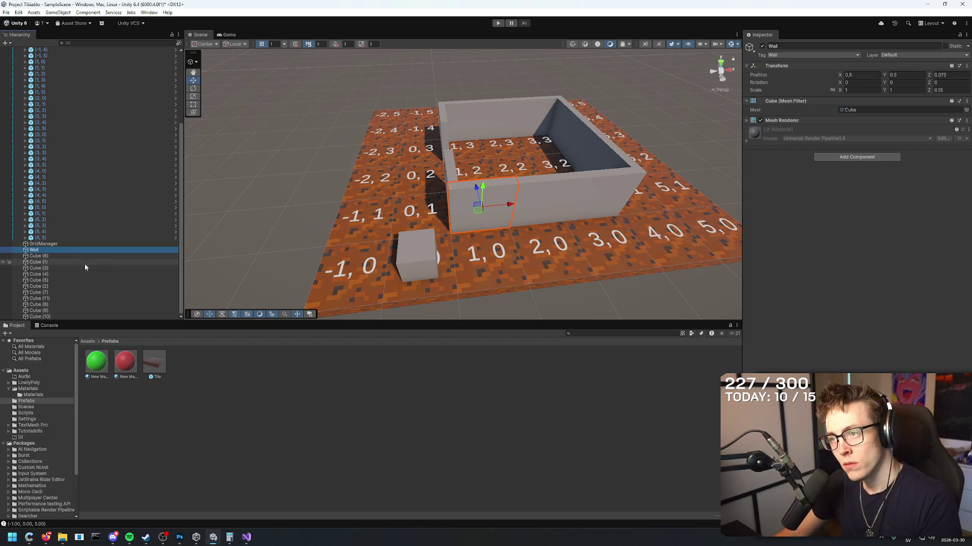
{"action": "left_click_drag", "start_coordinate": [35, 253], "coordinate": [227, 399]}
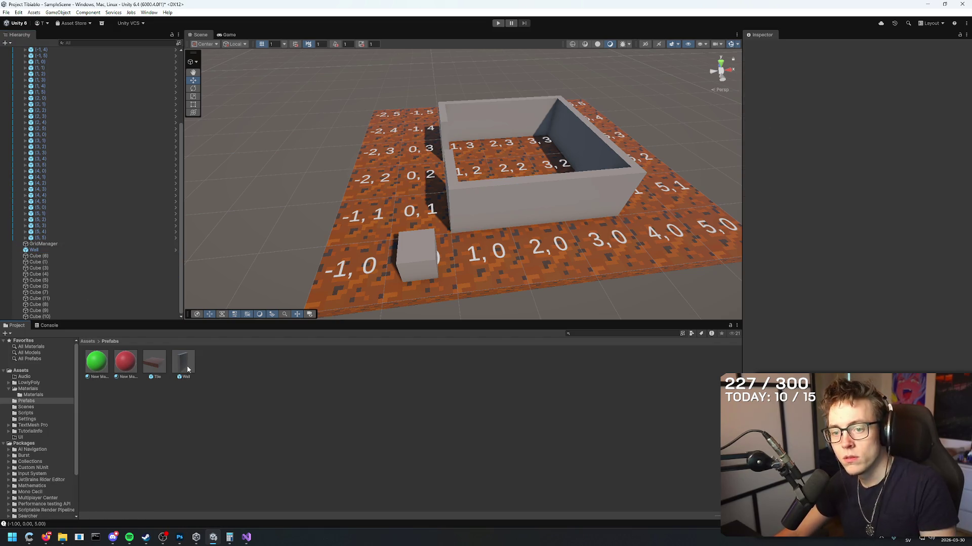
- Delete the old wall cubes Cube (6) through Cube (10)
{"action": "left_click", "coordinate": [51, 256]}
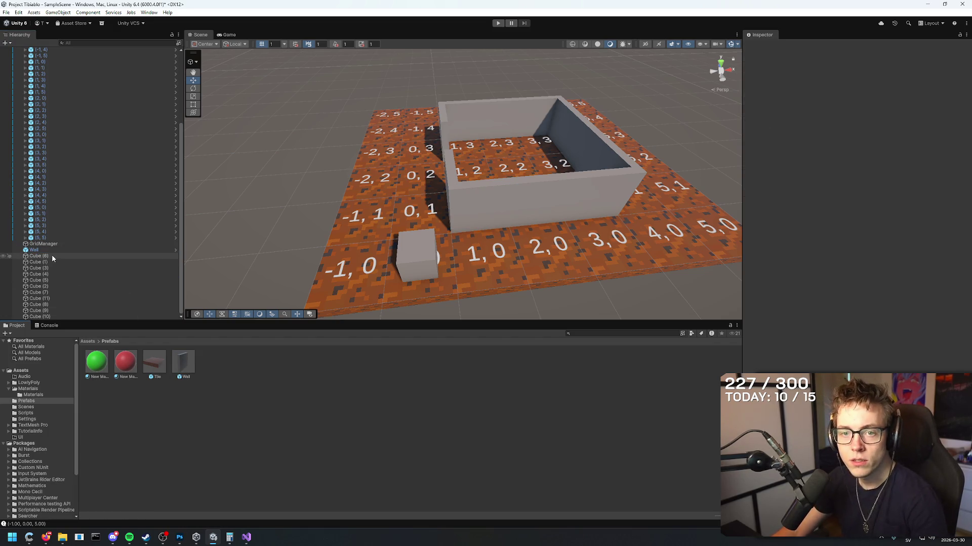
{"action": "left_click", "coordinate": [40, 317], "text": "shift"}
{"action": "key", "text": "Delete"}
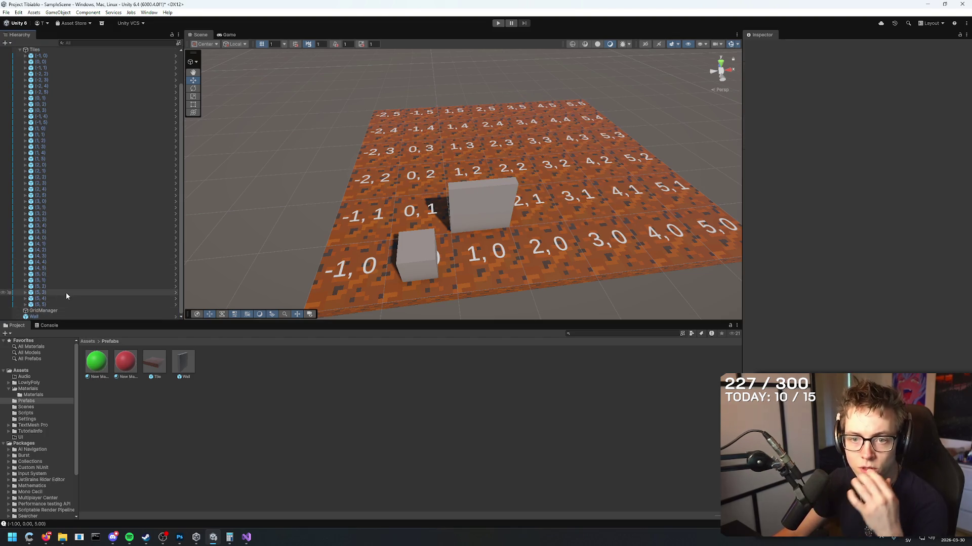
- Duplicate Wall twice, moving the first copy one tile over beside the original
{"action": "left_click", "coordinate": [56, 317]}
{"action": "key", "text": "ctrl+d"}
{"action": "left_click_drag", "start_coordinate": [464, 217], "coordinate": [607, 204]}
{"action": "mouse_move", "coordinate": [652, 230]}
{"action": "left_mouse_down"}
{"action": "mouse_move", "coordinate": [503, 226]}
{"action": "mouse_move", "coordinate": [562, 215]}
{"action": "mouse_move", "coordinate": [523, 248]}
{"action": "mouse_move", "coordinate": [490, 236]}
{"action": "left_mouse_up"}
{"action": "key", "text": "ctrl+d"}
- Select the three Wall objects and check their context menus without changing anything
{"action": "left_click", "coordinate": [34, 304]}
{"action": "left_click", "coordinate": [44, 316], "text": "shift"}
{"action": "right_click", "coordinate": [45, 316]}
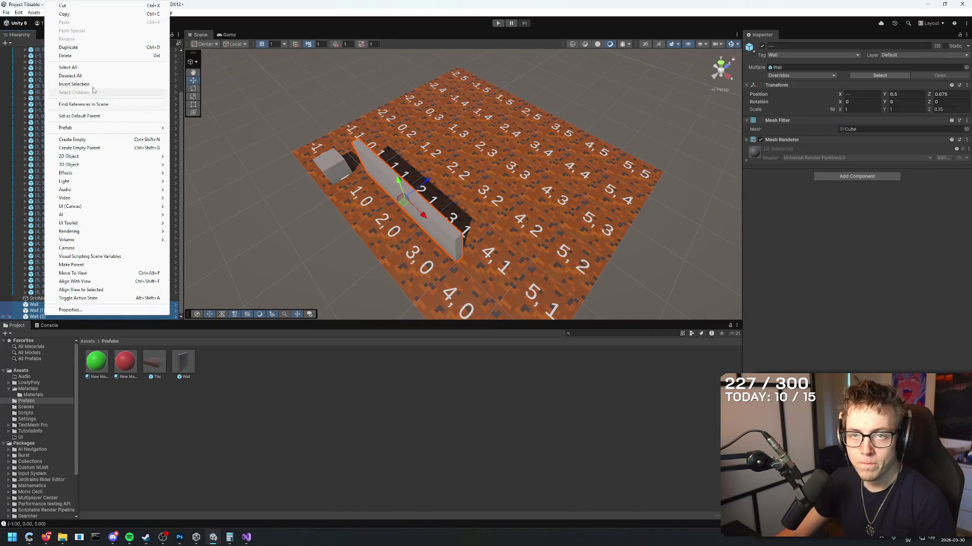
{"action": "left_click", "coordinate": [37, 305]}
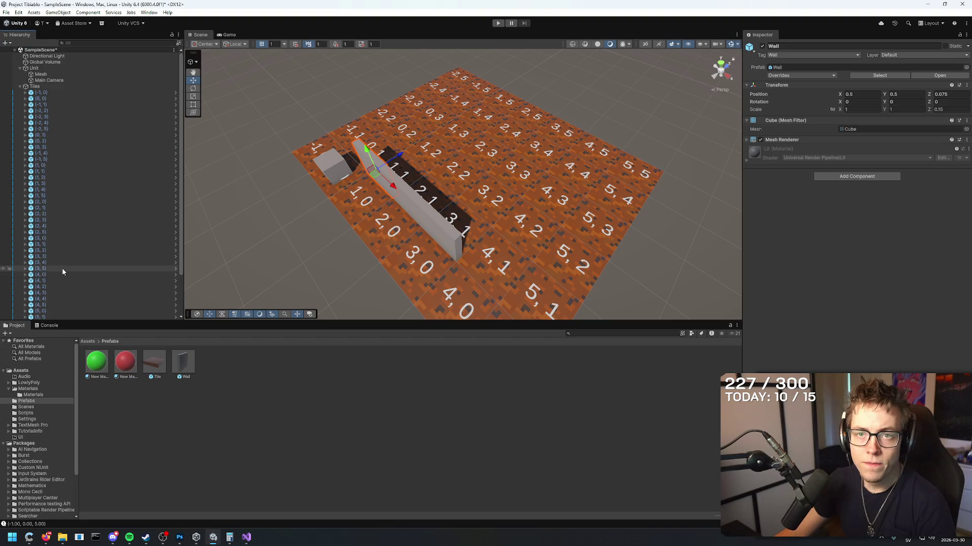
{"action": "right_click", "coordinate": [59, 305]}
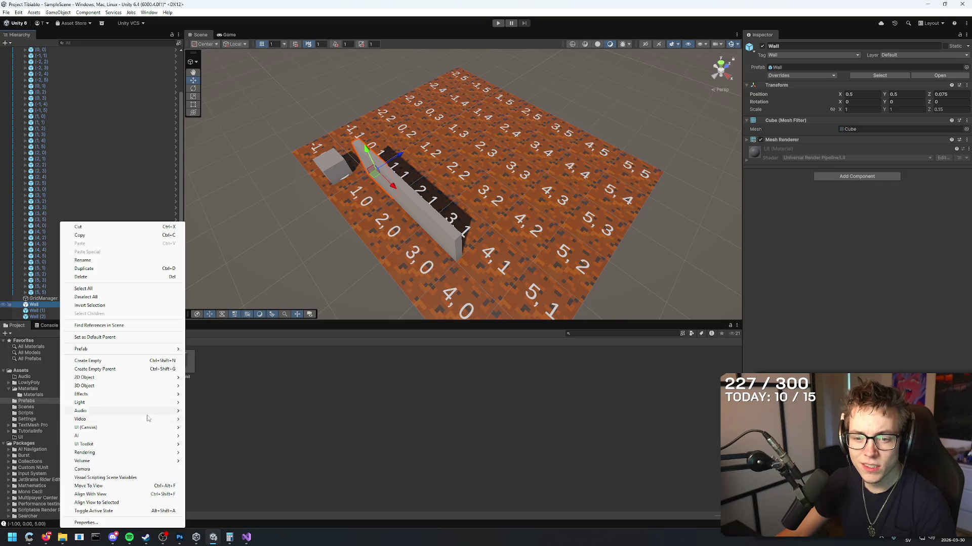
{"action": "left_click", "coordinate": [266, 396]}
{"action": "right_click", "coordinate": [110, 302]}
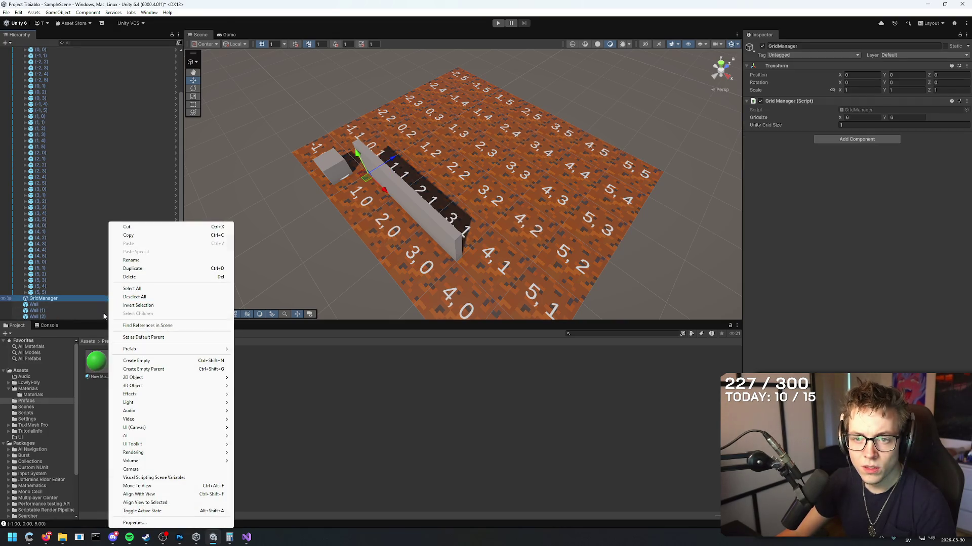
{"action": "left_click", "coordinate": [22, 71]}
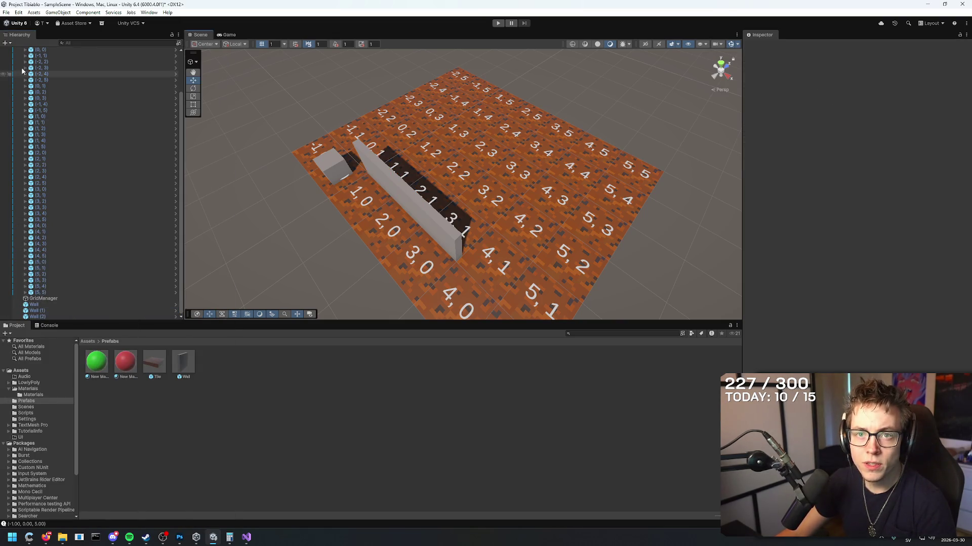
{"action": "left_click", "coordinate": [6, 43]}
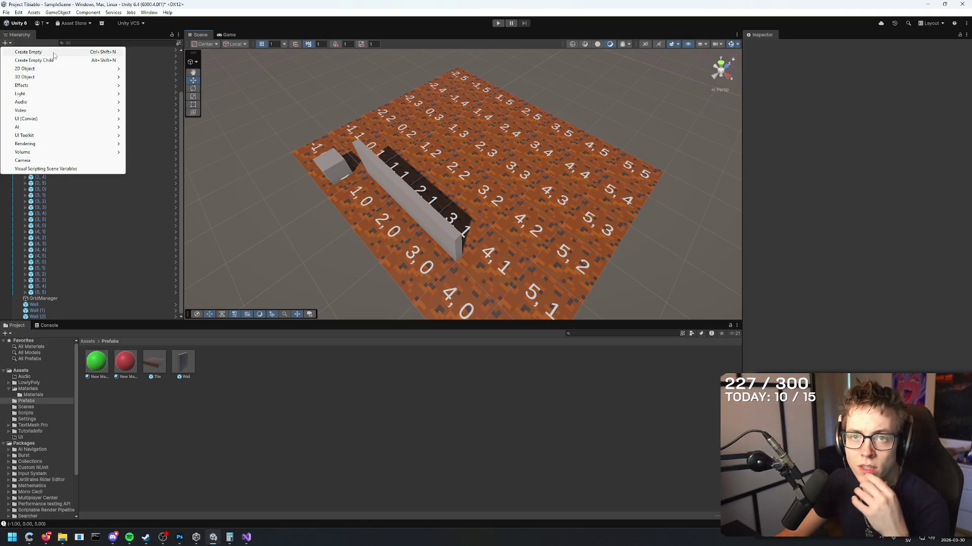
- Create an empty object named House_01 and place the three walls inside it
{"action": "left_click", "coordinate": [31, 52]}
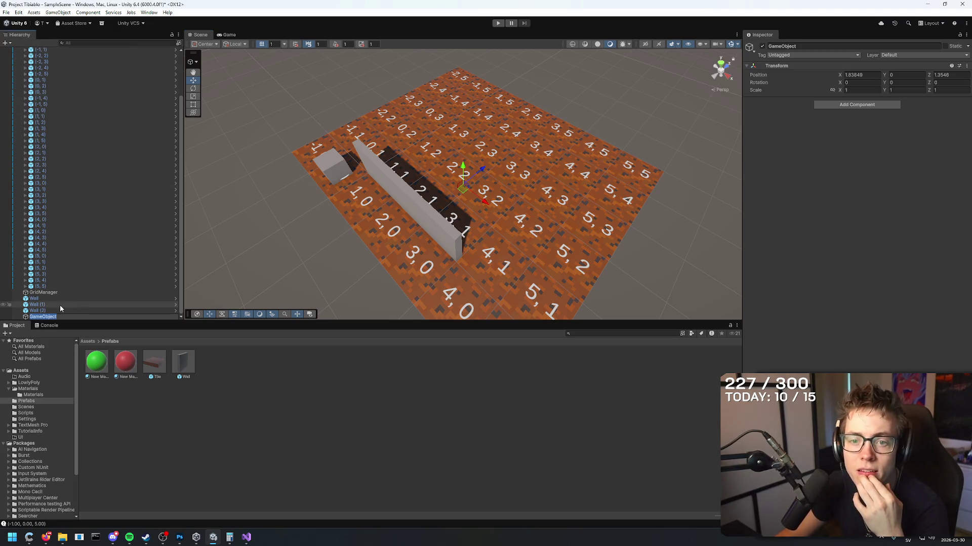
{"action": "type", "text": "House"}
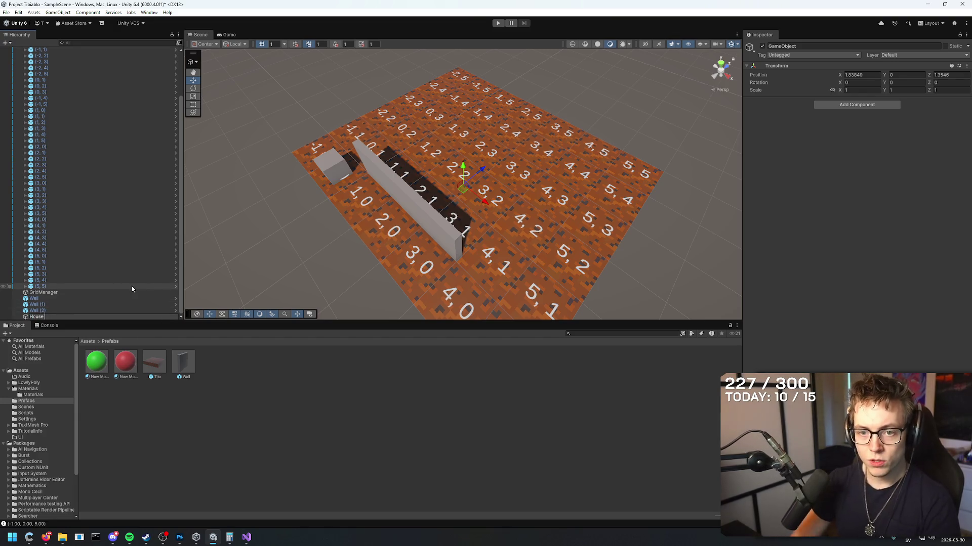
{"action": "type", "text": "_01"}
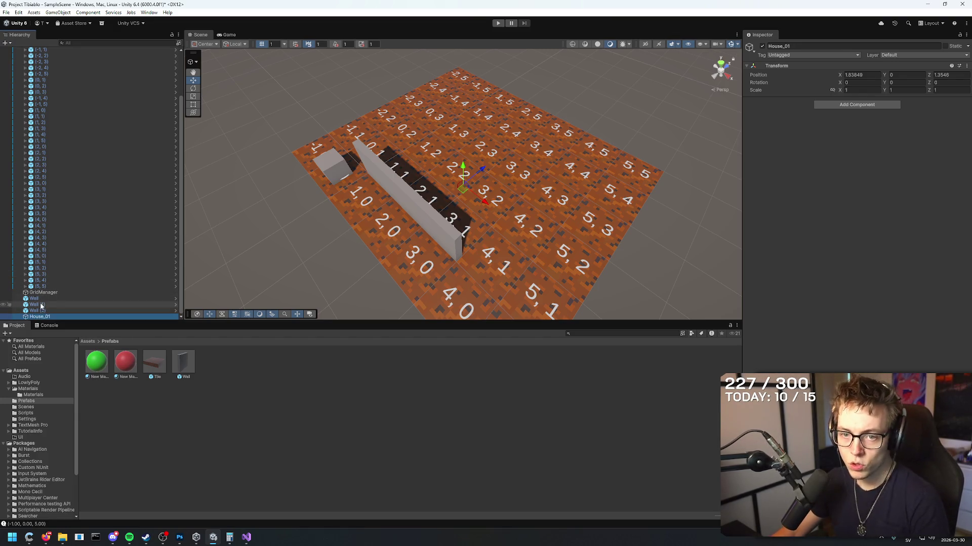
{"action": "left_click", "coordinate": [40, 300]}
{"action": "left_click", "coordinate": [41, 311], "text": "shift"}
{"action": "left_click_drag", "start_coordinate": [43, 310], "coordinate": [44, 318]}
{"action": "left_click", "coordinate": [57, 305]}
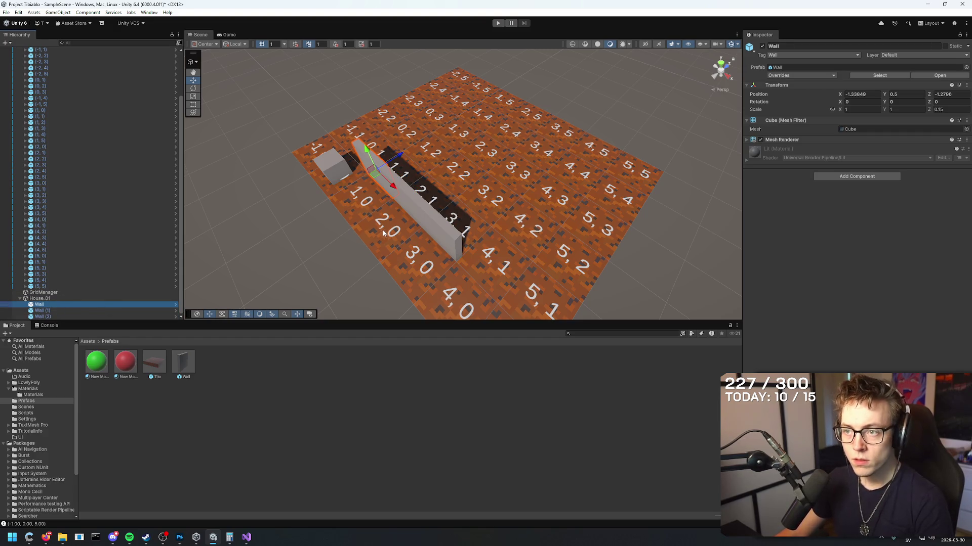
- Duplicate Wall (2) and move the new Wall (3) one tile back
{"action": "left_click", "coordinate": [460, 241]}
{"action": "left_click_drag", "start_coordinate": [459, 241], "coordinate": [471, 310]}
{"action": "key", "text": "ctrl+d"}
{"action": "left_click_drag", "start_coordinate": [442, 218], "coordinate": [456, 181]}
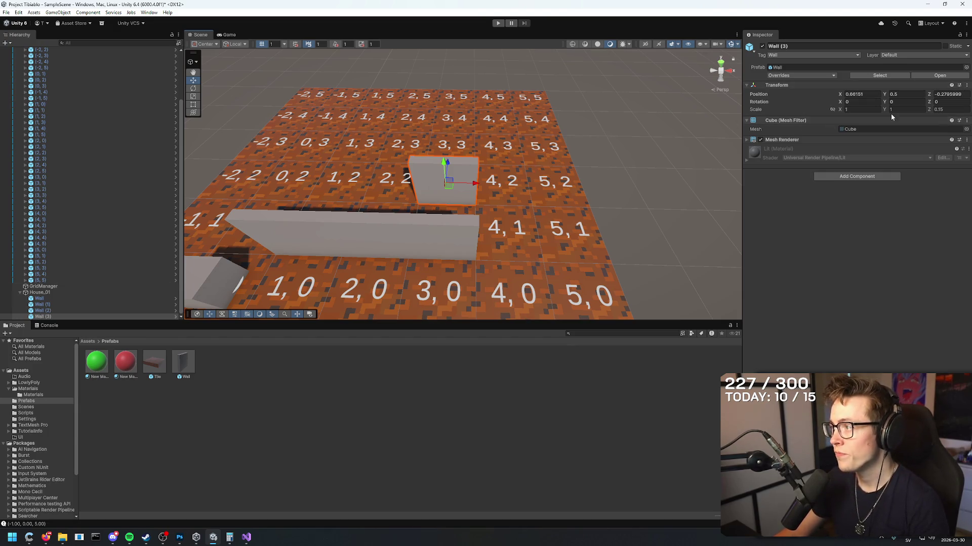
- Make Wall (3) a thin piece with X scale 0.15, Z scale 1, and X position 1.075
{"action": "left_click", "coordinate": [860, 110]}
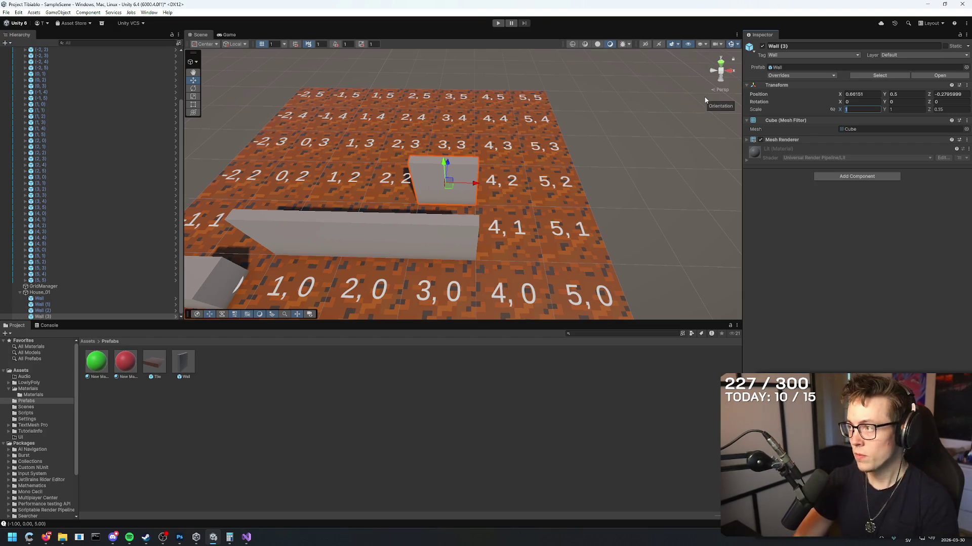
{"action": "type", "text": "0.15"}
{"action": "key", "text": "Tab"}
{"action": "key", "text": "Tab"}
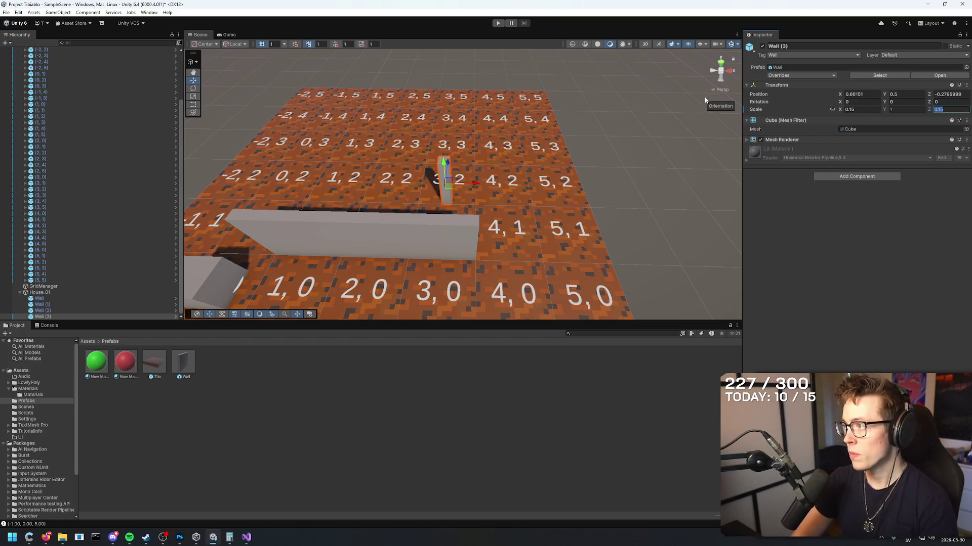
{"action": "type", "text": "1"}
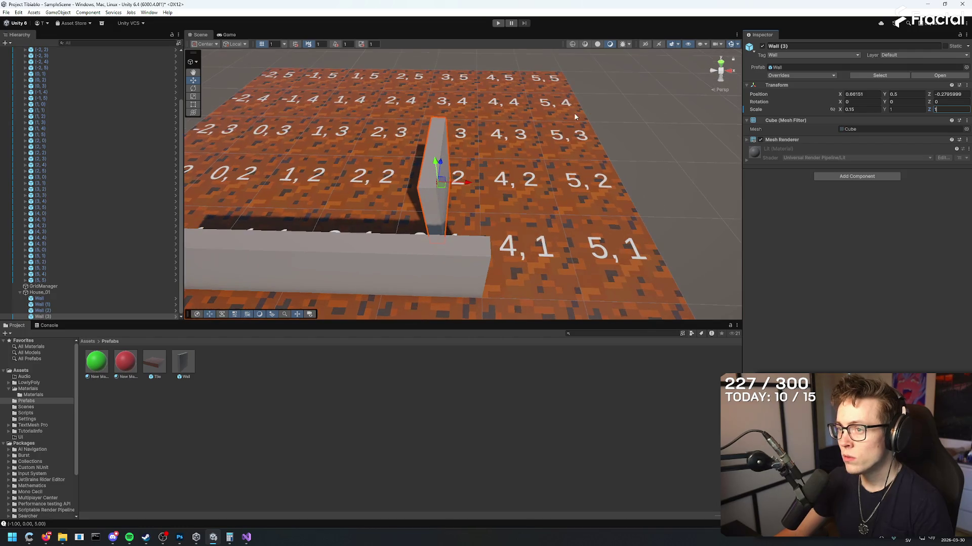
{"action": "left_click_drag", "start_coordinate": [840, 94], "coordinate": [850, 95]}
{"action": "type", "text": "1.071.0"}
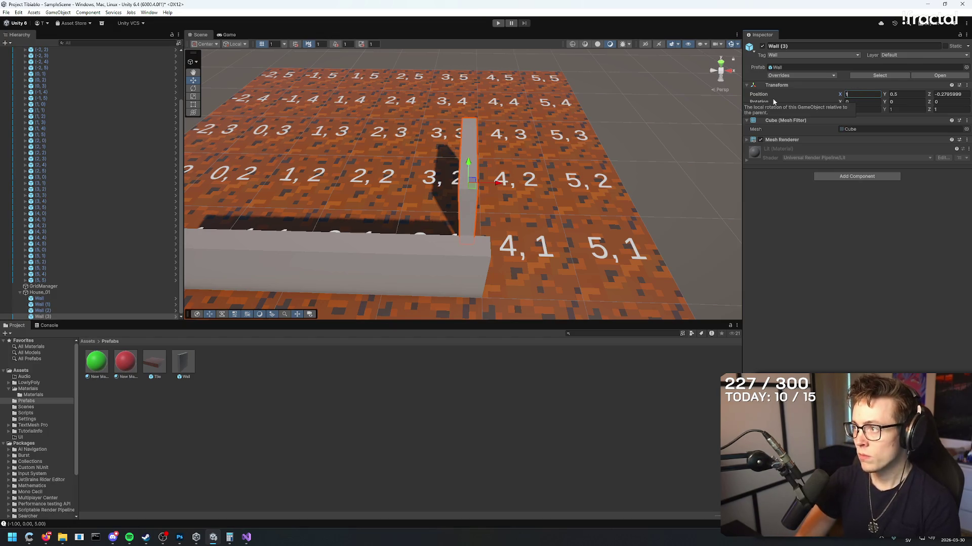
{"action": "type", "text": "75"}
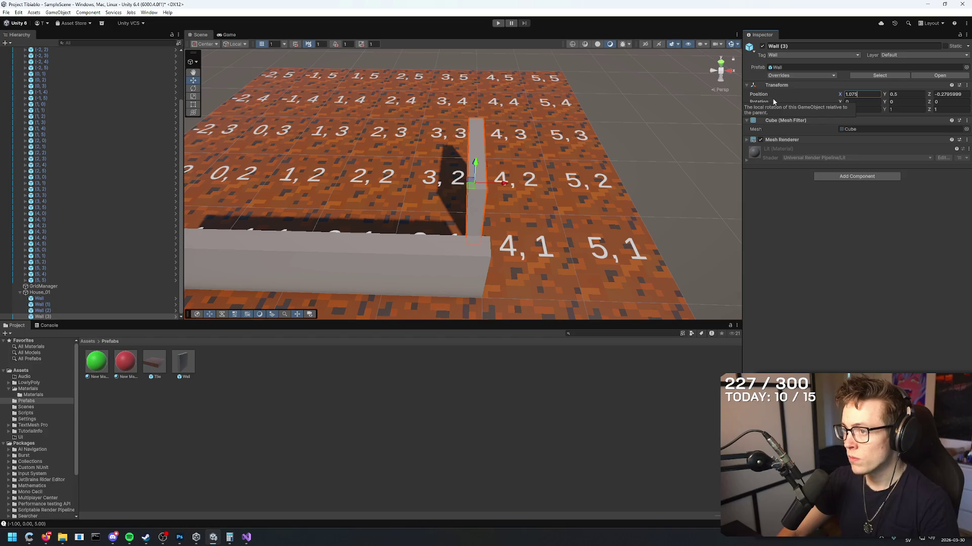
{"action": "left_click", "coordinate": [958, 94]}
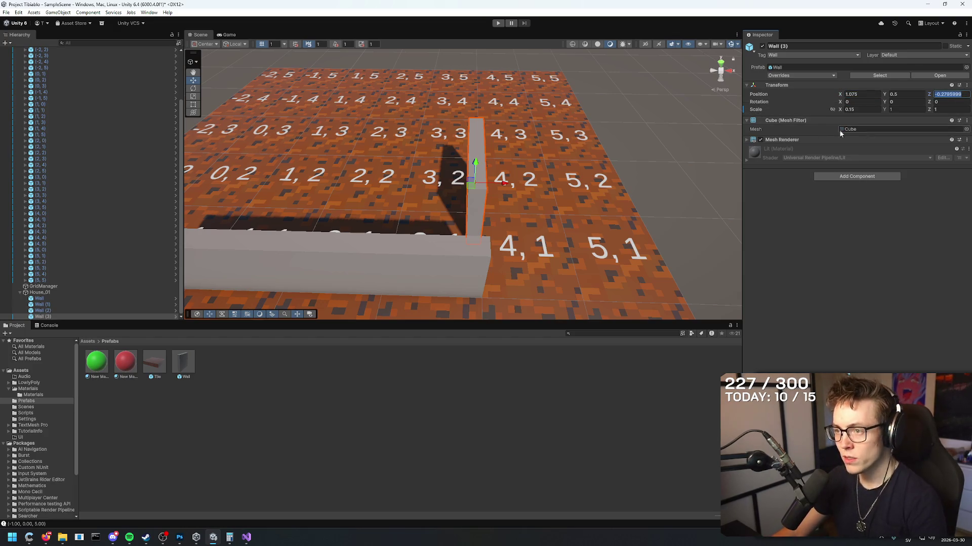
{"action": "key", "text": "f"}
- Try Wall (3) Z positions such as -0.92, -0.83 and -0.75 to close the gap
{"action": "left_click", "coordinate": [944, 94]}
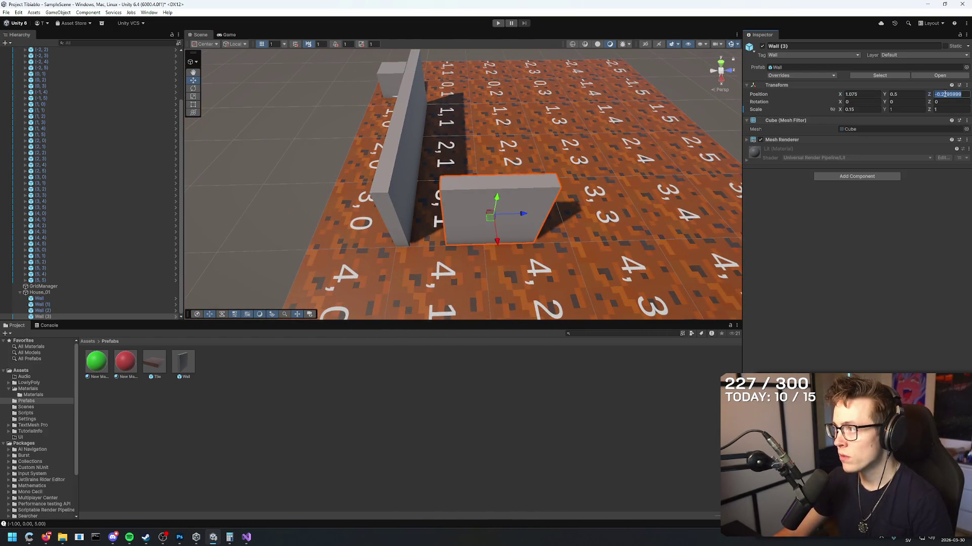
{"action": "type", "text": "-0.92"}
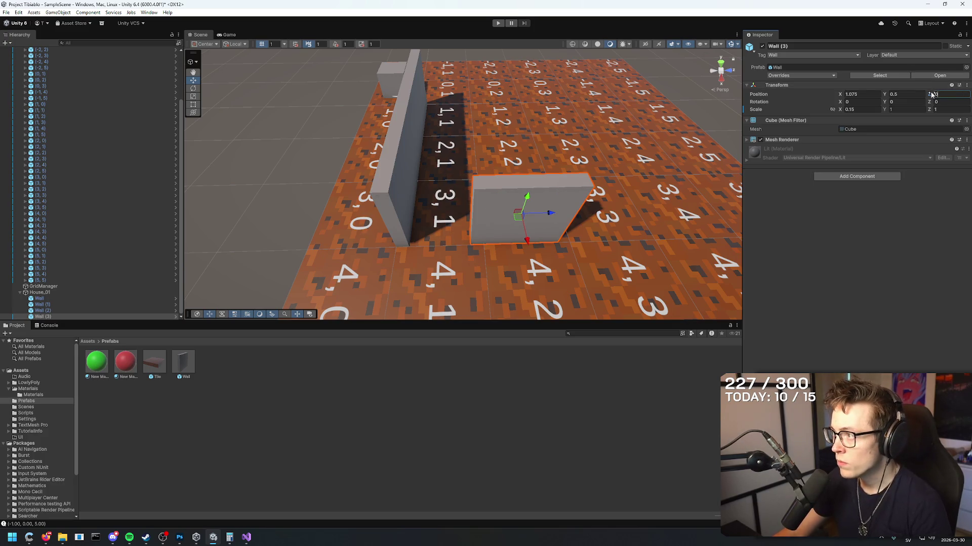
{"action": "key", "text": "Return"}
{"action": "key", "text": "BackSpace"}
{"action": "key", "text": "BackSpace"}
{"action": "type", "text": "83"}
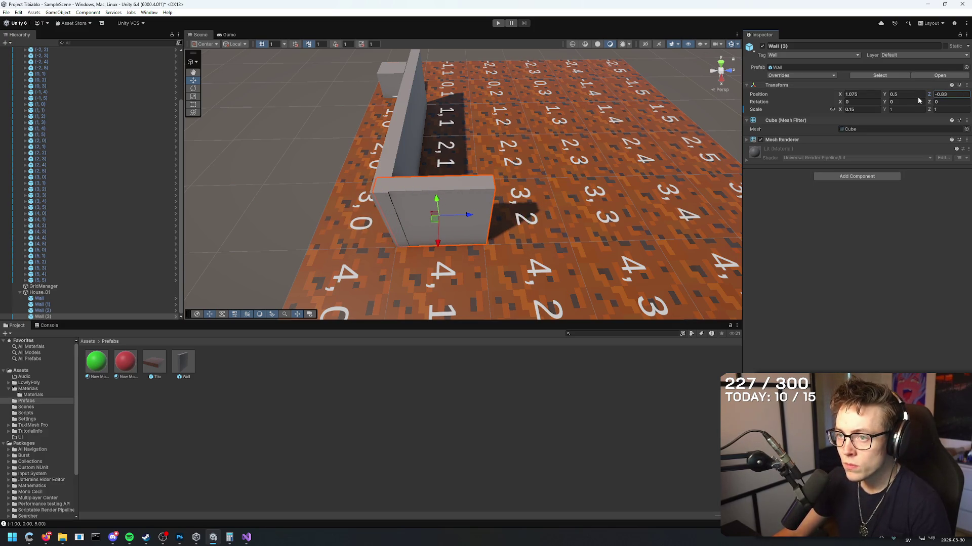
{"action": "key", "text": "BackSpace"}
{"action": "type", "text": "3"}
{"action": "key", "text": "Return"}
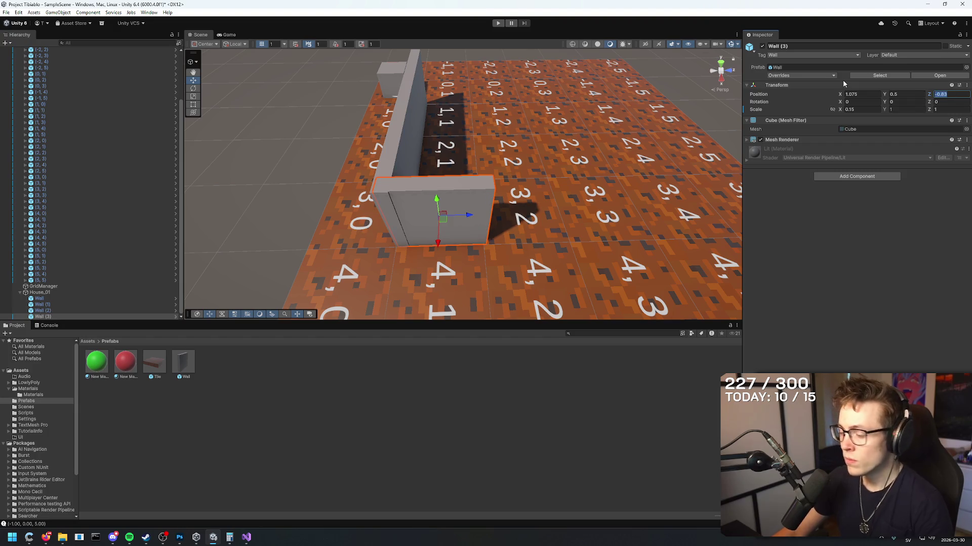
{"action": "type", "text": "-0."}
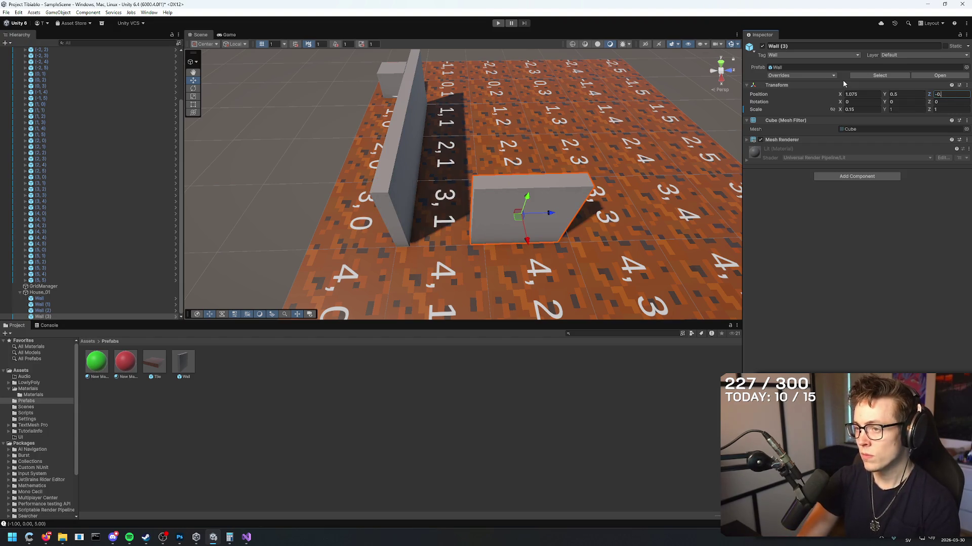
{"action": "type", "text": "75"}
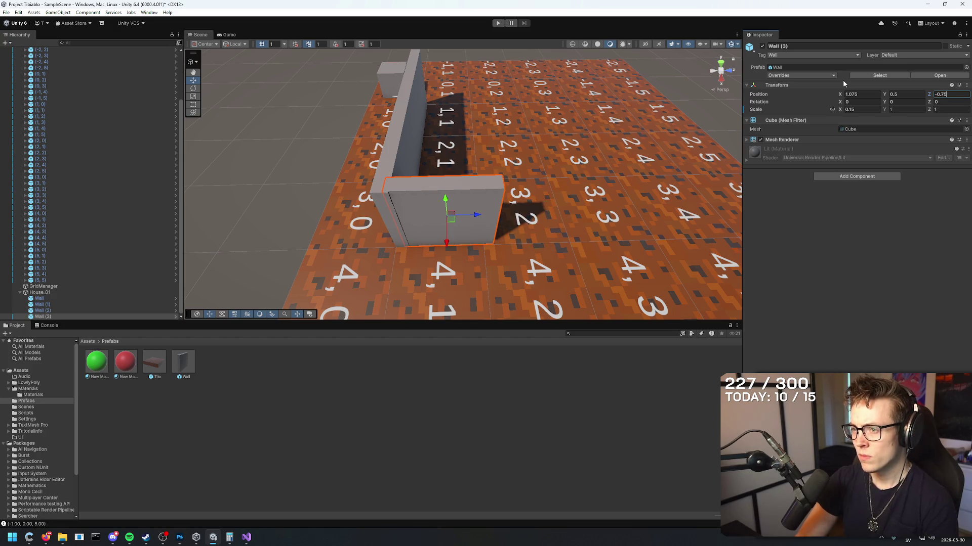
{"action": "key", "text": "BackSpace"}
{"action": "key", "text": "BackSpace"}
{"action": "type", "text": "95"}
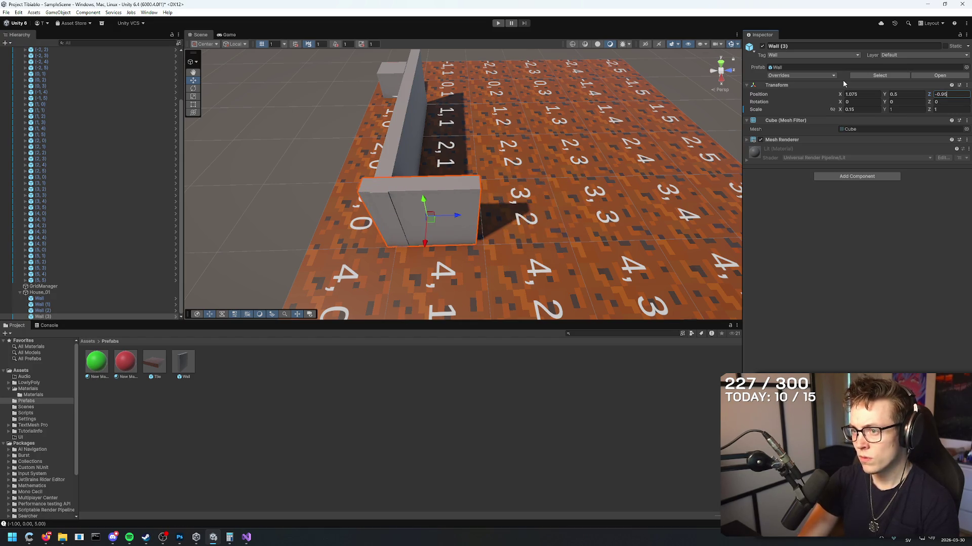
{"action": "key", "text": "BackSpace"}
{"action": "key", "text": "BackSpace"}
{"action": "type", "text": "5"}
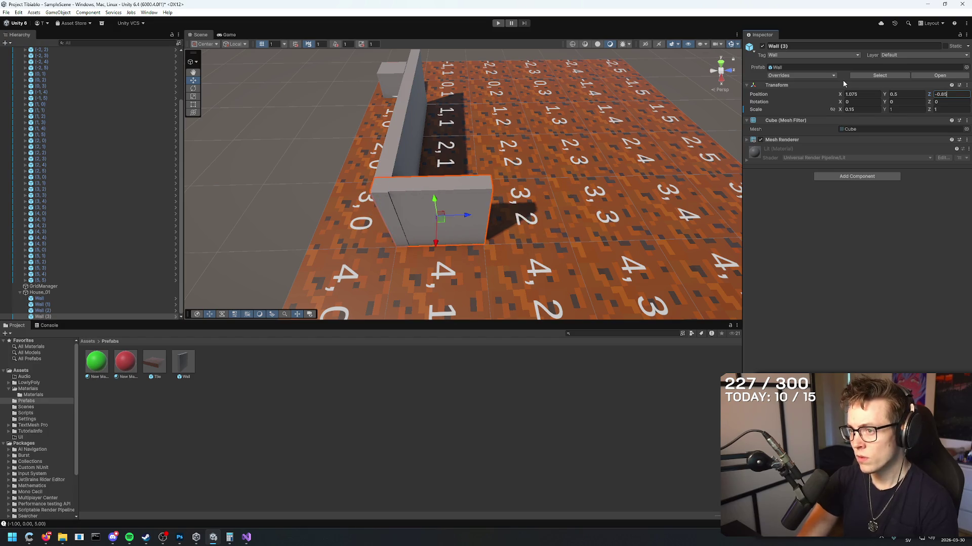
{"action": "mouse_move", "coordinate": [678, 77]}
{"action": "left_mouse_down"}
{"action": "mouse_move", "coordinate": [684, 150]}
{"action": "mouse_move", "coordinate": [570, 134]}
{"action": "mouse_move", "coordinate": [918, 112]}
{"action": "left_mouse_up"}
- Inspect the wall joint up close while nudging Wall (3)'s Z position further
{"action": "left_click", "coordinate": [877, 93]}
{"action": "left_click", "coordinate": [899, 94]}
{"action": "left_click", "coordinate": [240, 224]}
{"action": "left_click_drag", "start_coordinate": [240, 224], "coordinate": [338, 125]}
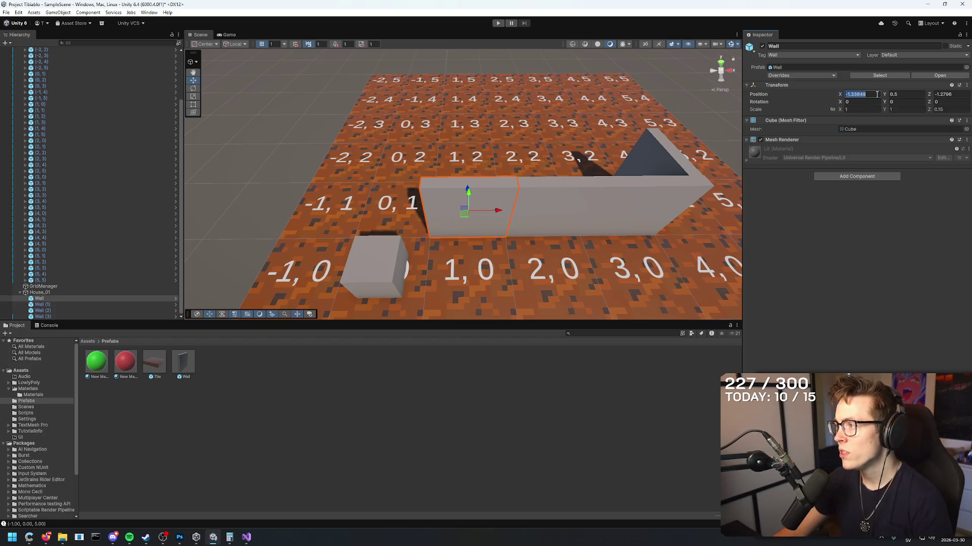
{"action": "scroll", "coordinate": [429, 209], "scroll_direction": "up", "scroll_amount": 5}
{"action": "mouse_move", "coordinate": [439, 224]}
{"action": "left_mouse_down"}
{"action": "mouse_move", "coordinate": [600, 262]}
{"action": "mouse_move", "coordinate": [560, 189]}
{"action": "mouse_move", "coordinate": [365, 123]}
{"action": "mouse_move", "coordinate": [253, 175]}
{"action": "mouse_move", "coordinate": [96, 197]}
{"action": "mouse_move", "coordinate": [232, 208]}
{"action": "left_mouse_up"}
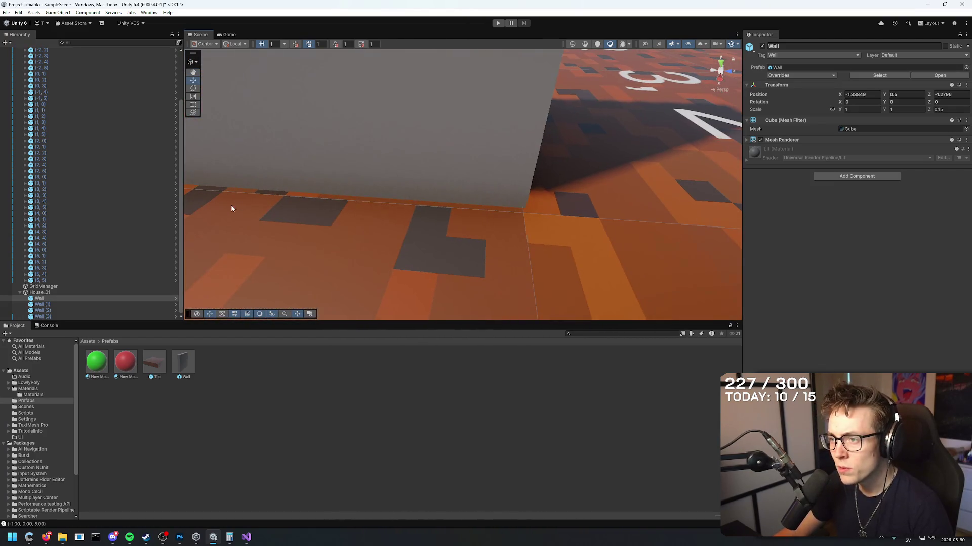
{"action": "left_click", "coordinate": [466, 148]}
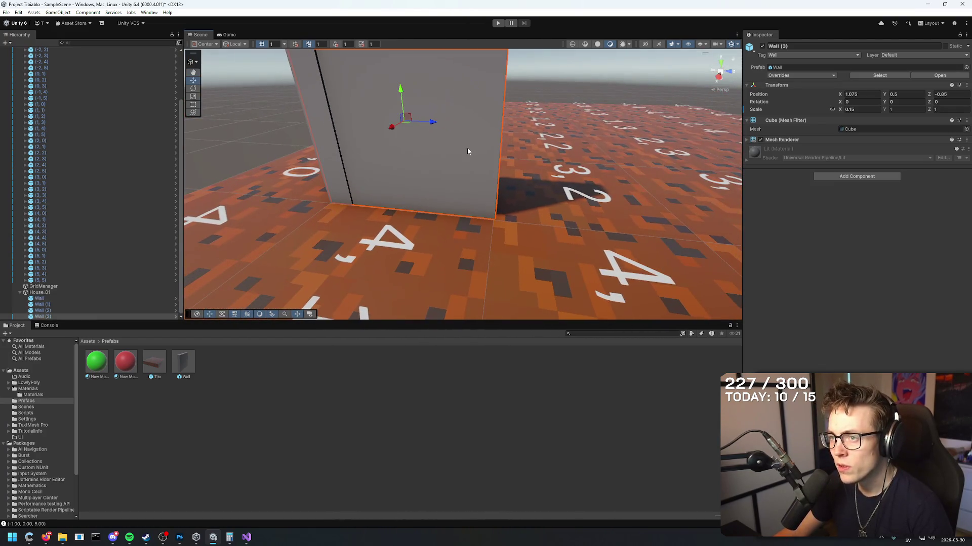
{"action": "left_click", "coordinate": [957, 96]}
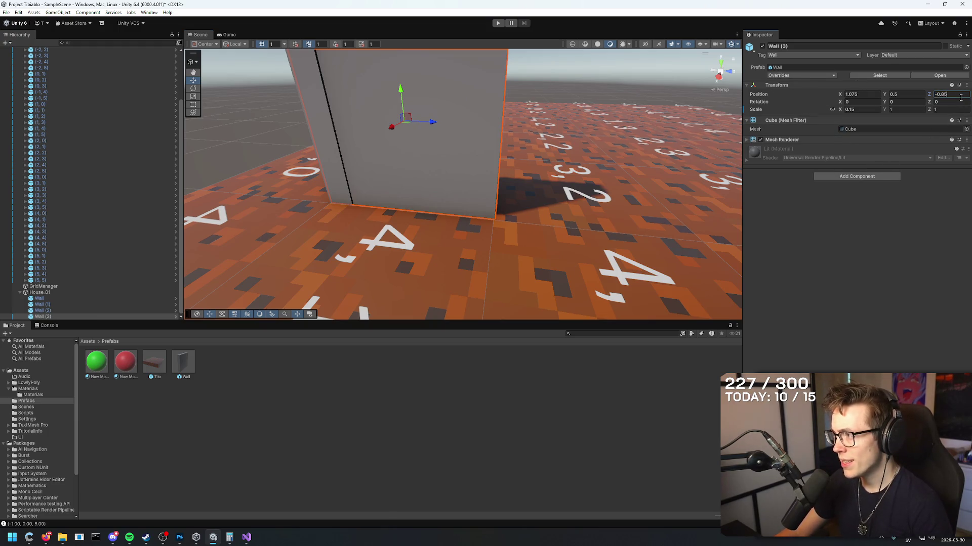
{"action": "type", "text": "15"}
{"action": "mouse_move", "coordinate": [506, 152]}
{"action": "left_mouse_down"}
{"action": "mouse_move", "coordinate": [476, 151]}
{"action": "mouse_move", "coordinate": [737, 110]}
{"action": "left_mouse_up"}
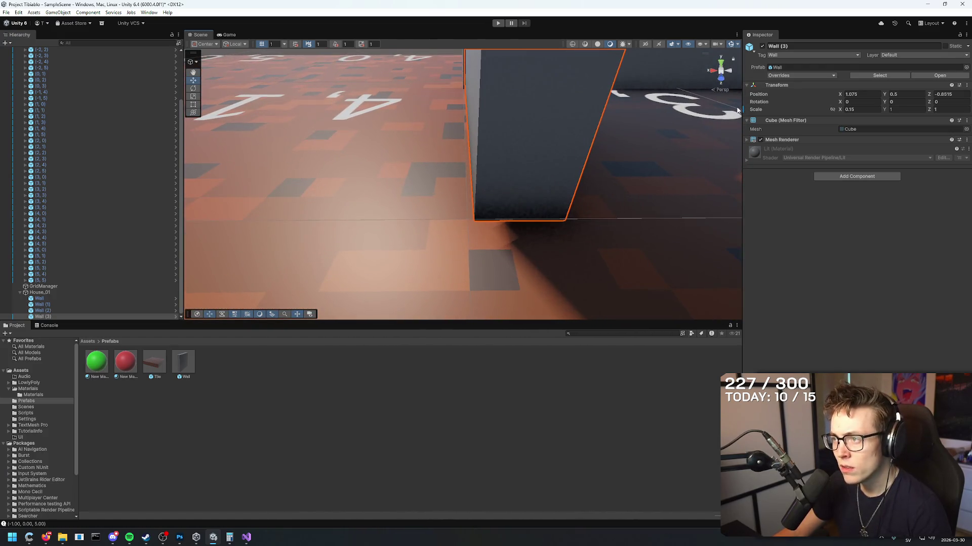
{"action": "left_click", "coordinate": [958, 94]}
{"action": "key", "text": "BackSpace"}
{"action": "key", "text": "BackSpace"}
{"action": "type", "text": "5"}
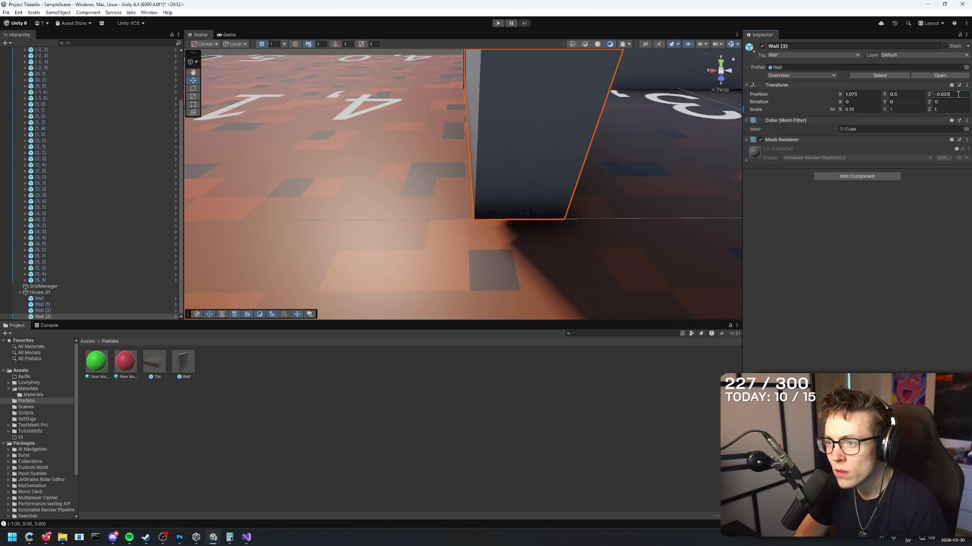
{"action": "mouse_move", "coordinate": [506, 162]}
{"action": "left_mouse_down"}
{"action": "mouse_move", "coordinate": [644, 142]}
{"action": "mouse_move", "coordinate": [648, 164]}
{"action": "mouse_move", "coordinate": [618, 150]}
{"action": "mouse_move", "coordinate": [644, 149]}
{"action": "left_mouse_up"}
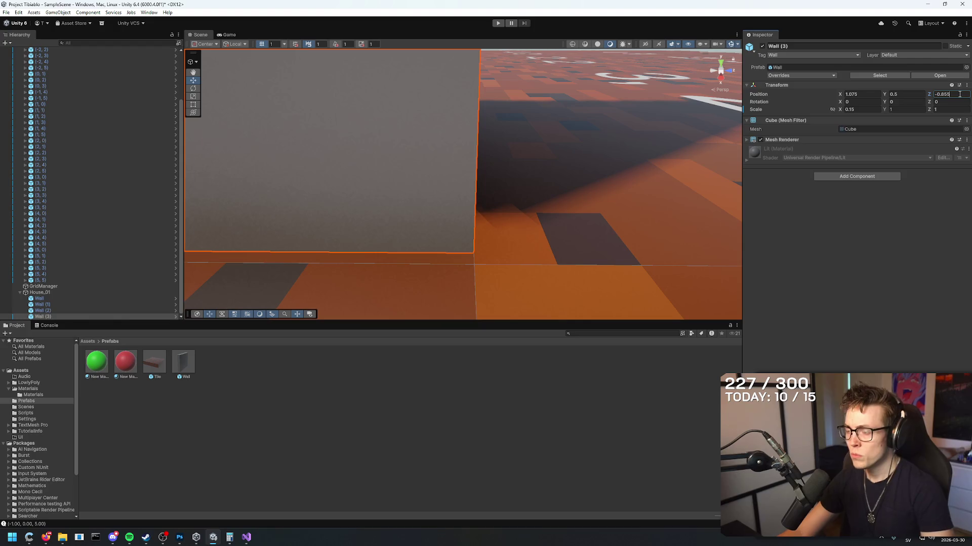
- Enter Z as -1+0.145, then settle on -0.8545 and check the joint
{"action": "double_click", "coordinate": [958, 94]}
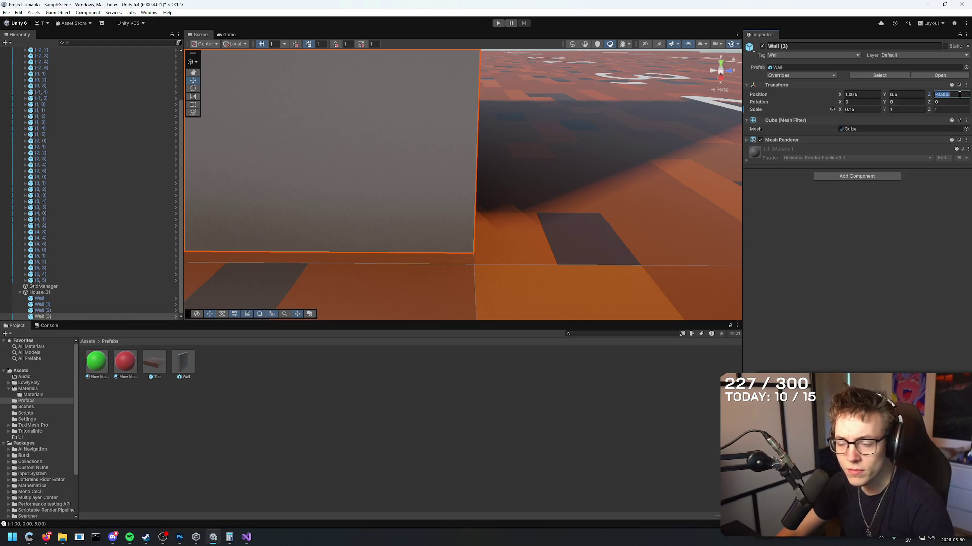
{"action": "type", "text": "-1-0."}
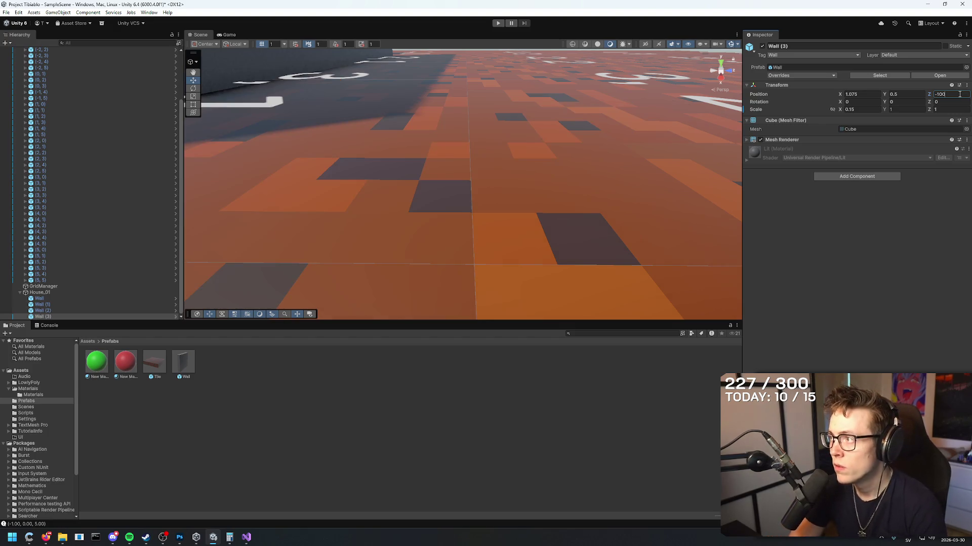
{"action": "type", "text": "15"}
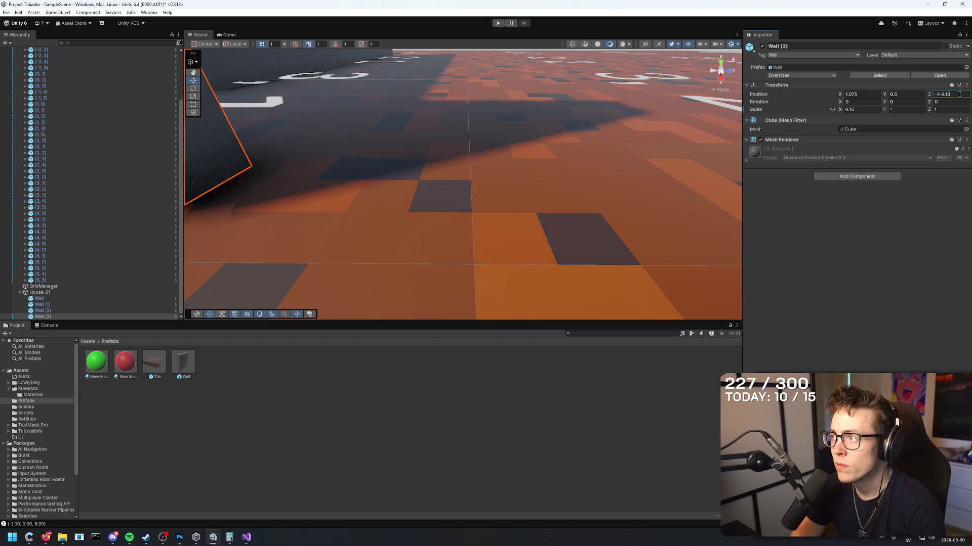
{"action": "key", "text": "BackSpace"}
{"action": "key", "text": "BackSpace"}
{"action": "type", "text": "+0.15"}
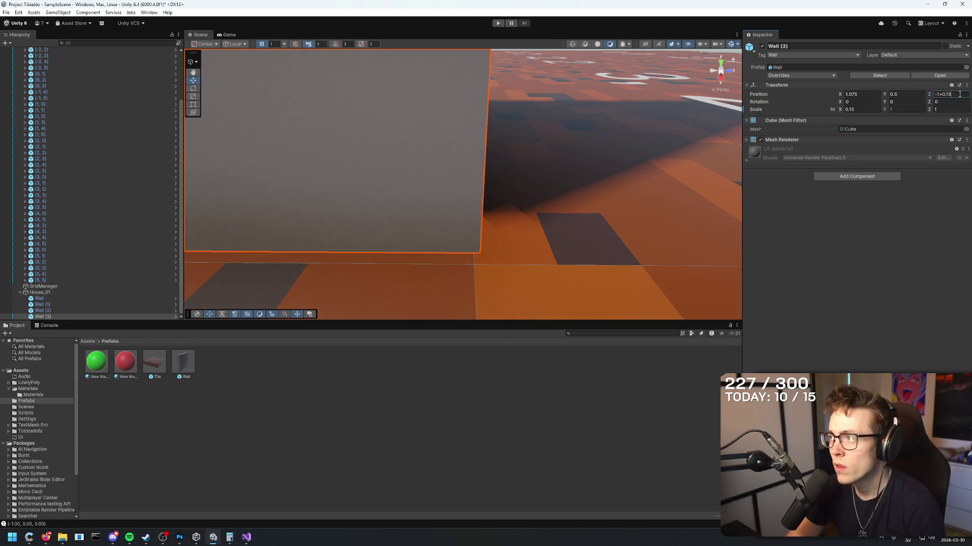
{"action": "key", "text": "BackSpace"}
{"action": "type", "text": "2"}
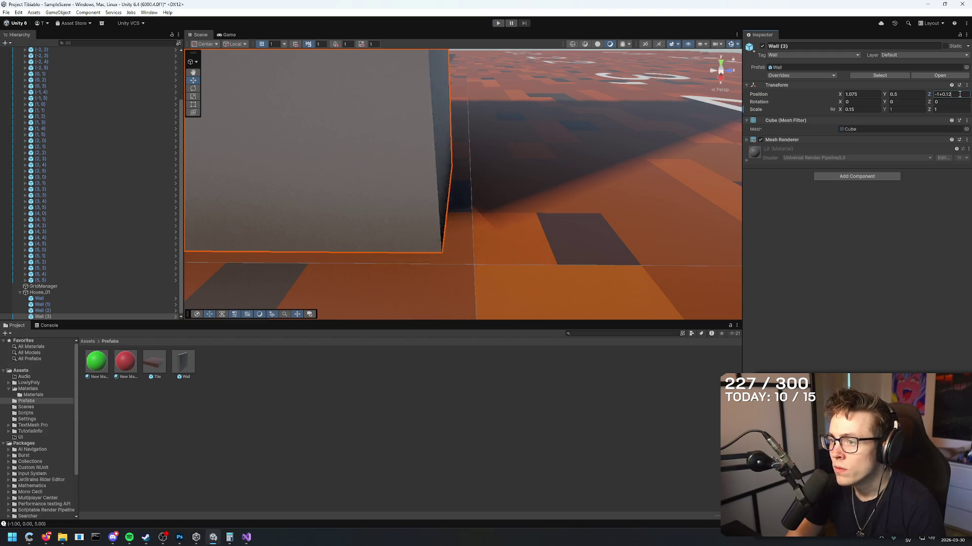
{"action": "type", "text": "4"}
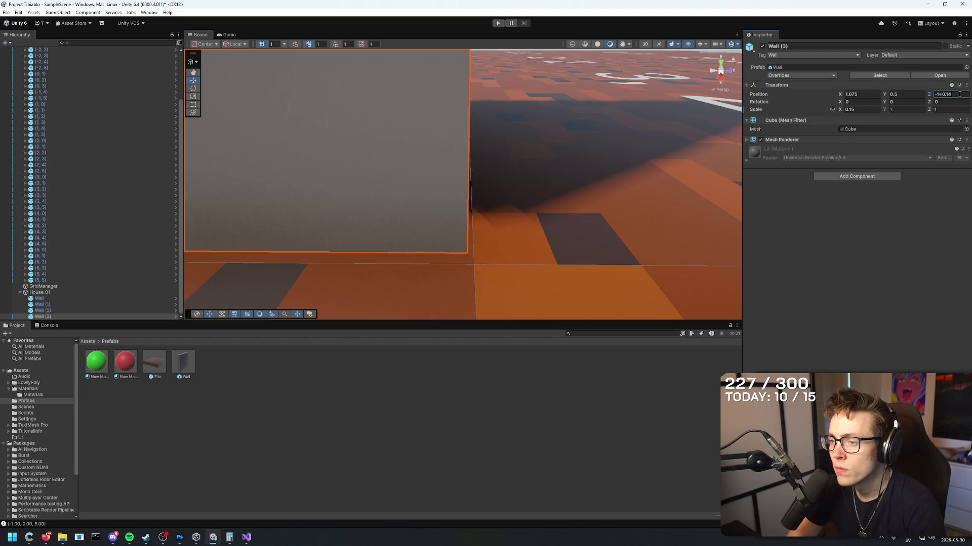
{"action": "type", "text": "5"}
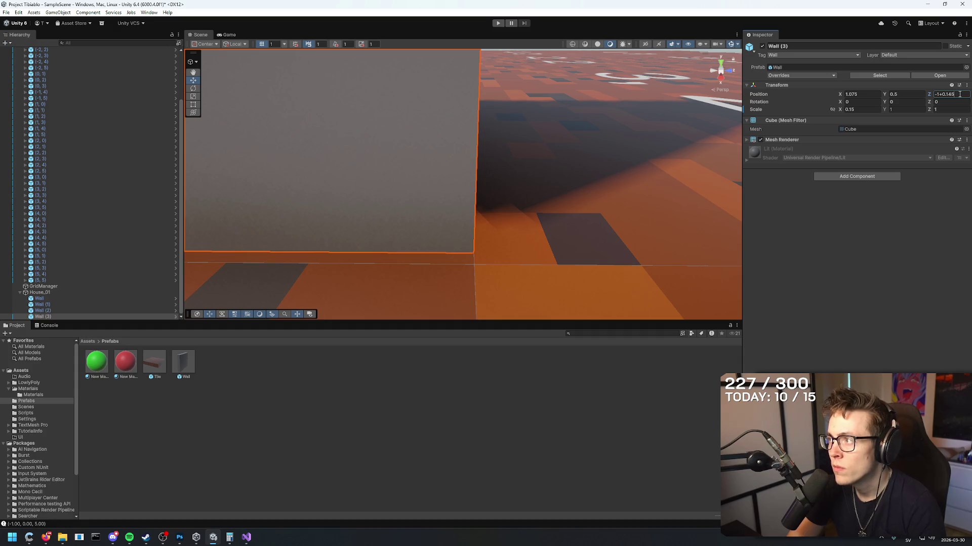
{"action": "key", "text": "Return"}
{"action": "mouse_move", "coordinate": [617, 187]}
{"action": "left_mouse_down"}
{"action": "mouse_move", "coordinate": [672, 132]}
{"action": "mouse_move", "coordinate": [638, 150]}
{"action": "mouse_move", "coordinate": [575, 158]}
{"action": "mouse_move", "coordinate": [609, 156]}
{"action": "mouse_move", "coordinate": [621, 188]}
{"action": "left_mouse_up"}
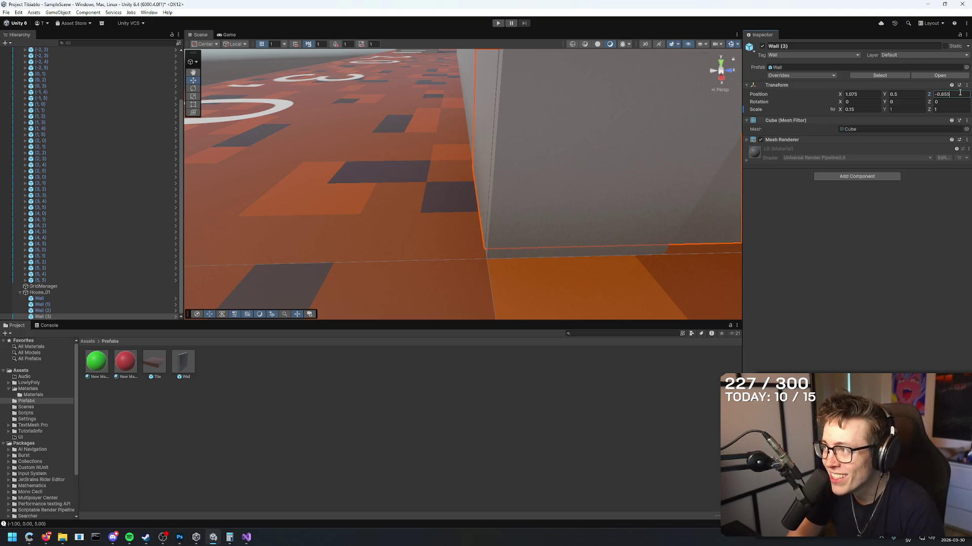
{"action": "key", "text": "BackSpace"}
{"action": "type", "text": "4"}
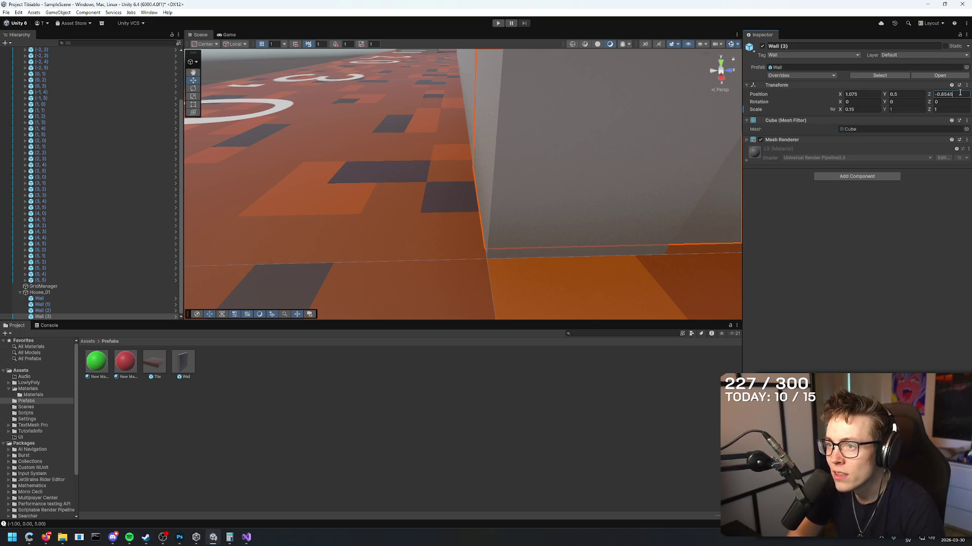
{"action": "mouse_move", "coordinate": [657, 177]}
{"action": "left_mouse_down"}
{"action": "mouse_move", "coordinate": [810, 126]}
{"action": "mouse_move", "coordinate": [829, 106]}
{"action": "mouse_move", "coordinate": [840, 121]}
{"action": "left_mouse_up"}
- View tile 4,0 from above and set Wall (3)'s X position to 1.1
{"action": "left_click", "coordinate": [594, 91]}
{"action": "left_click", "coordinate": [595, 91]}
{"action": "mouse_move", "coordinate": [594, 90]}
{"action": "left_mouse_down"}
{"action": "mouse_move", "coordinate": [314, 151]}
{"action": "mouse_move", "coordinate": [358, 202]}
{"action": "mouse_move", "coordinate": [67, 146]}
{"action": "mouse_move", "coordinate": [167, 152]}
{"action": "left_mouse_up"}
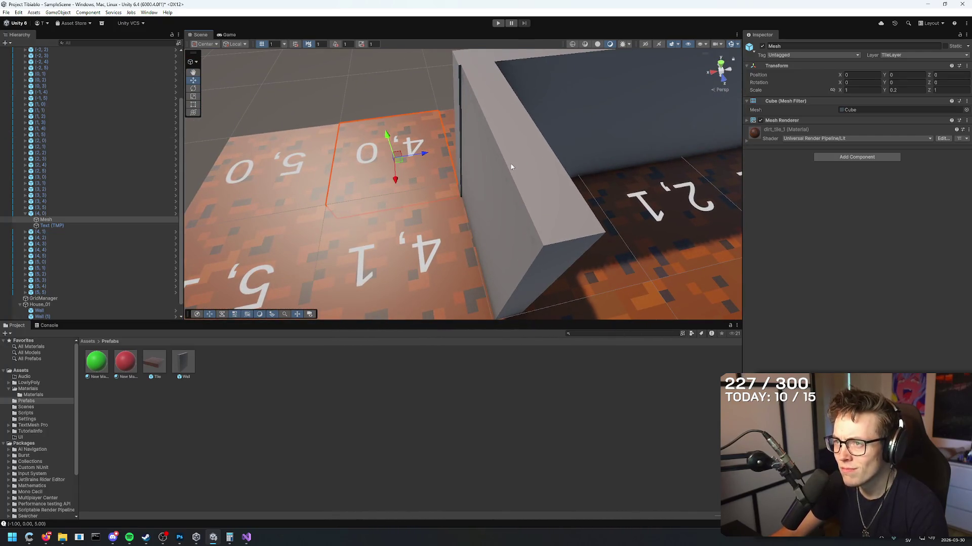
{"action": "left_click", "coordinate": [528, 172]}
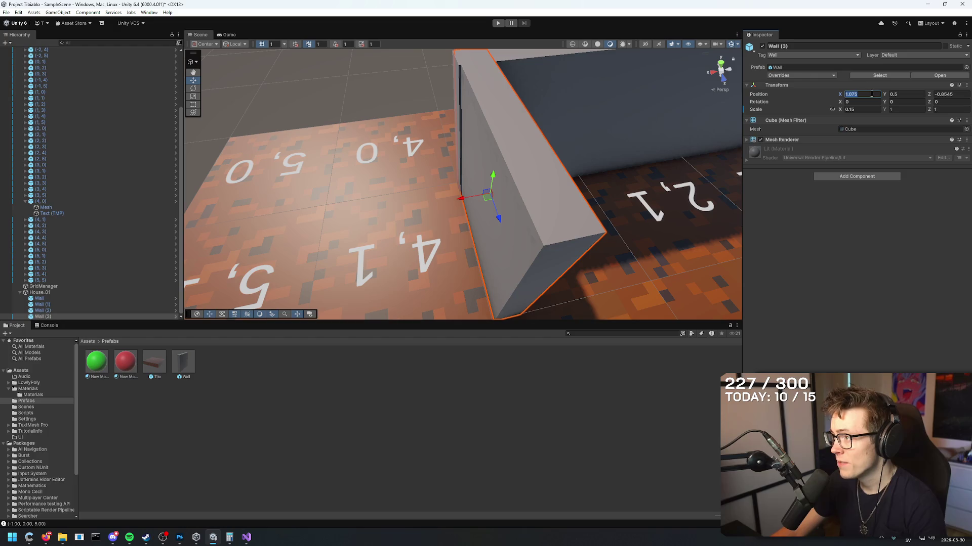
{"action": "type", "text": "1.015"}
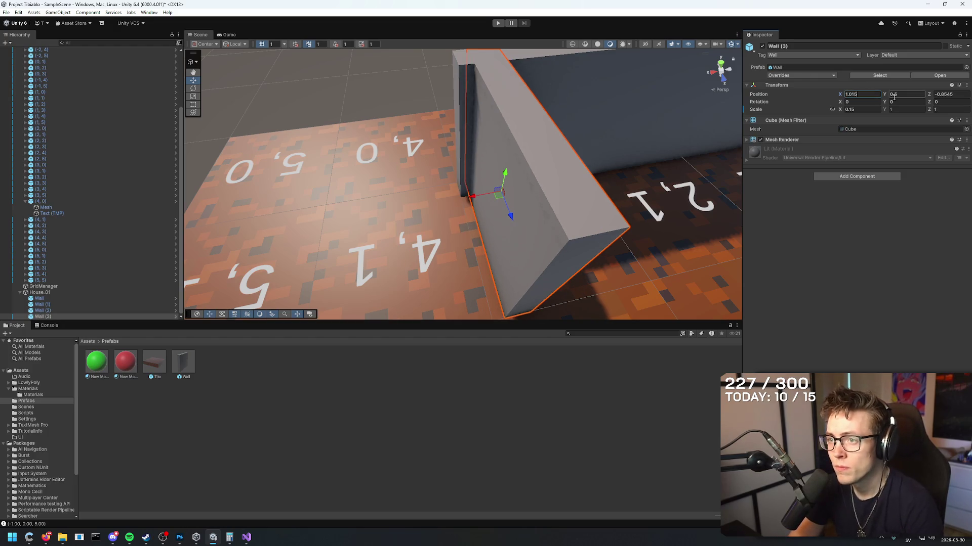
{"action": "key", "text": "BackSpace"}
{"action": "key", "text": "BackSpace"}
{"action": "key", "text": "BackSpace"}
{"action": "type", "text": "1"}
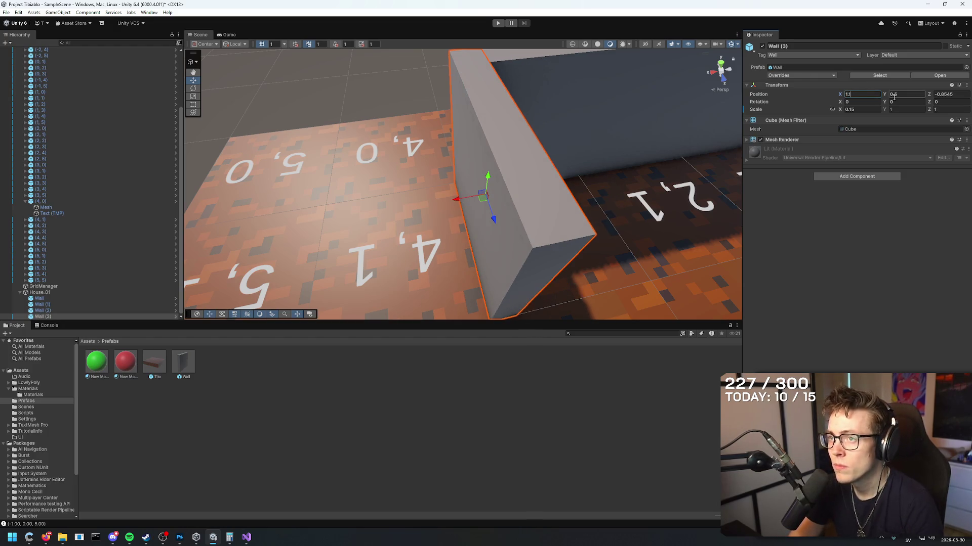
{"action": "key", "text": "Return"}
{"action": "key", "text": "f"}
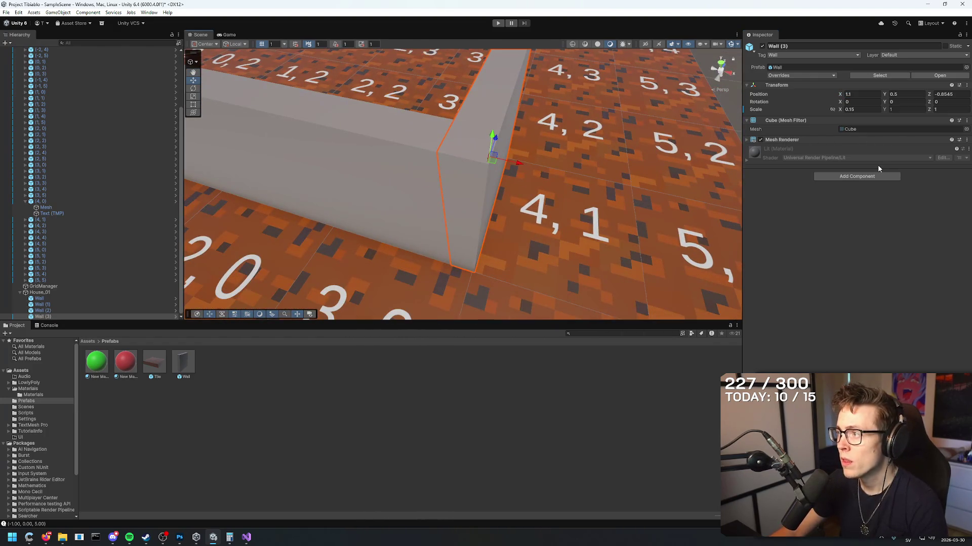
- Retype Wall (3)'s X position, trying 2-0.854 and working toward 1.08545
{"action": "left_click", "coordinate": [876, 96]}
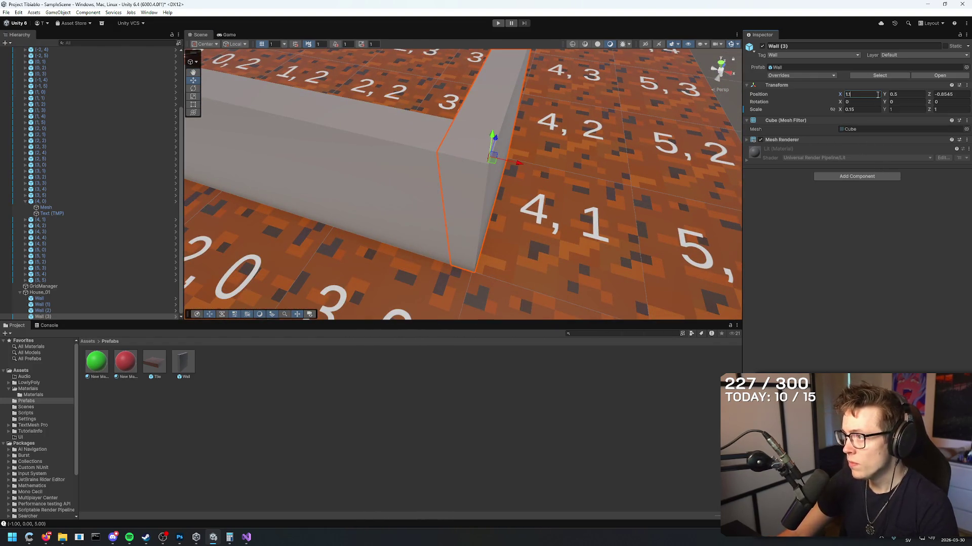
{"action": "type", "text": "1"}
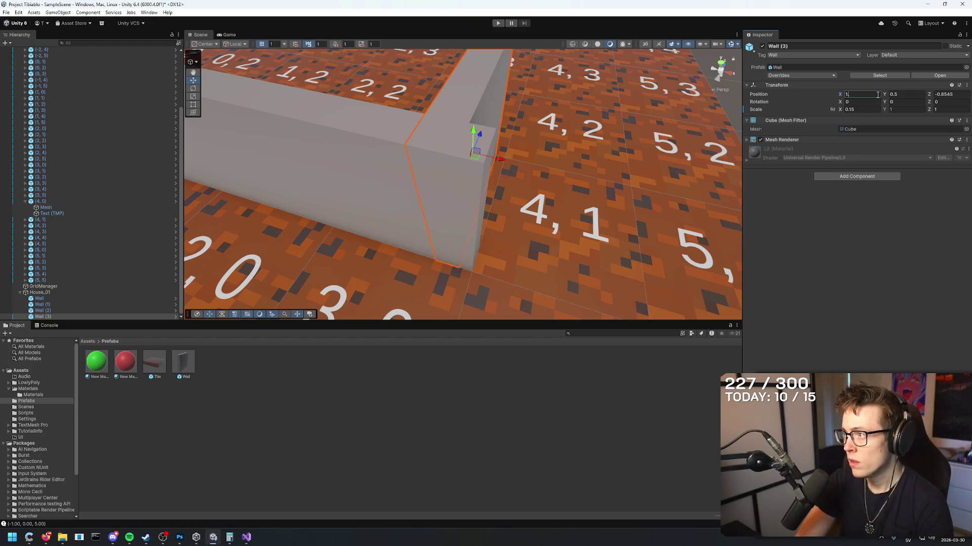
{"action": "type", "text": ".85"}
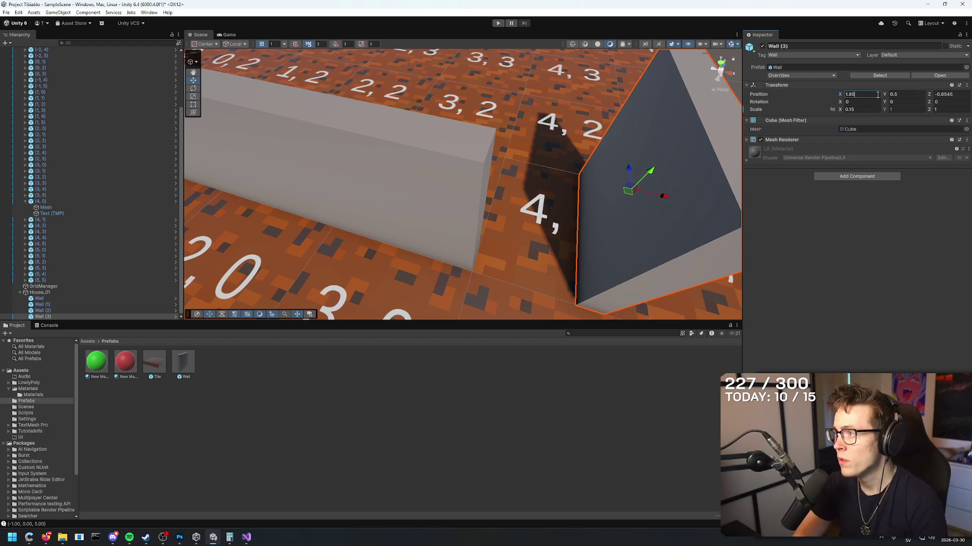
{"action": "key", "text": "BackSpace"}
{"action": "key", "text": "BackSpace"}
{"action": "type", "text": "1"}
{"action": "key", "text": "BackSpace"}
{"action": "key", "text": "BackSpace"}
{"action": "key", "text": "BackSpace"}
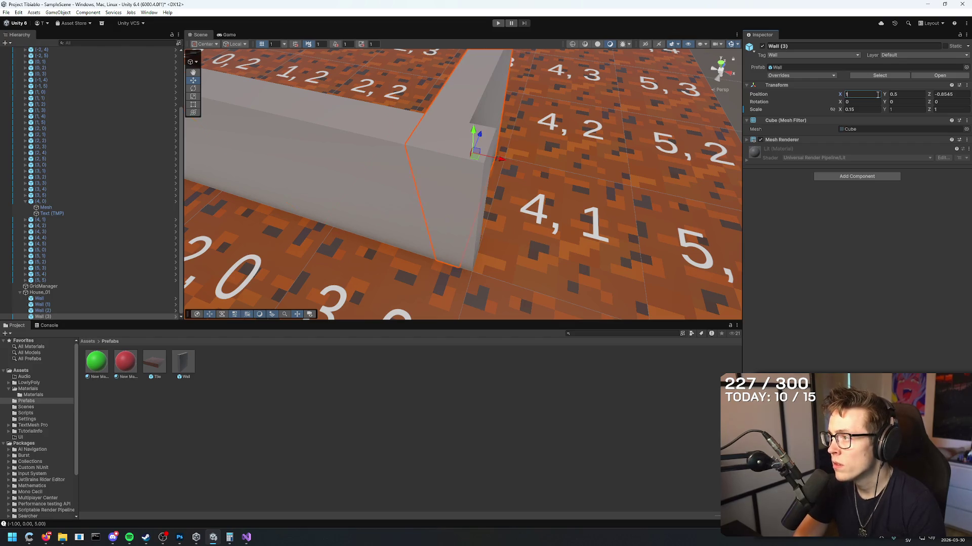
{"action": "type", "text": "2-0"}
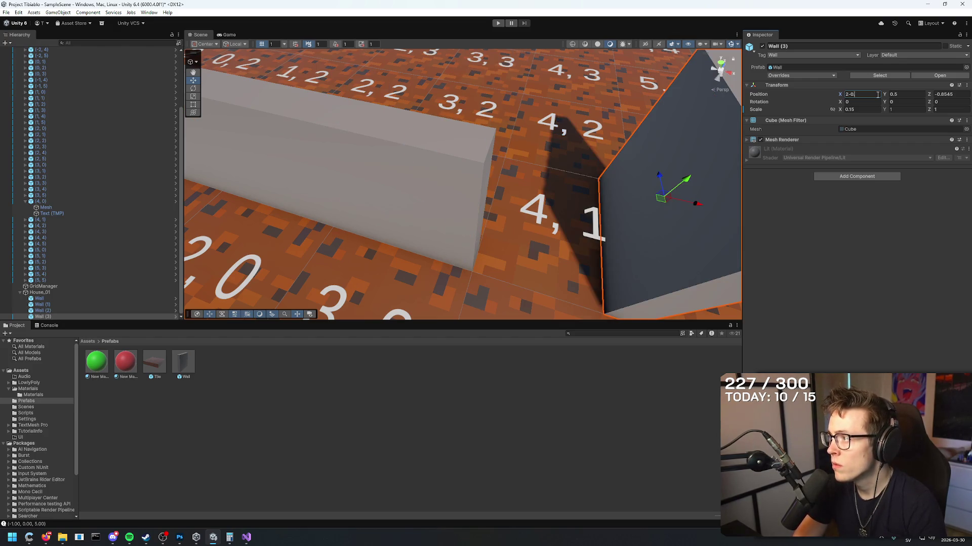
{"action": "type", "text": ".854"}
{"action": "key", "text": "Return"}
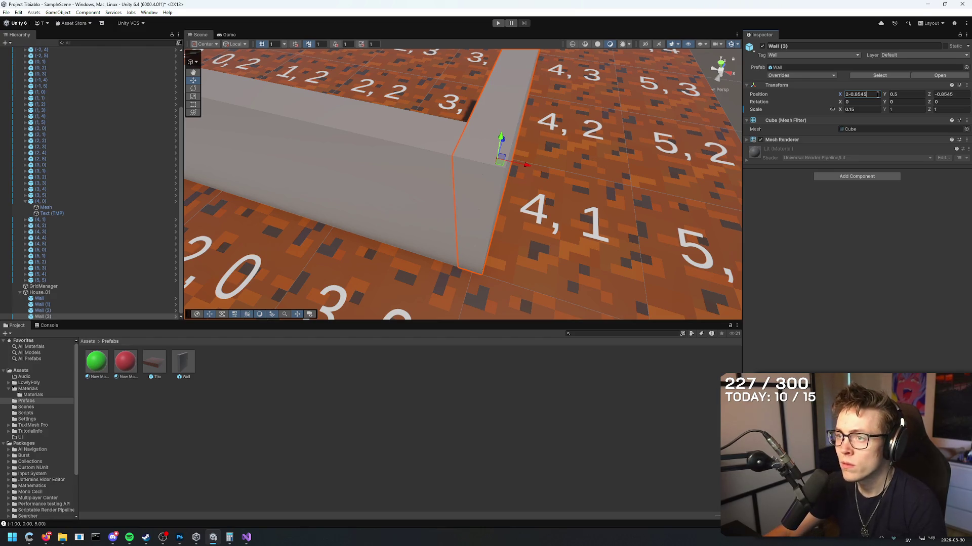
{"action": "key", "text": "f"}
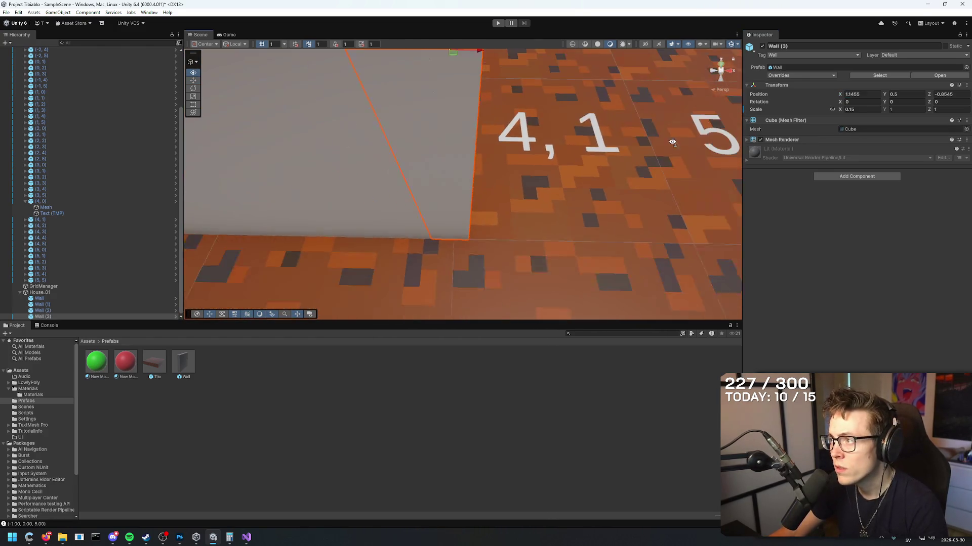
{"action": "type", "text": "1.4"}
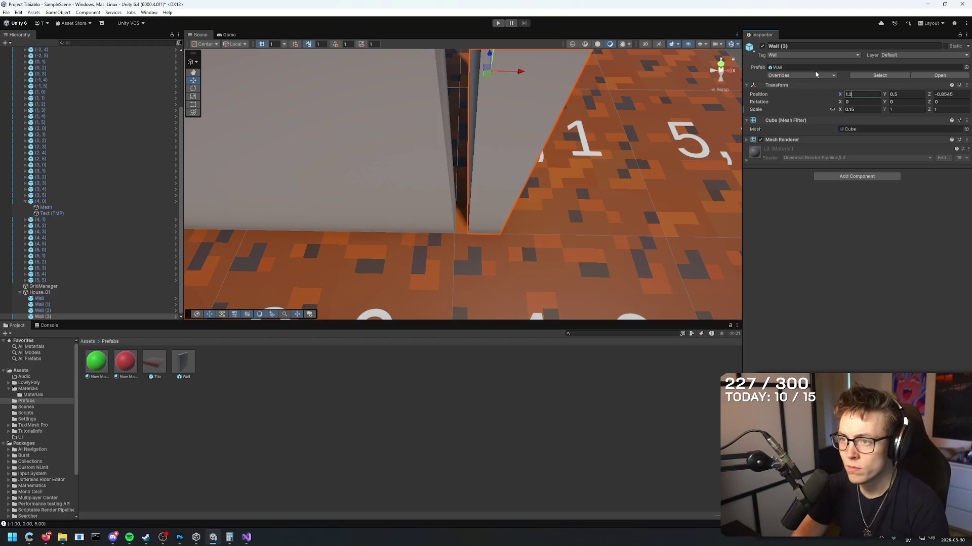
{"action": "key", "text": "BackSpace"}
{"action": "type", "text": "2"}
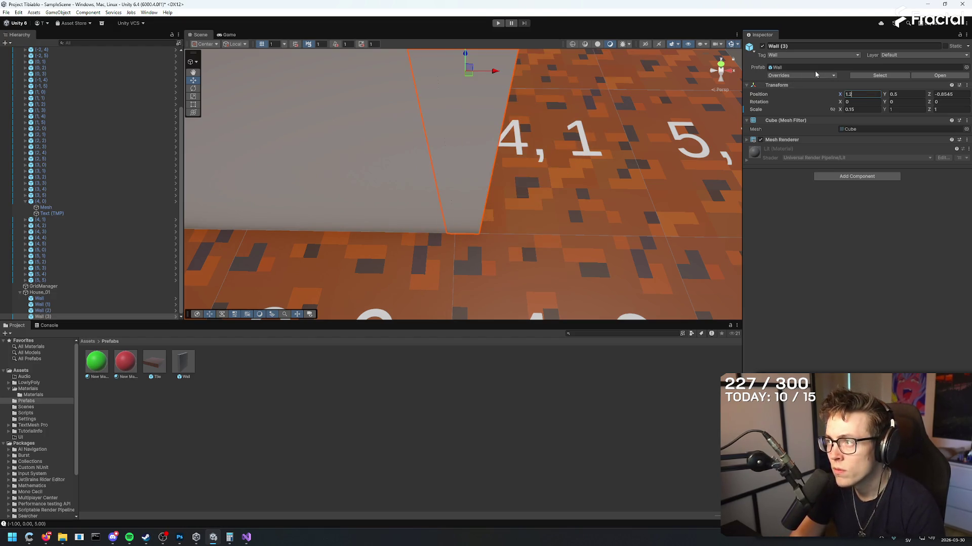
{"action": "key", "text": "BackSpace"}
{"action": "type", "text": "1"}
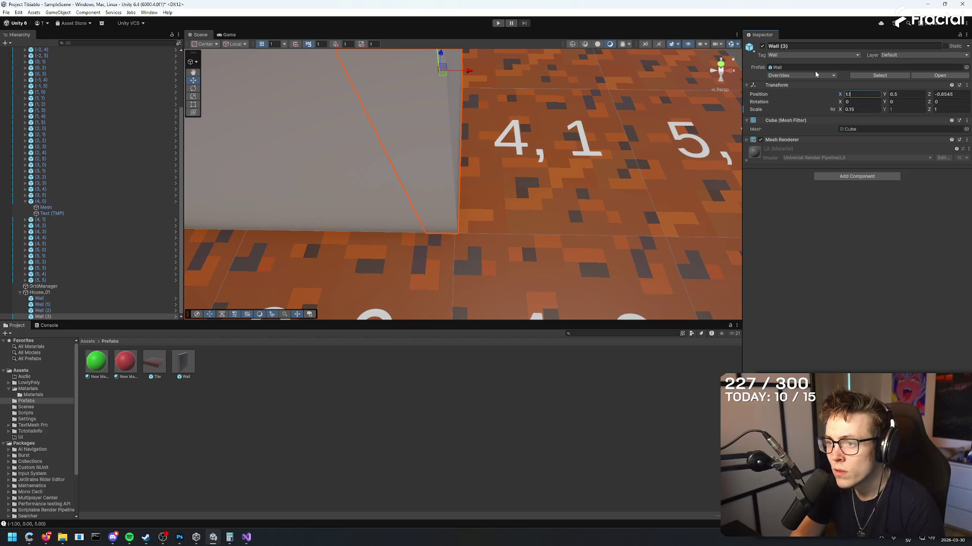
{"action": "key", "text": "BackSpace"}
{"action": "type", "text": "0"}
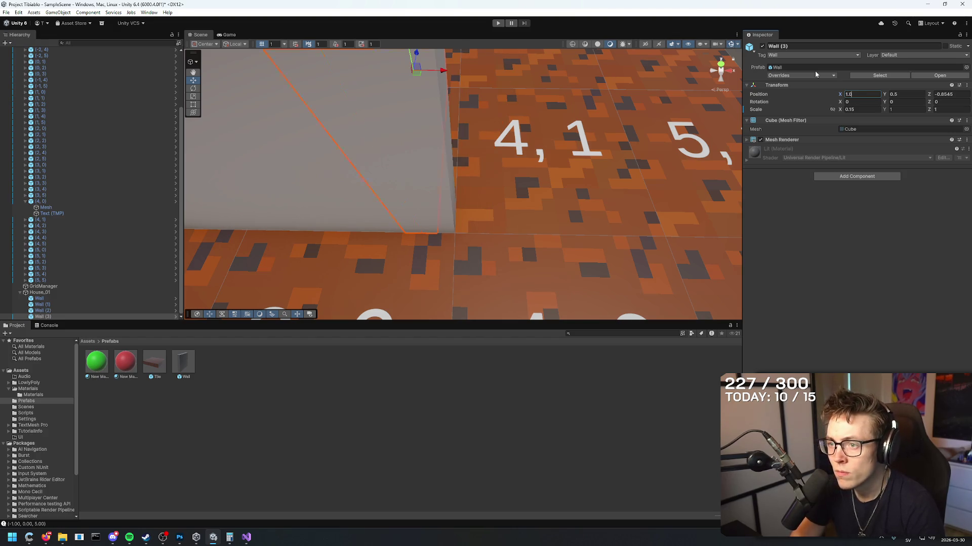
{"action": "type", "text": "8545"}
- Select the corner wall Wall (3) and drag it into the Prefabs folder
{"action": "mouse_move", "coordinate": [536, 164]}
{"action": "left_mouse_down"}
{"action": "mouse_move", "coordinate": [552, 147]}
{"action": "mouse_move", "coordinate": [447, 119]}
{"action": "mouse_move", "coordinate": [634, 125]}
{"action": "mouse_move", "coordinate": [621, 86]}
{"action": "mouse_move", "coordinate": [633, 108]}
{"action": "left_mouse_up"}
{"action": "left_click", "coordinate": [448, 119]}
{"action": "scroll", "coordinate": [643, 115], "scroll_direction": "down", "scroll_amount": 5}
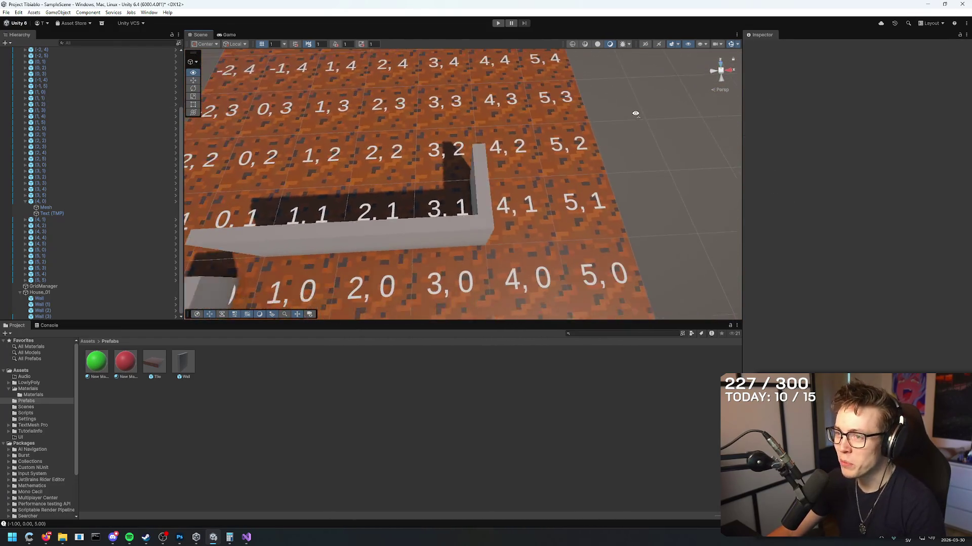
{"action": "left_click", "coordinate": [495, 198]}
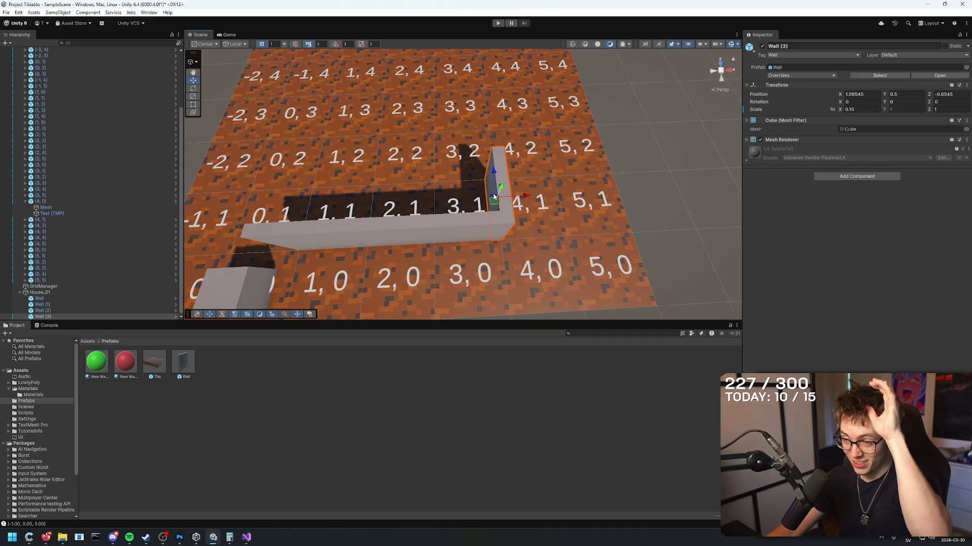
{"action": "left_click_drag", "start_coordinate": [375, 135], "coordinate": [401, 155]}
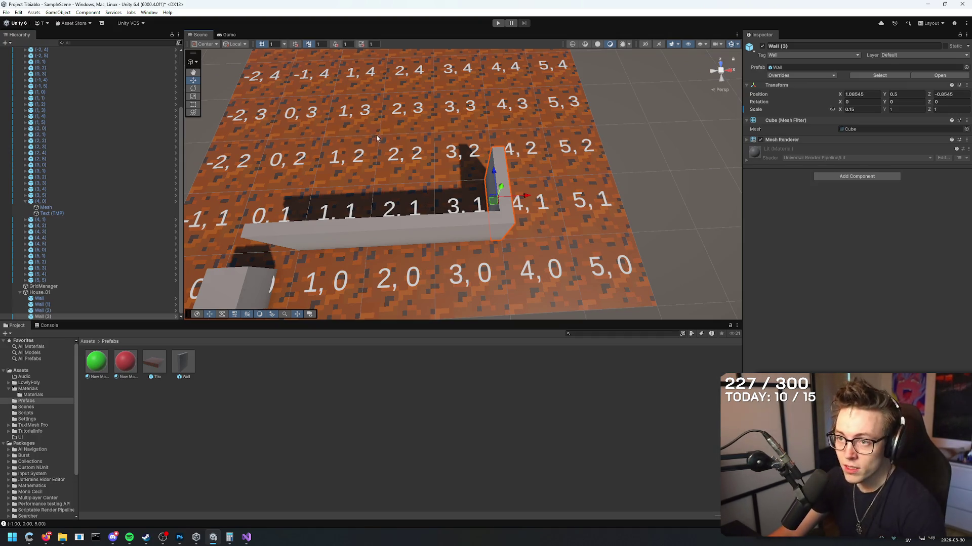
{"action": "left_click_drag", "start_coordinate": [139, 327], "coordinate": [226, 366]}
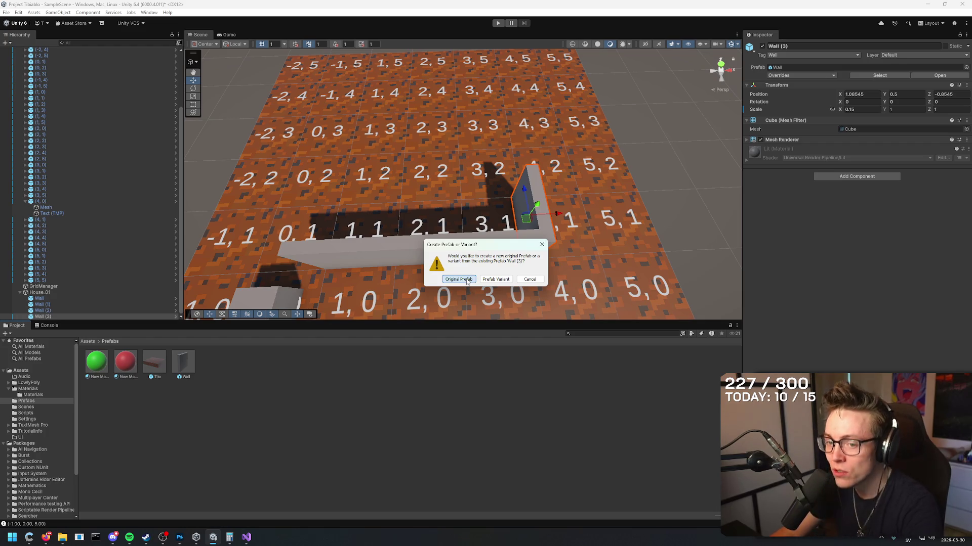
- Create the corner wall as an Original Prefab named Wall Y and rename the old Wall prefab to Wall X
{"action": "left_click", "coordinate": [466, 279]}
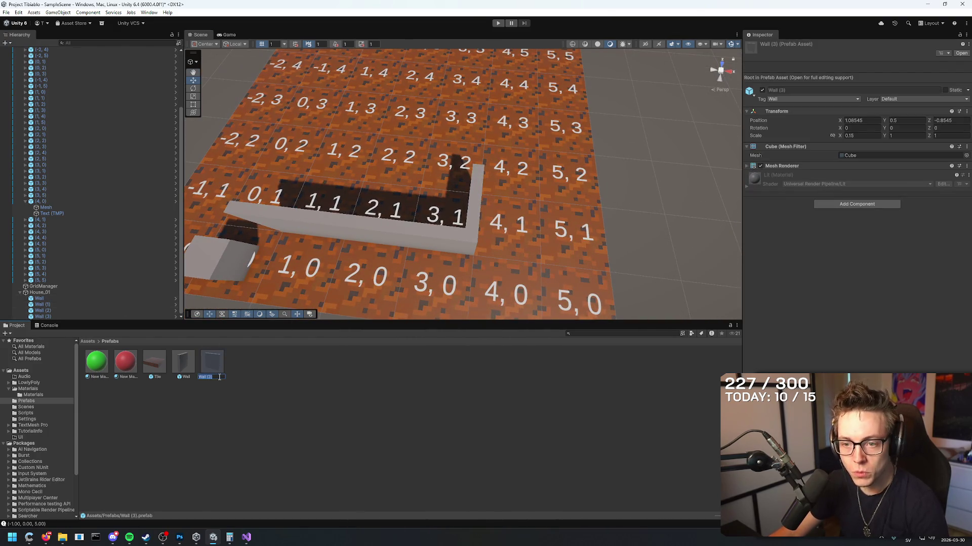
{"action": "type", "text": "W"}
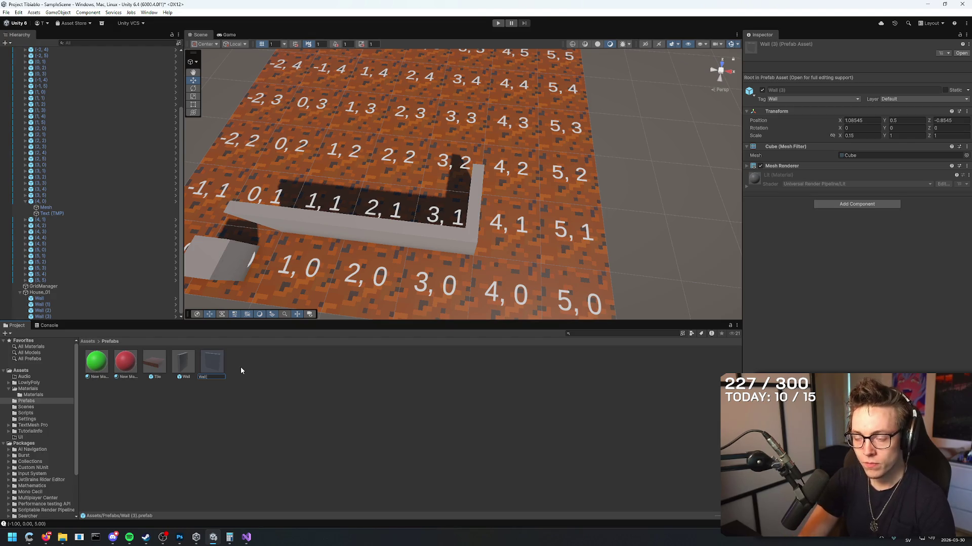
{"action": "key", "text": "Return"}
{"action": "type", "text": "X"}
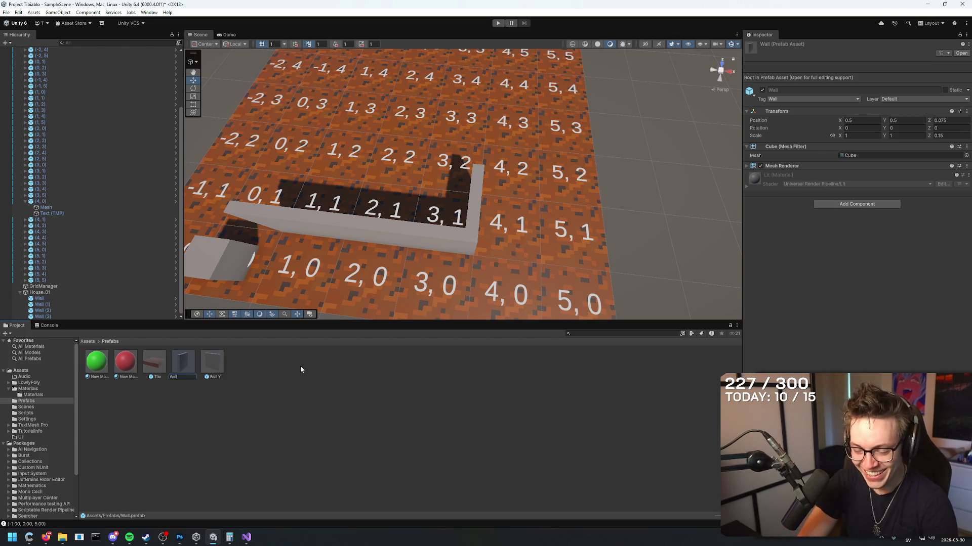
{"action": "key", "text": "Return"}
- Delete the corner wall Wall (3) from the scene
{"action": "mouse_move", "coordinate": [566, 178]}
{"action": "left_mouse_down"}
{"action": "mouse_move", "coordinate": [582, 126]}
{"action": "mouse_move", "coordinate": [611, 115]}
{"action": "mouse_move", "coordinate": [538, 171]}
{"action": "left_mouse_up"}
{"action": "left_click", "coordinate": [538, 175]}
{"action": "double_click", "coordinate": [42, 317]}
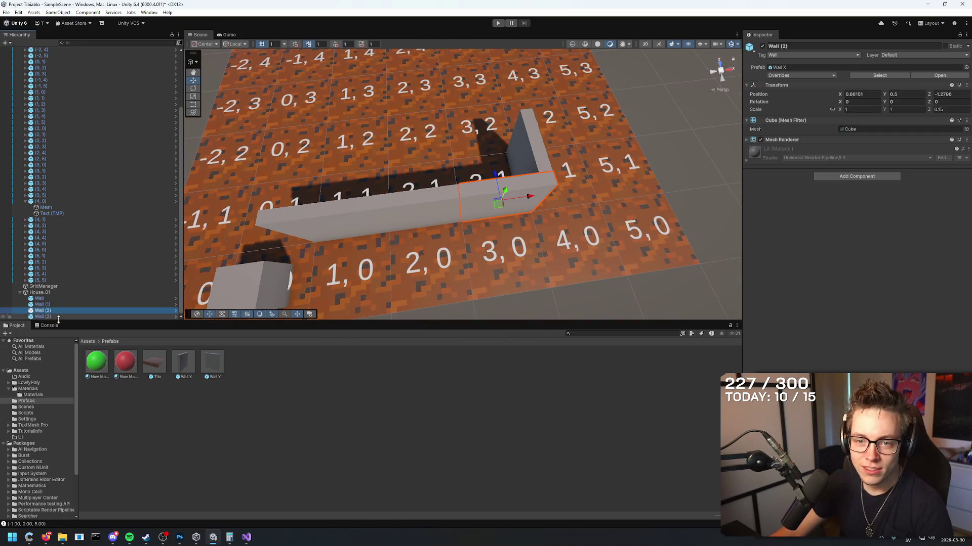
{"action": "key", "text": "Delete"}
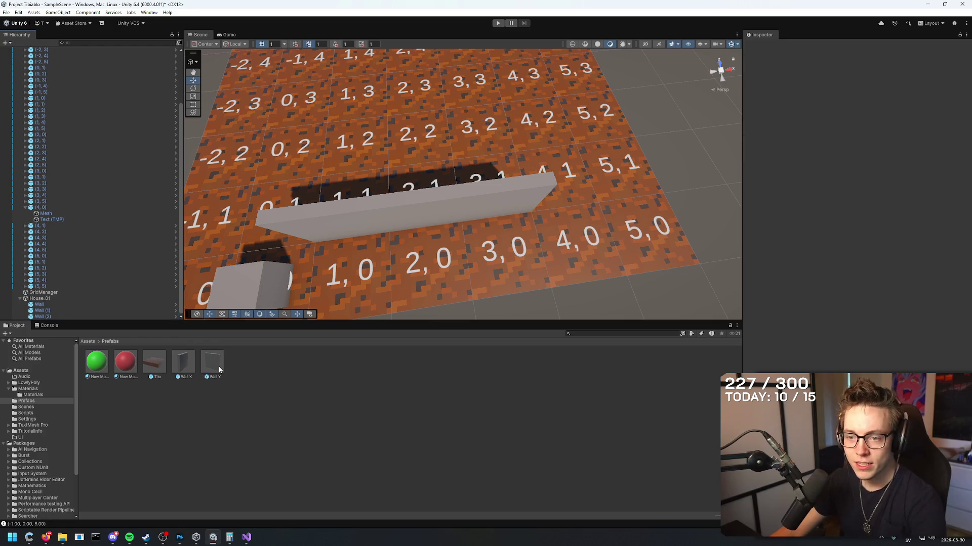
- Try placing a Wall Y prefab under House_01, then undo back to the original corner wall
{"action": "mouse_move", "coordinate": [212, 360]}
{"action": "left_mouse_down"}
{"action": "mouse_move", "coordinate": [489, 211]}
{"action": "mouse_move", "coordinate": [161, 264]}
{"action": "left_mouse_up"}
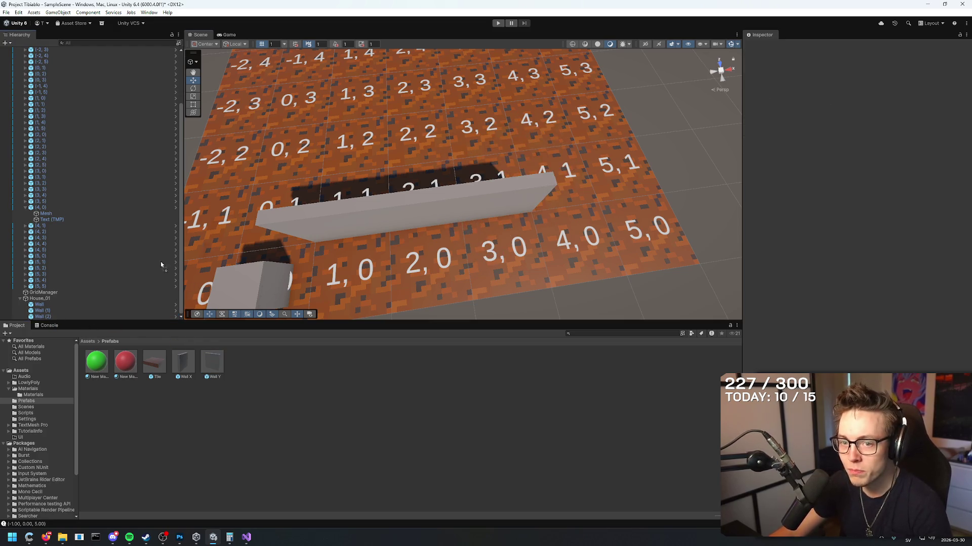
{"action": "left_click_drag", "start_coordinate": [60, 321], "coordinate": [41, 299]}
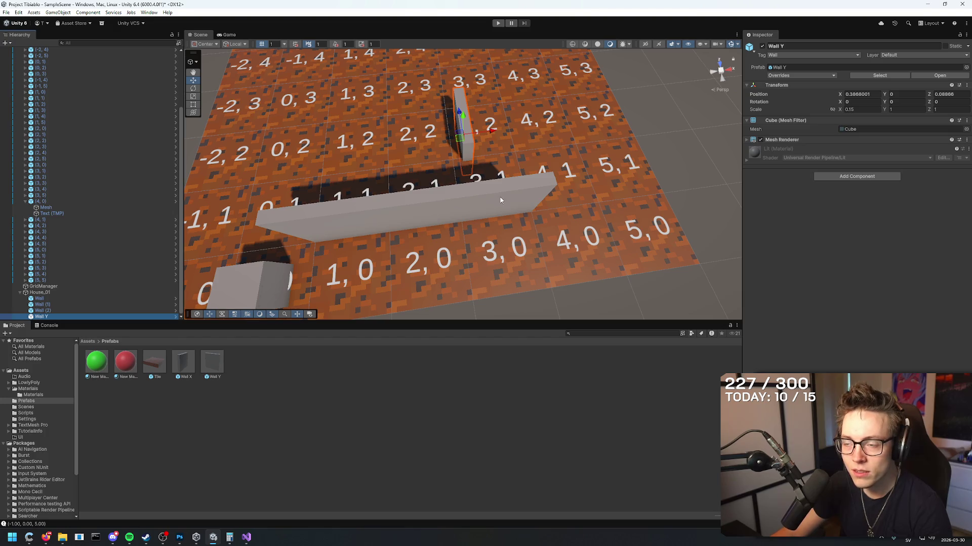
{"action": "key", "text": "ctrl+z"}
{"action": "key", "text": "ctrl+z"}
{"action": "mouse_move", "coordinate": [413, 216]}
{"action": "left_mouse_down"}
{"action": "mouse_move", "coordinate": [400, 215]}
{"action": "mouse_move", "coordinate": [415, 213]}
{"action": "mouse_move", "coordinate": [398, 242]}
{"action": "mouse_move", "coordinate": [521, 121]}
{"action": "mouse_move", "coordinate": [588, 116]}
{"action": "mouse_move", "coordinate": [510, 274]}
{"action": "mouse_move", "coordinate": [473, 129]}
{"action": "mouse_move", "coordinate": [698, 122]}
{"action": "left_mouse_up"}
- Duplicate the corner wall and Wall (2), and set a copy's Z position to .15
{"action": "key", "text": "ctrl+d"}
{"action": "key", "text": "ctrl+d"}
{"action": "left_click", "coordinate": [510, 274]}
{"action": "key", "text": "ctrl+d"}
{"action": "type", "text": "0.5"}
{"action": "key", "text": "Escape"}
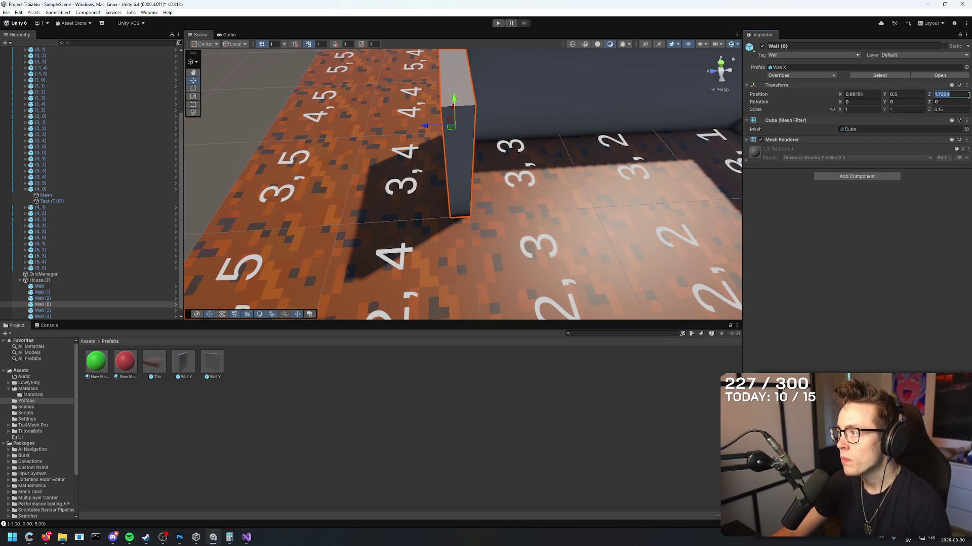
{"action": "left_click", "coordinate": [940, 96]}
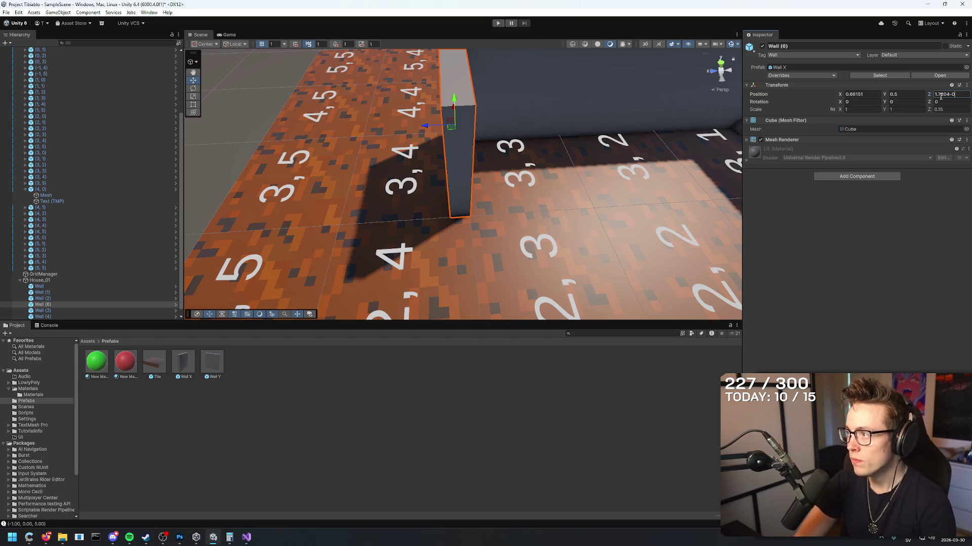
{"action": "type", "text": ".15"}
{"action": "key", "text": "Return"}
- Compare the positions of Wall (6) and Wall (3) from different angles
{"action": "mouse_move", "coordinate": [607, 132]}
{"action": "left_mouse_down"}
{"action": "mouse_move", "coordinate": [645, 126]}
{"action": "mouse_move", "coordinate": [360, 60]}
{"action": "mouse_move", "coordinate": [321, 106]}
{"action": "mouse_move", "coordinate": [243, 102]}
{"action": "mouse_move", "coordinate": [299, 430]}
{"action": "mouse_move", "coordinate": [341, 461]}
{"action": "left_mouse_up"}
{"action": "left_click", "coordinate": [563, 276]}
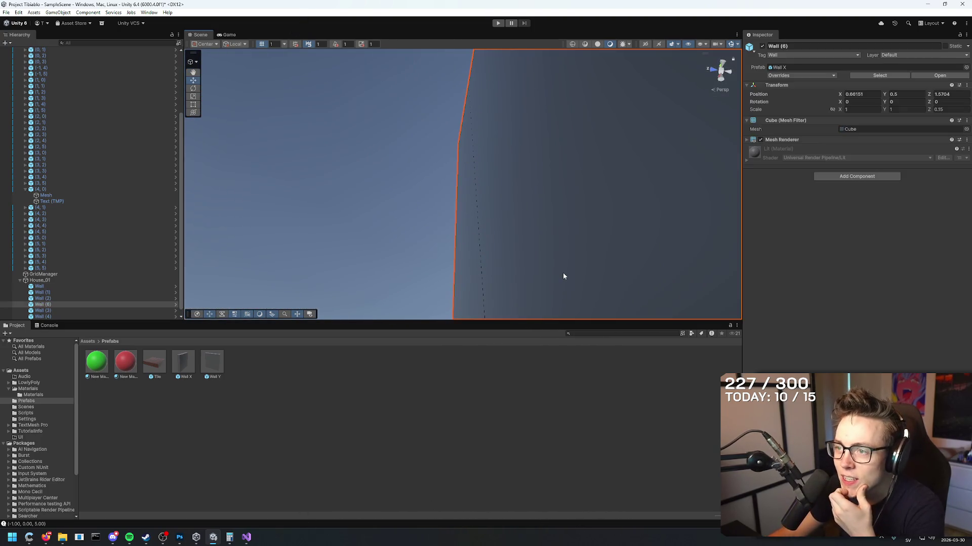
{"action": "key", "text": "Down"}
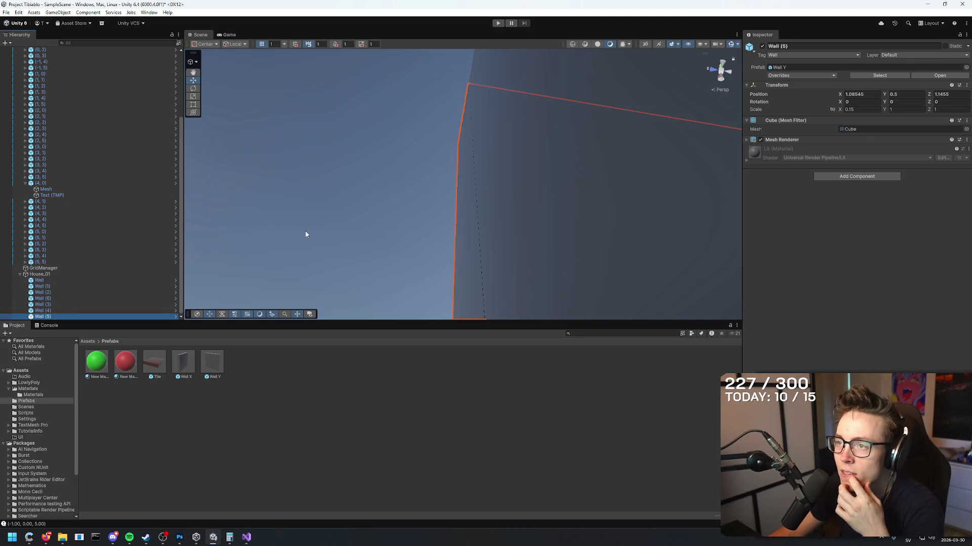
{"action": "left_click", "coordinate": [66, 305]}
{"action": "left_click", "coordinate": [66, 299]}
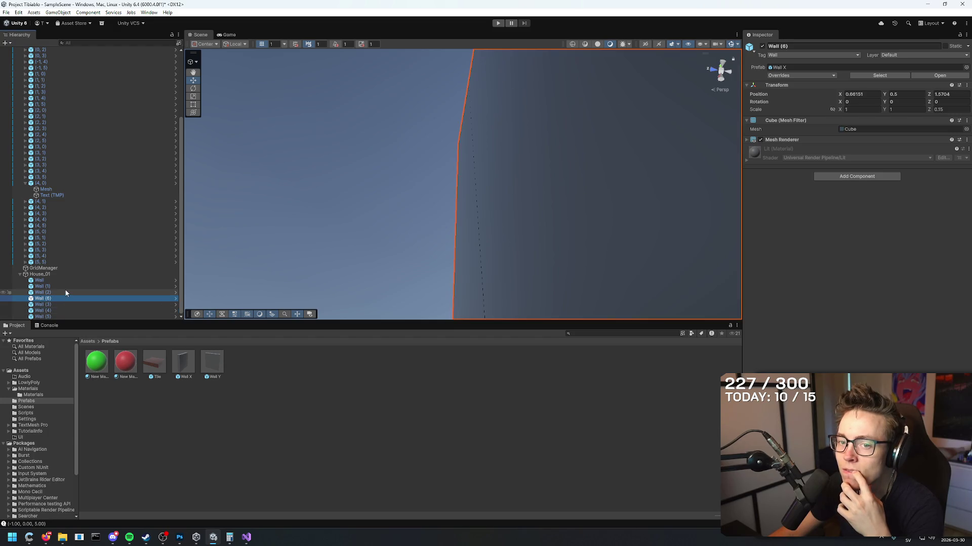
{"action": "mouse_move", "coordinate": [283, 167]}
{"action": "left_mouse_down"}
{"action": "mouse_move", "coordinate": [425, 138]}
{"action": "mouse_move", "coordinate": [590, 145]}
{"action": "mouse_move", "coordinate": [310, 245]}
{"action": "mouse_move", "coordinate": [304, 334]}
{"action": "mouse_move", "coordinate": [323, 324]}
{"action": "left_mouse_up"}
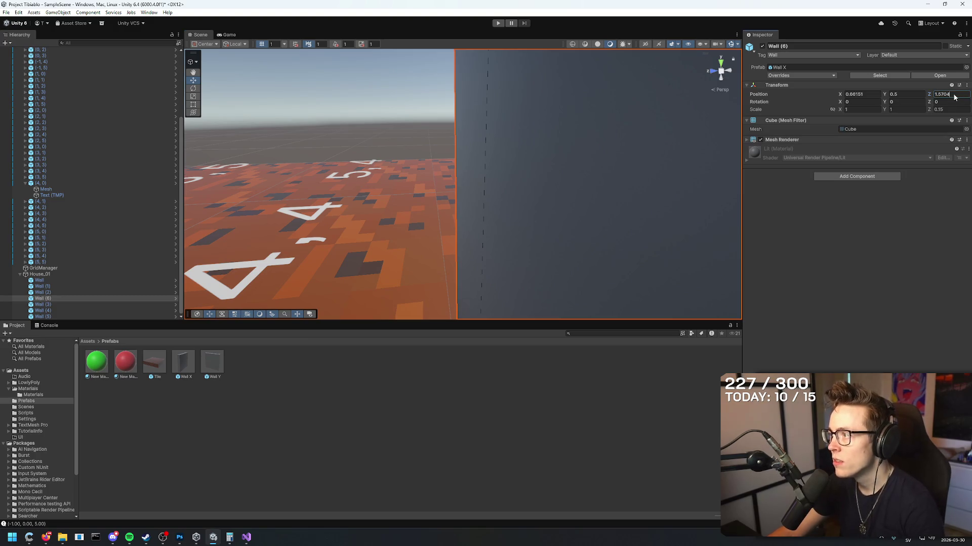
- Fine-tune Wall (6)'s Z position digit by digit to sit on the tile edge
{"action": "key", "text": "BackSpace"}
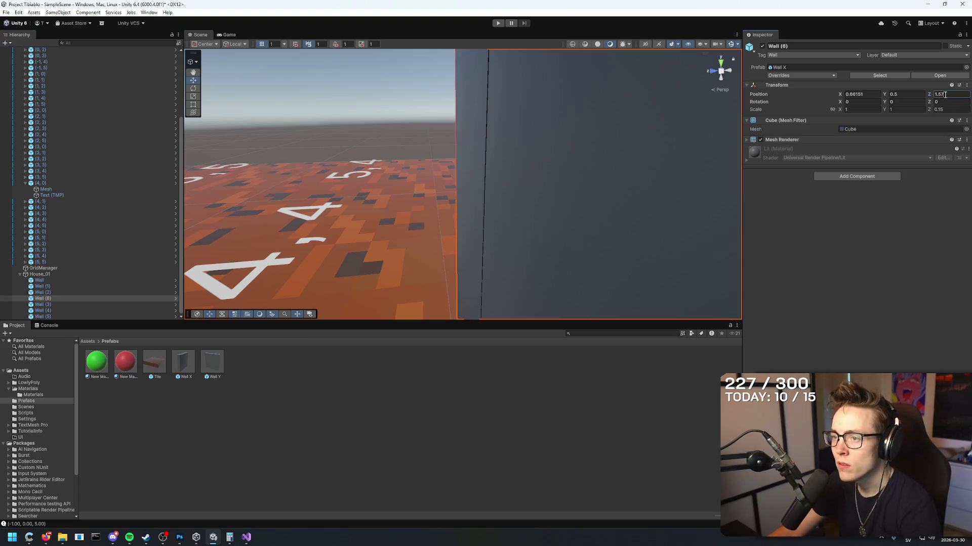
{"action": "type", "text": "1"}
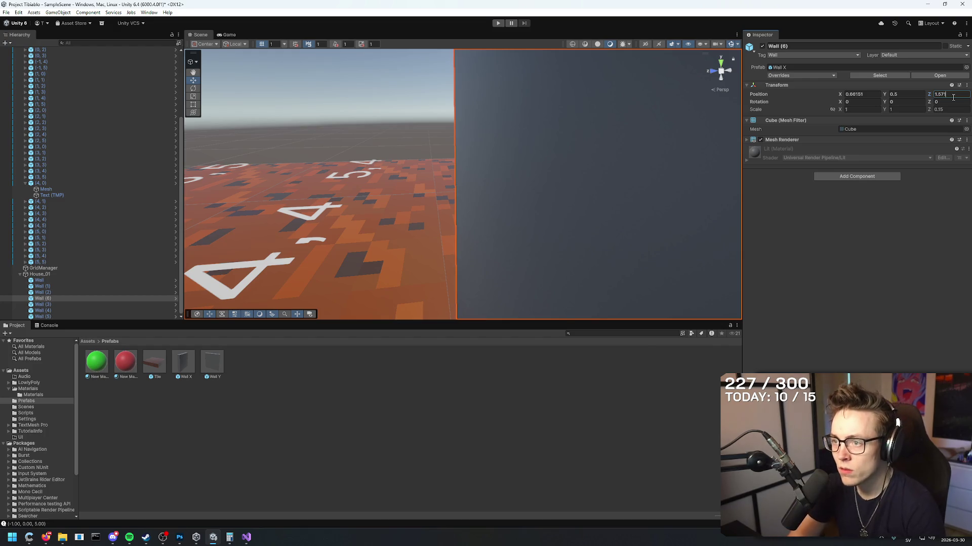
{"action": "key", "text": "BackSpace"}
{"action": "type", "text": "09"}
{"action": "key", "text": "BackSpace"}
{"action": "type", "text": "6"}
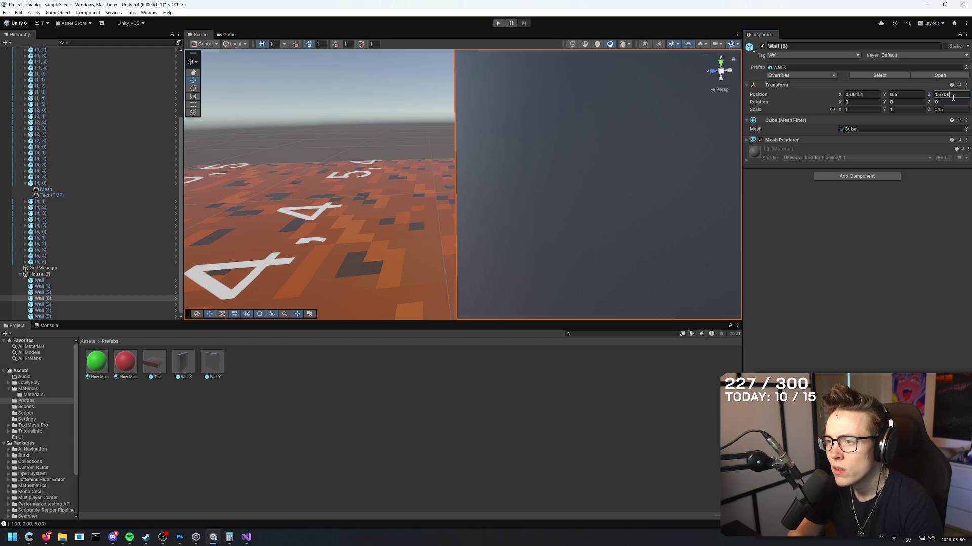
{"action": "key", "text": "BackSpace"}
{"action": "type", "text": "5"}
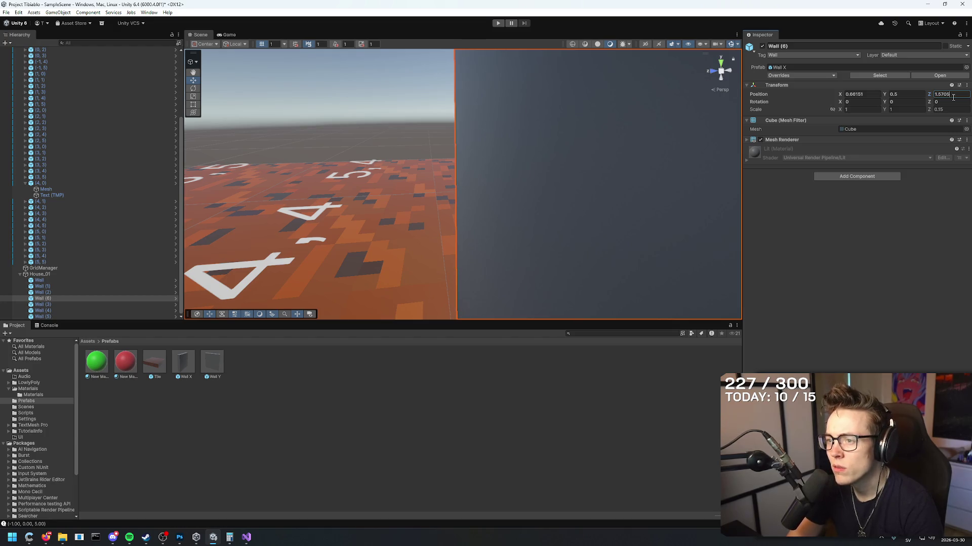
- Duplicate the corner wall twice, sliding a copy one tile left along the edge
{"action": "left_click", "coordinate": [339, 113]}
{"action": "mouse_move", "coordinate": [339, 113]}
{"action": "left_mouse_down"}
{"action": "mouse_move", "coordinate": [405, 162]}
{"action": "mouse_move", "coordinate": [433, 147]}
{"action": "mouse_move", "coordinate": [568, 171]}
{"action": "mouse_move", "coordinate": [608, 211]}
{"action": "mouse_move", "coordinate": [441, 147]}
{"action": "left_mouse_up"}
{"action": "left_click", "coordinate": [441, 147]}
{"action": "key", "text": "f"}
{"action": "key", "text": "ctrl+d"}
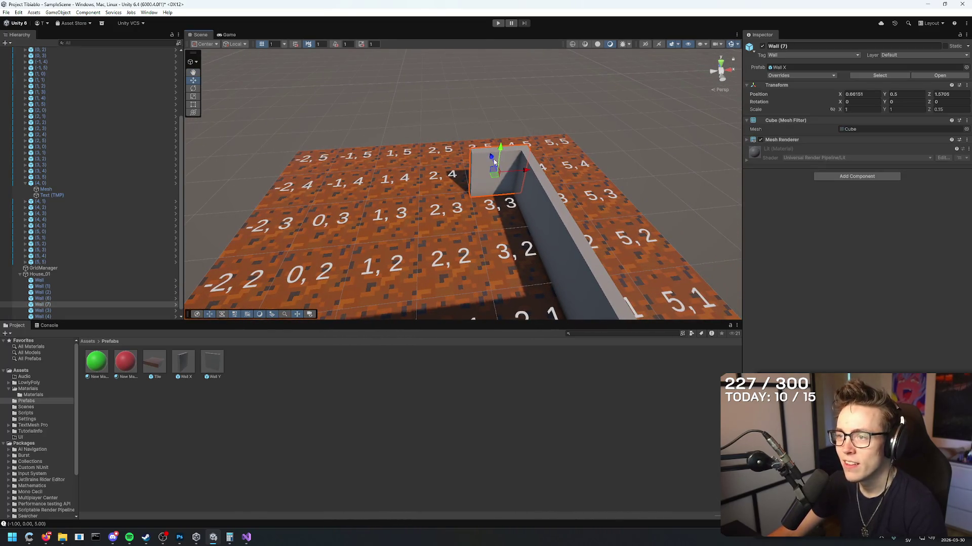
{"action": "mouse_move", "coordinate": [526, 172]}
{"action": "left_mouse_down"}
{"action": "mouse_move", "coordinate": [400, 170]}
{"action": "mouse_move", "coordinate": [392, 224]}
{"action": "mouse_move", "coordinate": [503, 173]}
{"action": "left_mouse_up"}
{"action": "key", "text": "ctrl+d"}
- Copy the top-right corner wall to the far left end and shift it +0.15 along X
{"action": "left_click", "coordinate": [574, 122]}
{"action": "key", "text": "ctrl+d"}
{"action": "mouse_move", "coordinate": [573, 121]}
{"action": "left_mouse_down"}
{"action": "mouse_move", "coordinate": [470, 154]}
{"action": "mouse_move", "coordinate": [473, 163]}
{"action": "left_mouse_up"}
{"action": "key", "text": "f"}
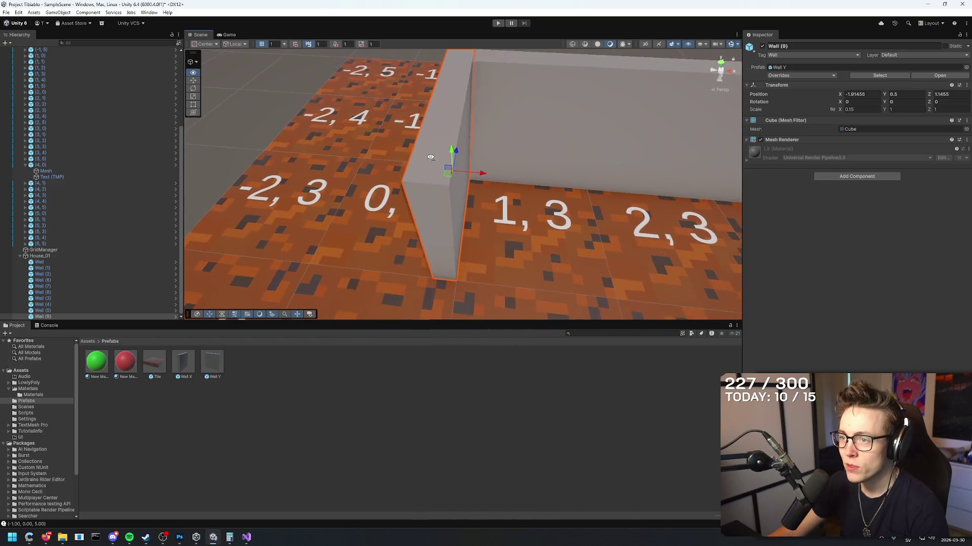
{"action": "left_click", "coordinate": [860, 95]}
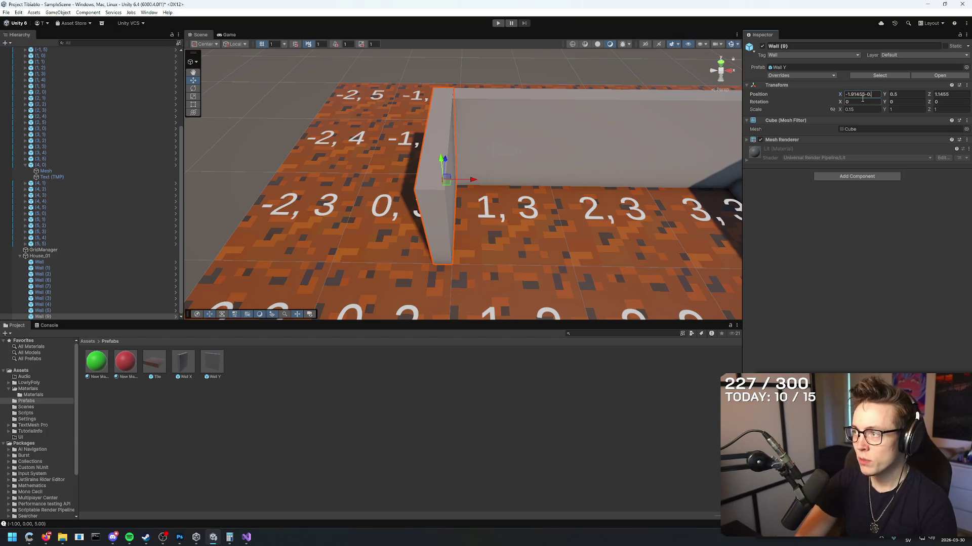
{"action": "type", "text": "55"}
{"action": "key", "text": "BackSpace"}
{"action": "key", "text": "BackSpace"}
{"action": "key", "text": "BackSpace"}
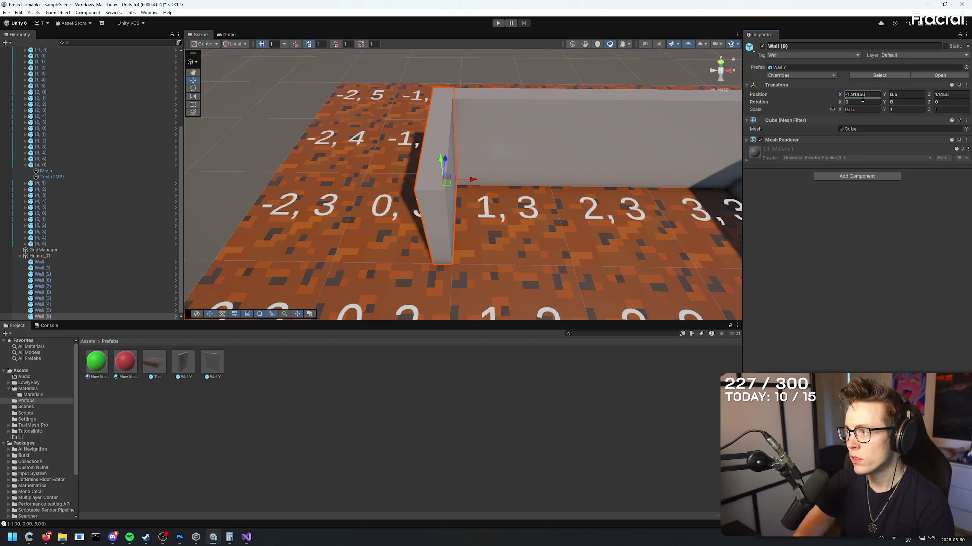
{"action": "type", "text": "+0.15"}
{"action": "key", "text": "Return"}
- Duplicate the left end wall and move the copy two tiles down the left side
{"action": "mouse_move", "coordinate": [404, 243]}
{"action": "left_mouse_down"}
{"action": "mouse_move", "coordinate": [381, 270]}
{"action": "mouse_move", "coordinate": [409, 160]}
{"action": "mouse_move", "coordinate": [788, 171]}
{"action": "mouse_move", "coordinate": [371, 262]}
{"action": "mouse_move", "coordinate": [352, 200]}
{"action": "left_mouse_up"}
{"action": "left_click", "coordinate": [351, 198]}
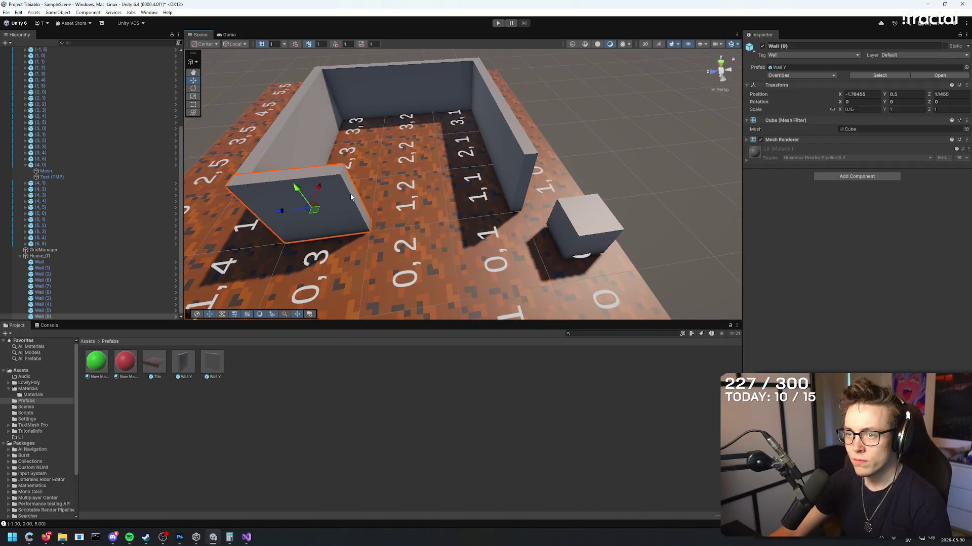
{"action": "key", "text": "ctrl+d"}
{"action": "mouse_move", "coordinate": [281, 212]}
{"action": "left_mouse_down"}
{"action": "mouse_move", "coordinate": [458, 187]}
{"action": "mouse_move", "coordinate": [354, 274]}
{"action": "mouse_move", "coordinate": [239, 245]}
{"action": "mouse_move", "coordinate": [262, 234]}
{"action": "mouse_move", "coordinate": [212, 234]}
{"action": "mouse_move", "coordinate": [233, 235]}
{"action": "left_mouse_up"}
- Select tile (0, 2) and pick Indoors from the Inspector's Tag list
{"action": "left_click_drag", "start_coordinate": [342, 200], "coordinate": [496, 210]}
{"action": "left_click", "coordinate": [461, 220]}
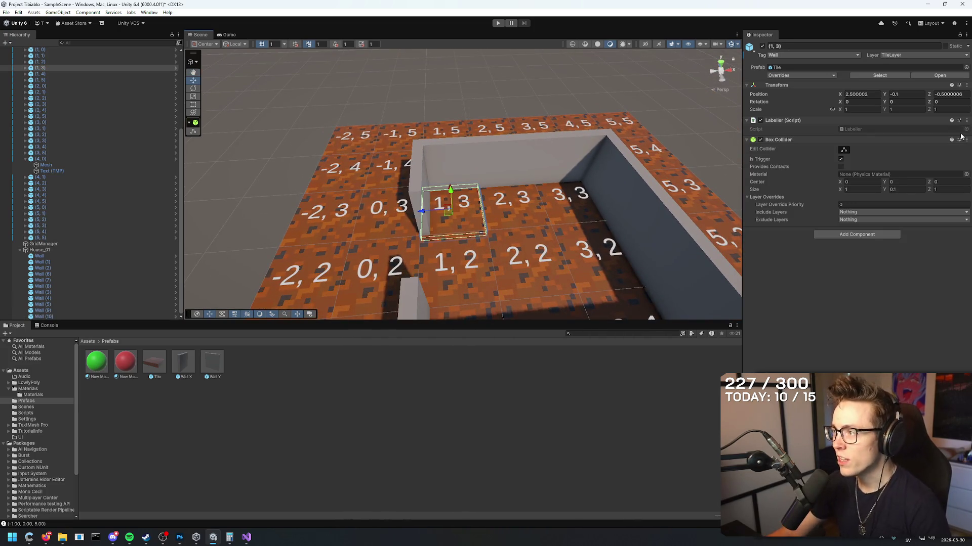
{"action": "left_click_drag", "start_coordinate": [435, 227], "coordinate": [694, 74]}
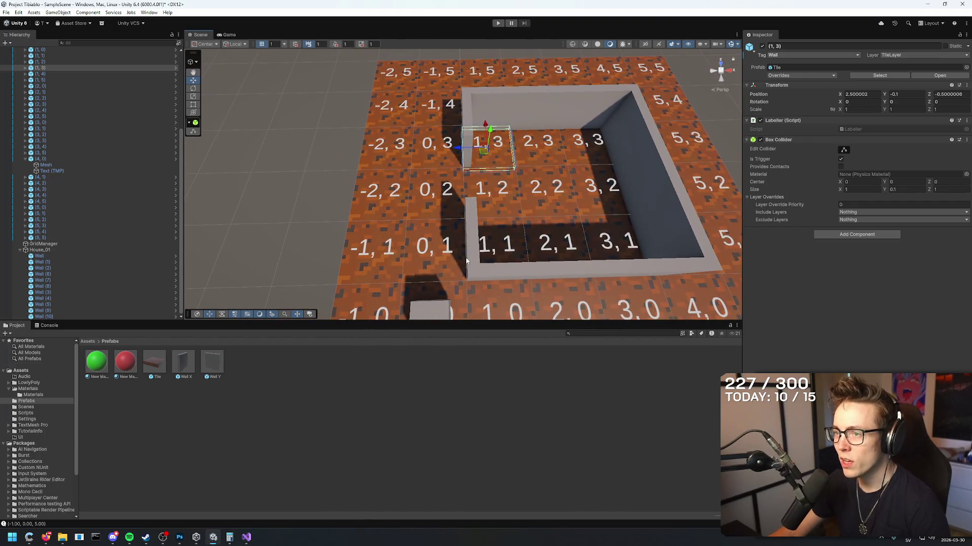
{"action": "left_click", "coordinate": [440, 198]}
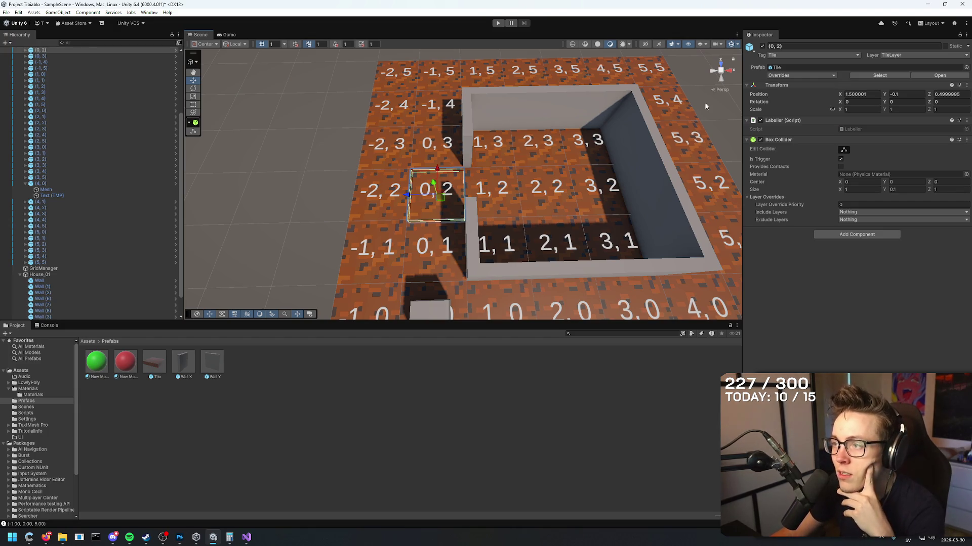
{"action": "left_click", "coordinate": [789, 54]}
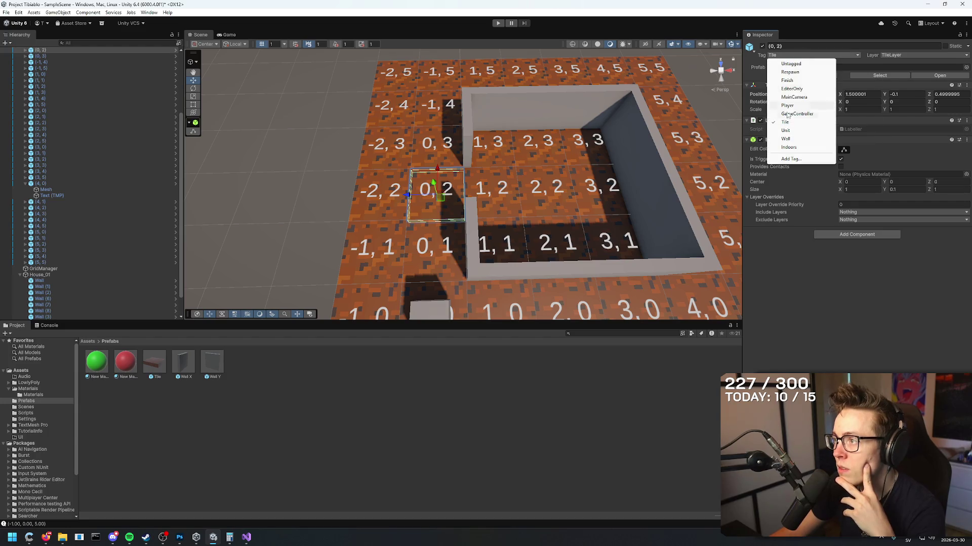
{"action": "left_click", "coordinate": [788, 146]}
- Orbit to a low angle on the house and show the Materials folder contents
{"action": "scroll", "coordinate": [632, 241], "scroll_direction": "down", "scroll_amount": 5}
{"action": "mouse_move", "coordinate": [675, 236]}
{"action": "left_mouse_down"}
{"action": "mouse_move", "coordinate": [462, 267]}
{"action": "mouse_move", "coordinate": [618, 162]}
{"action": "mouse_move", "coordinate": [586, 144]}
{"action": "mouse_move", "coordinate": [635, 195]}
{"action": "mouse_move", "coordinate": [363, 273]}
{"action": "left_mouse_up"}
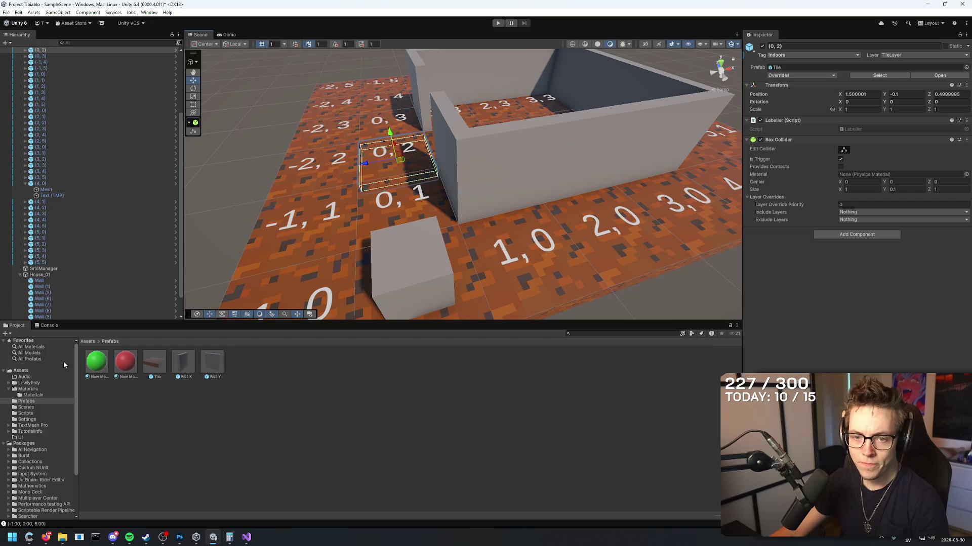
{"action": "left_click", "coordinate": [36, 396]}
{"action": "left_click", "coordinate": [36, 392]}
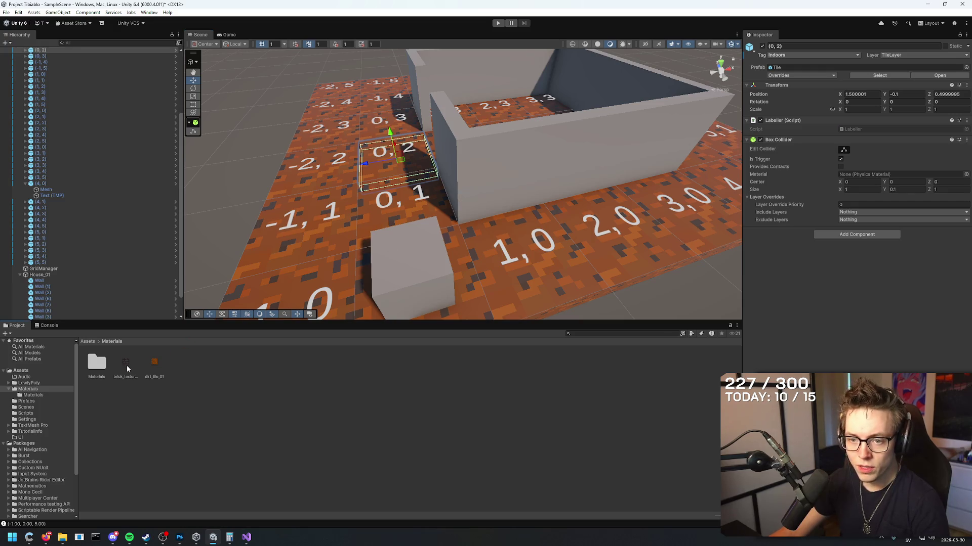
- Browse the Materials folder and its Materials subfolder around the brick_texture asset
{"action": "left_click_drag", "start_coordinate": [126, 369], "coordinate": [127, 362]}
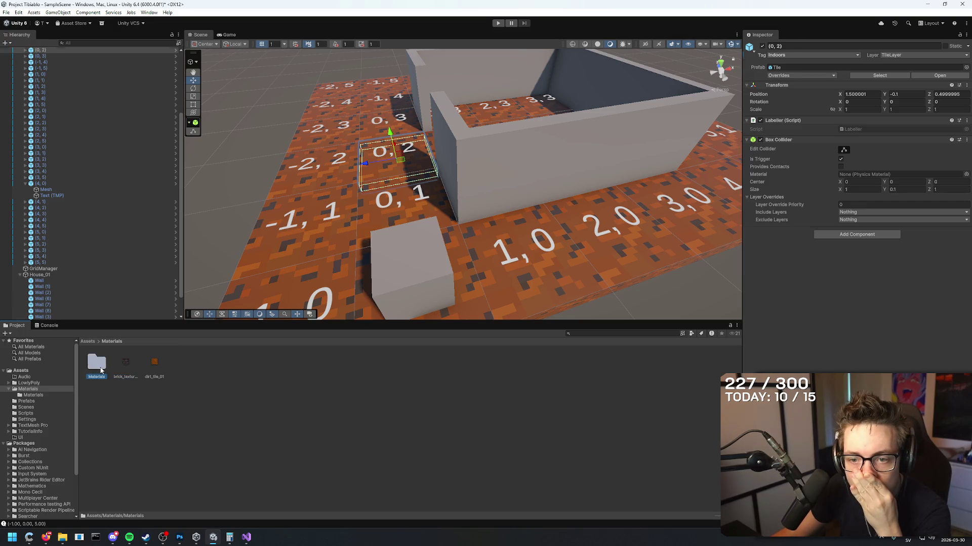
{"action": "double_click", "coordinate": [96, 361]}
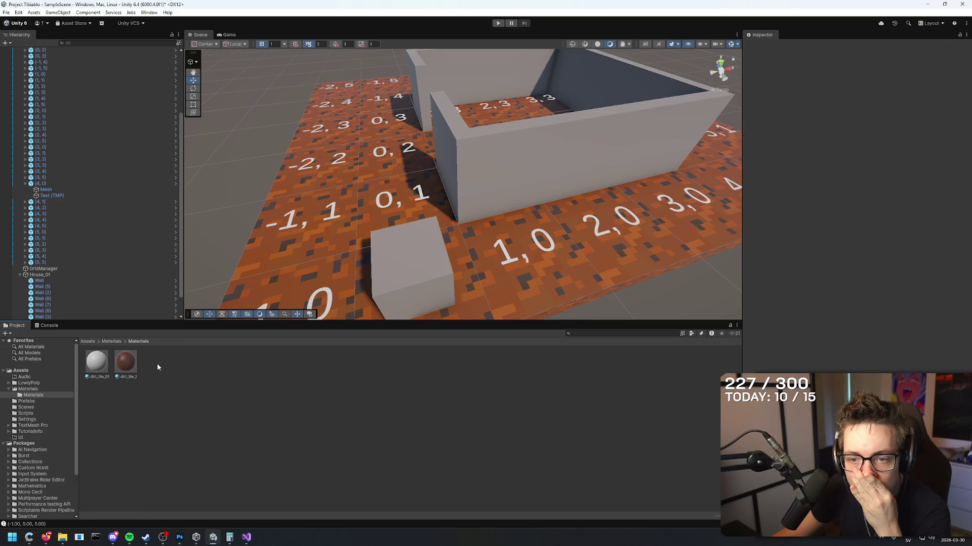
{"action": "left_click", "coordinate": [111, 342]}
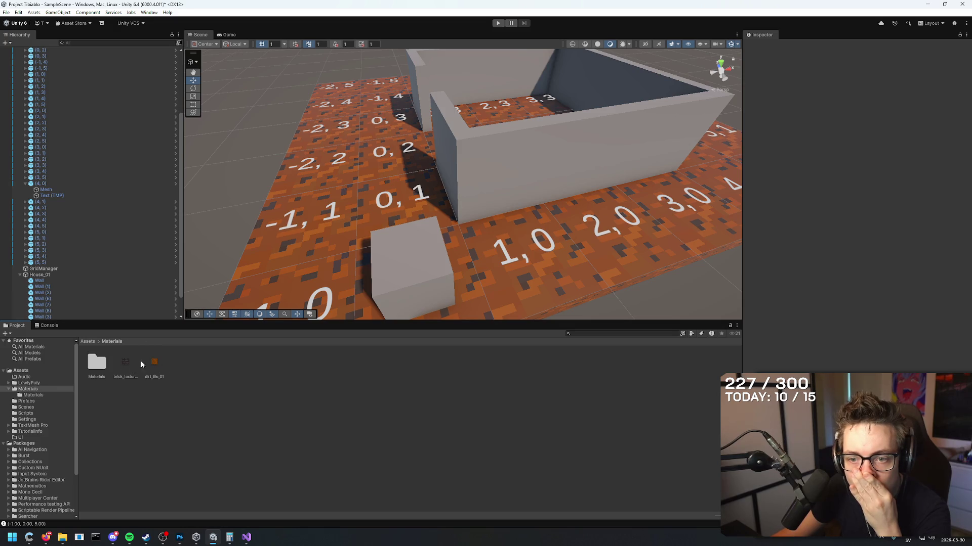
{"action": "right_click", "coordinate": [192, 365]}
{"action": "mouse_move", "coordinate": [253, 151]}
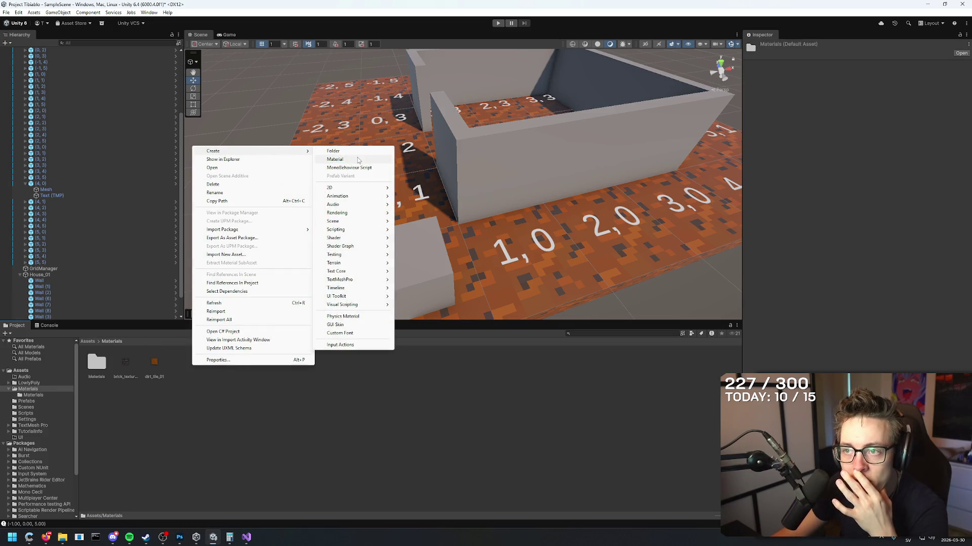
{"action": "key", "text": "Escape"}
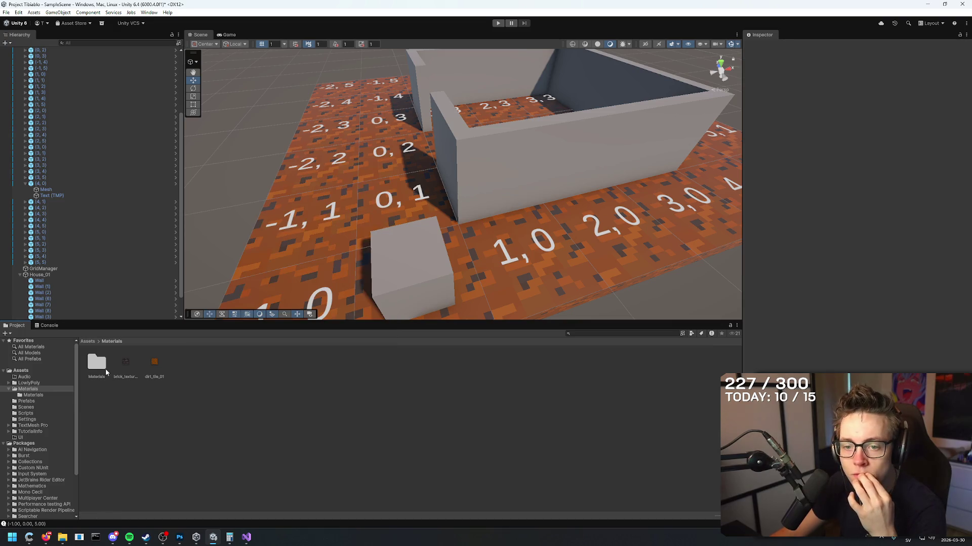
- Create a new material named brick_tile_01 inside the Materials subfolder
{"action": "double_click", "coordinate": [96, 361]}
{"action": "right_click", "coordinate": [196, 378]}
{"action": "mouse_move", "coordinate": [253, 165]}
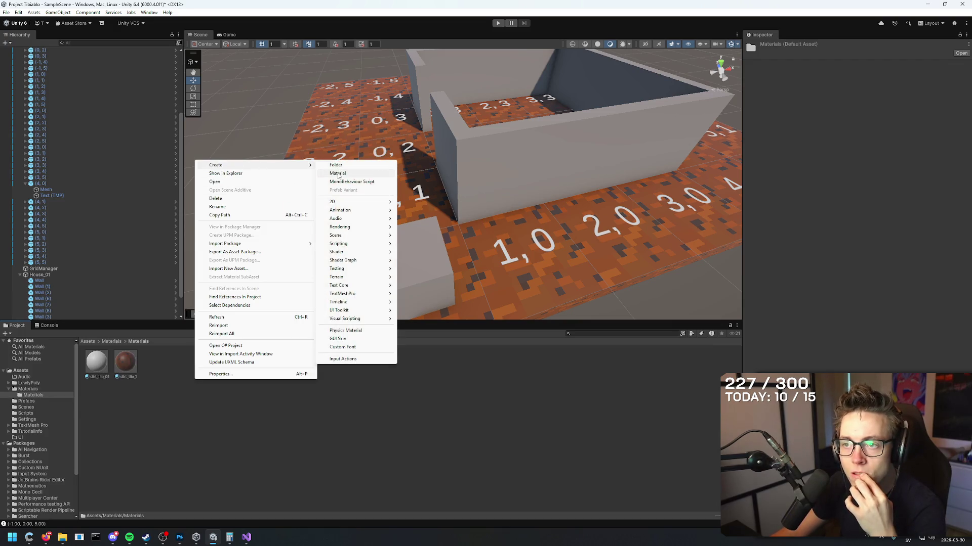
{"action": "left_click", "coordinate": [354, 174]}
{"action": "type", "text": "brick_tile_01"}
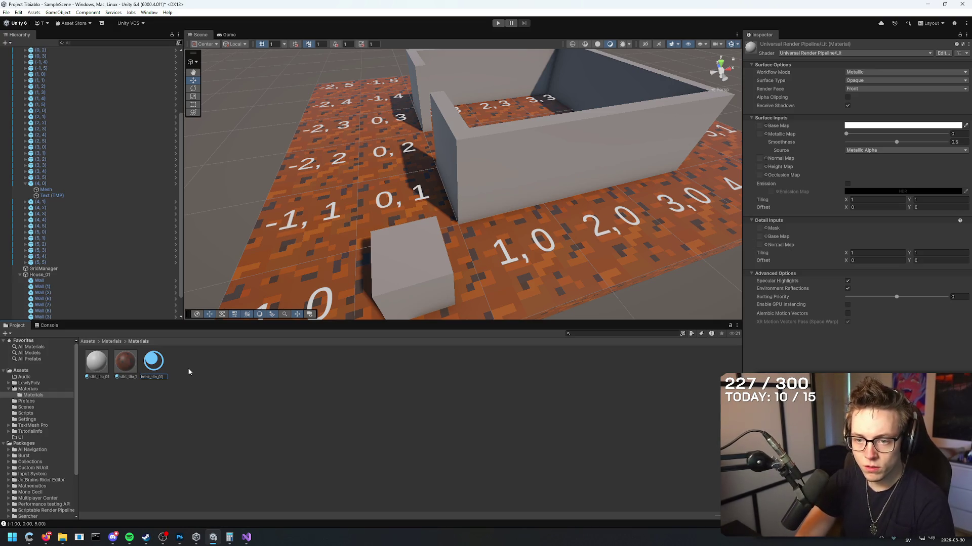
{"action": "key", "text": "Return"}
- Try dragging brick_tile_01 onto several wall pieces, then cancel the assignment
{"action": "mouse_move", "coordinate": [96, 362]}
{"action": "left_mouse_down"}
{"action": "mouse_move", "coordinate": [410, 263]}
{"action": "mouse_move", "coordinate": [452, 169]}
{"action": "left_mouse_up"}
{"action": "scroll", "coordinate": [495, 275], "scroll_direction": "down", "scroll_amount": 5}
{"action": "scroll", "coordinate": [480, 234], "scroll_direction": "up", "scroll_amount": 3}
{"action": "scroll", "coordinate": [481, 234], "scroll_direction": "up", "scroll_amount": 3}
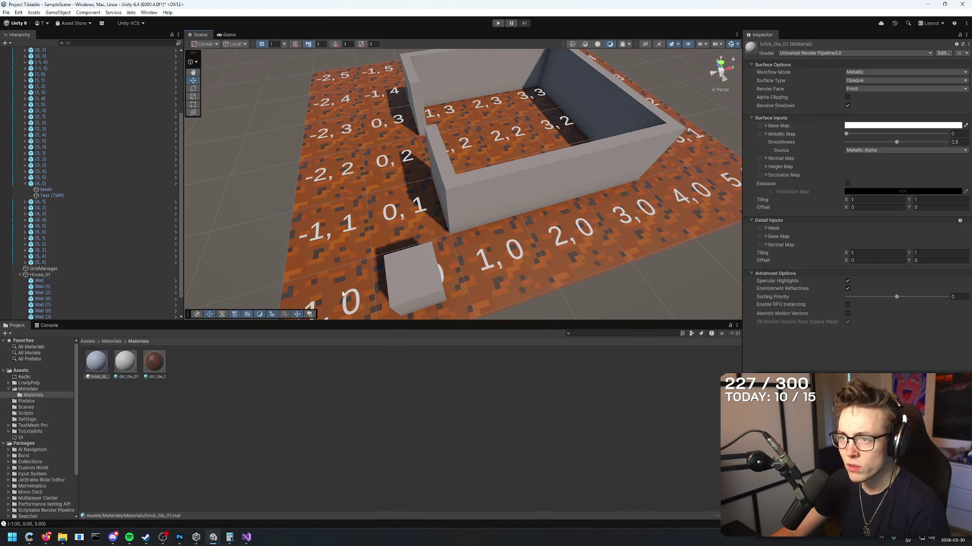
{"action": "left_click_drag", "start_coordinate": [101, 370], "coordinate": [483, 207]}
{"action": "scroll", "coordinate": [559, 261], "scroll_direction": "down", "scroll_amount": 5}
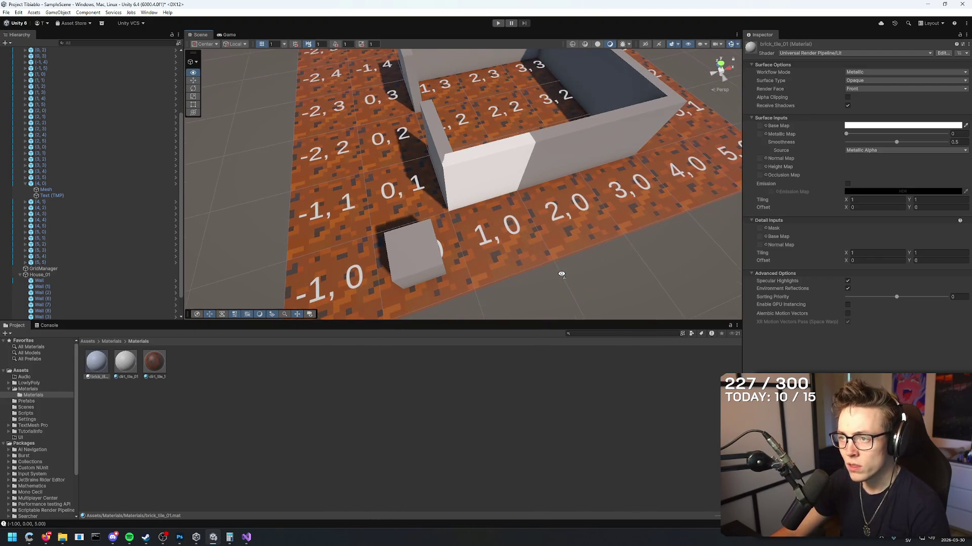
{"action": "left_click_drag", "start_coordinate": [542, 260], "coordinate": [466, 227]}
{"action": "scroll", "coordinate": [466, 227], "scroll_direction": "up", "scroll_amount": 2}
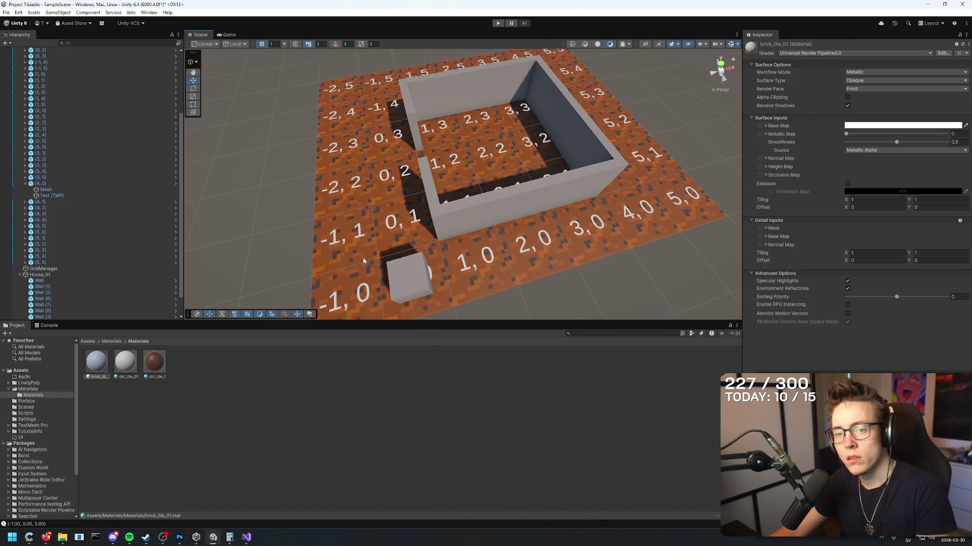
{"action": "scroll", "coordinate": [104, 238], "scroll_direction": "down", "scroll_amount": 2}
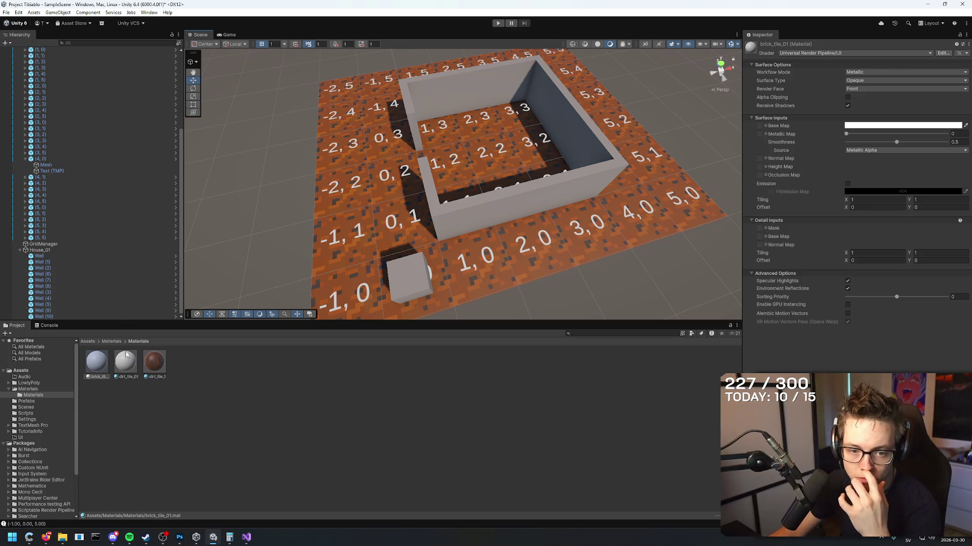
{"action": "left_click_drag", "start_coordinate": [99, 372], "coordinate": [531, 202]}
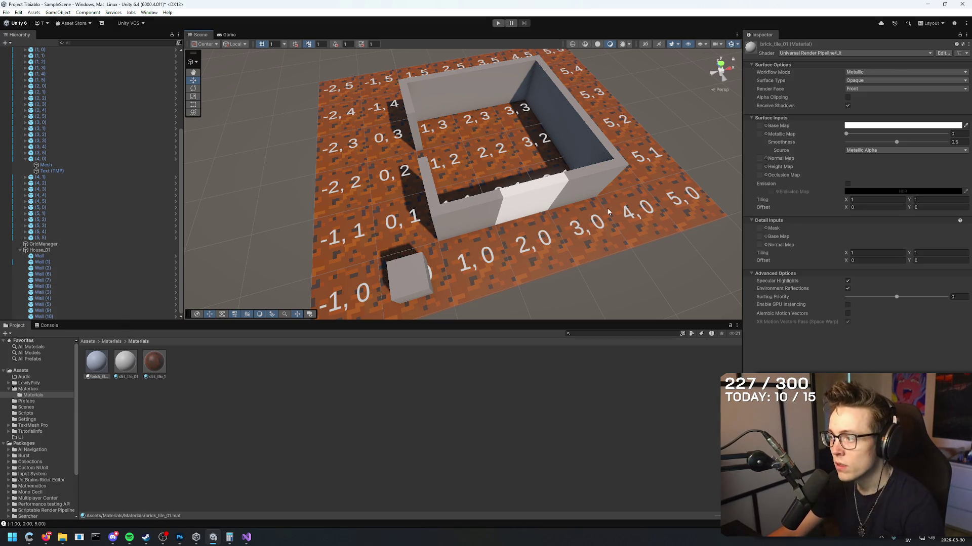
{"action": "left_click_drag", "start_coordinate": [489, 231], "coordinate": [473, 220]}
- Navigate back up to Assets and open the Prefabs folder
{"action": "left_click", "coordinate": [256, 186]}
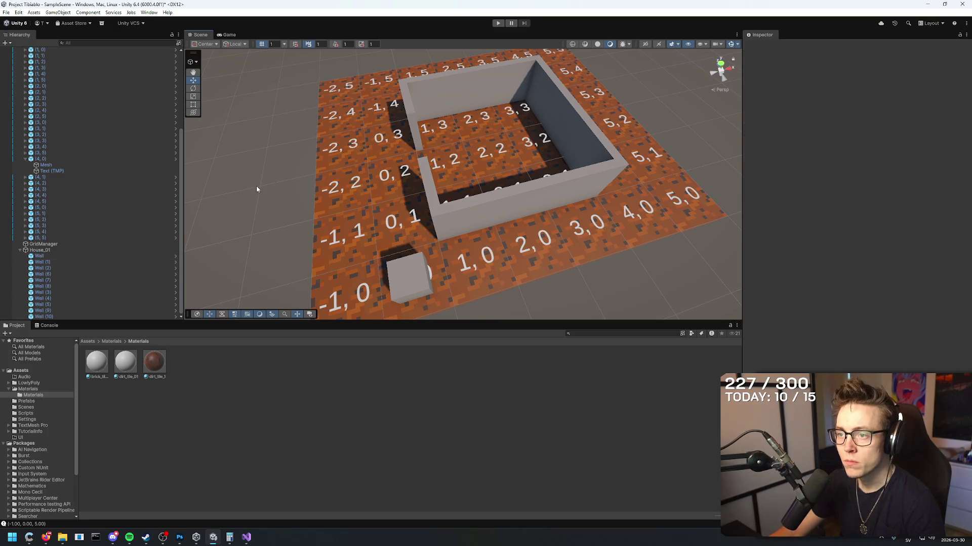
{"action": "left_click", "coordinate": [111, 342]}
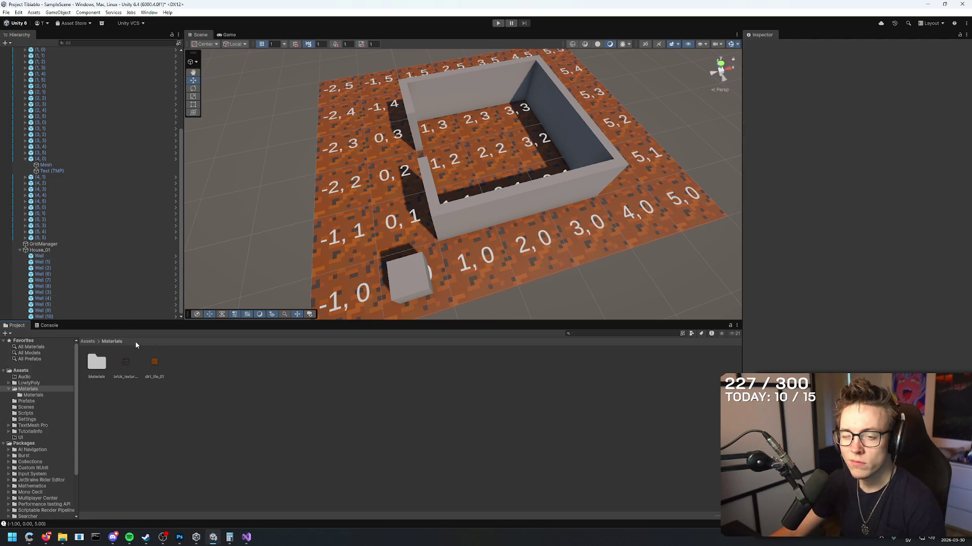
{"action": "left_click", "coordinate": [89, 342]}
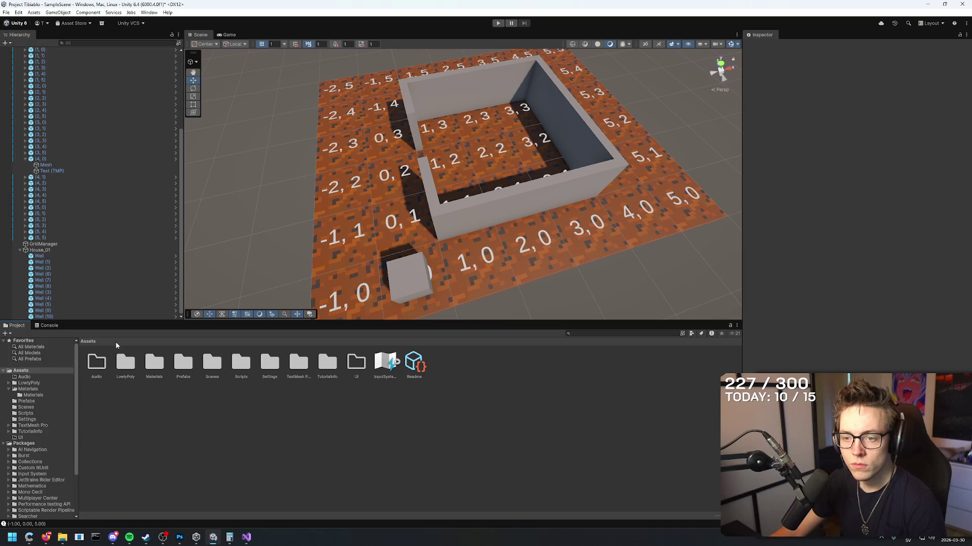
{"action": "double_click", "coordinate": [180, 363]}
{"action": "left_click", "coordinate": [225, 397]}
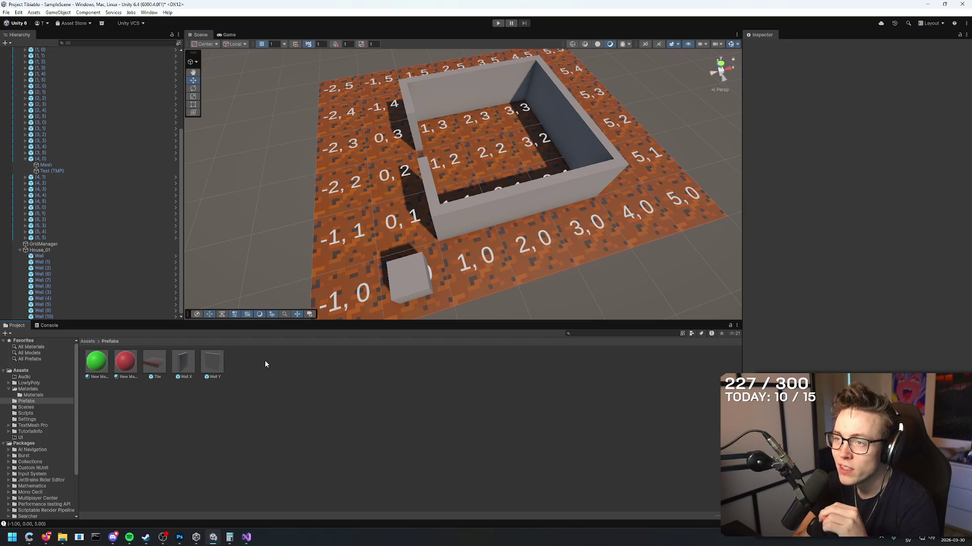
- Select inner wall Wall (11), shift it one tile along Z and duplicate it
{"action": "mouse_move", "coordinate": [280, 206]}
{"action": "left_mouse_down"}
{"action": "mouse_move", "coordinate": [390, 278]}
{"action": "mouse_move", "coordinate": [424, 321]}
{"action": "mouse_move", "coordinate": [395, 228]}
{"action": "mouse_move", "coordinate": [342, 222]}
{"action": "mouse_move", "coordinate": [415, 222]}
{"action": "mouse_move", "coordinate": [462, 121]}
{"action": "mouse_move", "coordinate": [484, 163]}
{"action": "left_mouse_up"}
{"action": "left_click", "coordinate": [377, 223]}
{"action": "key", "text": "f"}
{"action": "key", "text": "ctrl+d"}
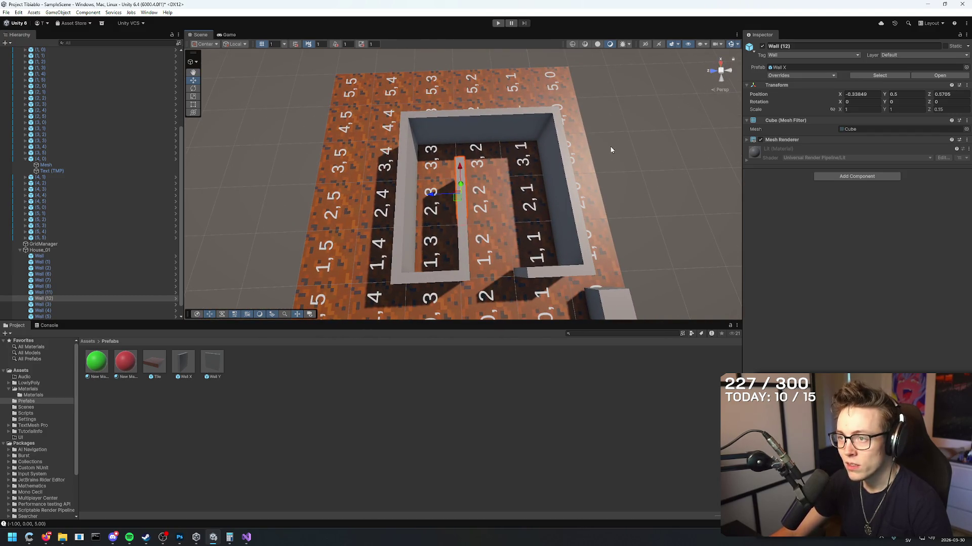
{"action": "left_click", "coordinate": [443, 211]}
- Undo the duplicated wall piece and tilt the view down on the house
{"action": "scroll", "coordinate": [434, 254], "scroll_direction": "up", "scroll_amount": 3}
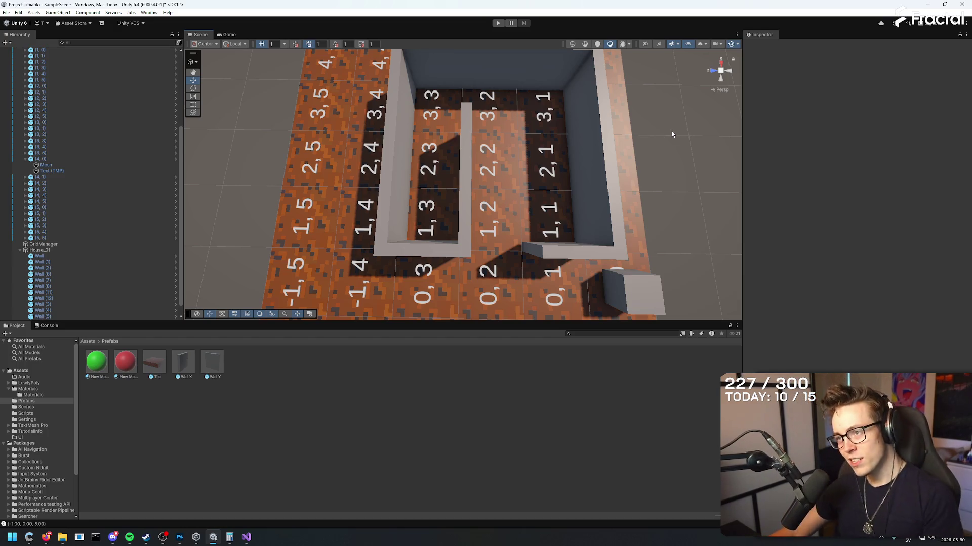
{"action": "mouse_move", "coordinate": [672, 134]}
{"action": "left_mouse_down"}
{"action": "mouse_move", "coordinate": [651, 121]}
{"action": "mouse_move", "coordinate": [523, 153]}
{"action": "mouse_move", "coordinate": [692, 177]}
{"action": "mouse_move", "coordinate": [488, 67]}
{"action": "mouse_move", "coordinate": [669, 80]}
{"action": "left_mouse_up"}
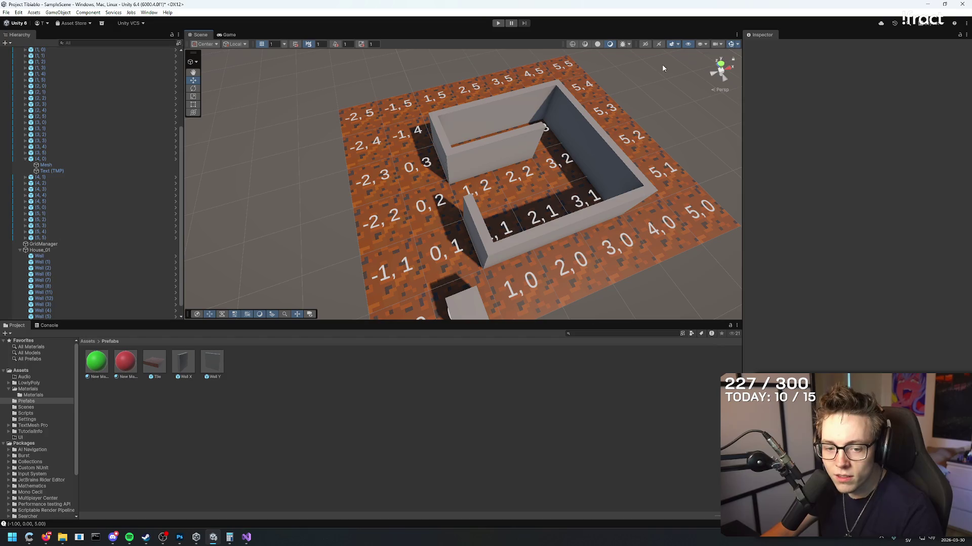
{"action": "key", "text": "ctrl+z"}
{"action": "key", "text": "ctrl+z"}
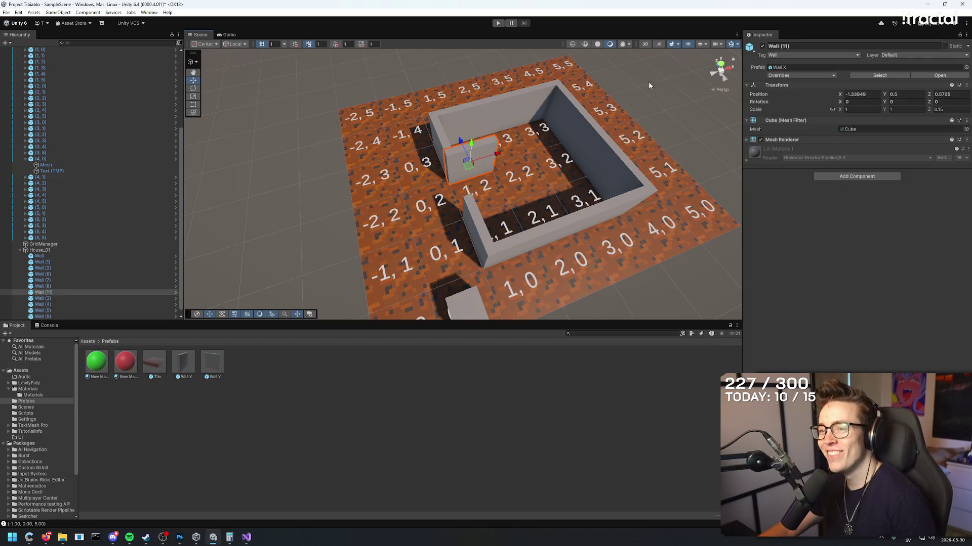
{"action": "left_click", "coordinate": [645, 103]}
{"action": "mouse_move", "coordinate": [645, 103]}
{"action": "left_mouse_down"}
{"action": "mouse_move", "coordinate": [673, 158]}
{"action": "mouse_move", "coordinate": [644, 145]}
{"action": "mouse_move", "coordinate": [643, 127]}
{"action": "mouse_move", "coordinate": [683, 95]}
{"action": "left_mouse_up"}
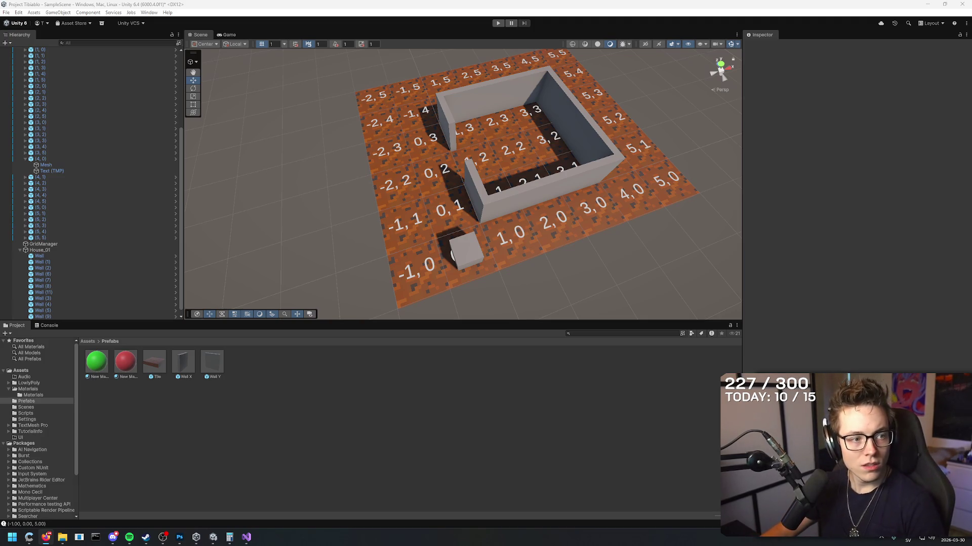
{"action": "mouse_move", "coordinate": [604, 105]}
{"action": "left_mouse_down"}
{"action": "mouse_move", "coordinate": [624, 108]}
{"action": "mouse_move", "coordinate": [618, 133]}
{"action": "mouse_move", "coordinate": [642, 108]}
{"action": "mouse_move", "coordinate": [614, 110]}
{"action": "mouse_move", "coordinate": [629, 96]}
{"action": "mouse_move", "coordinate": [587, 104]}
{"action": "left_mouse_up"}
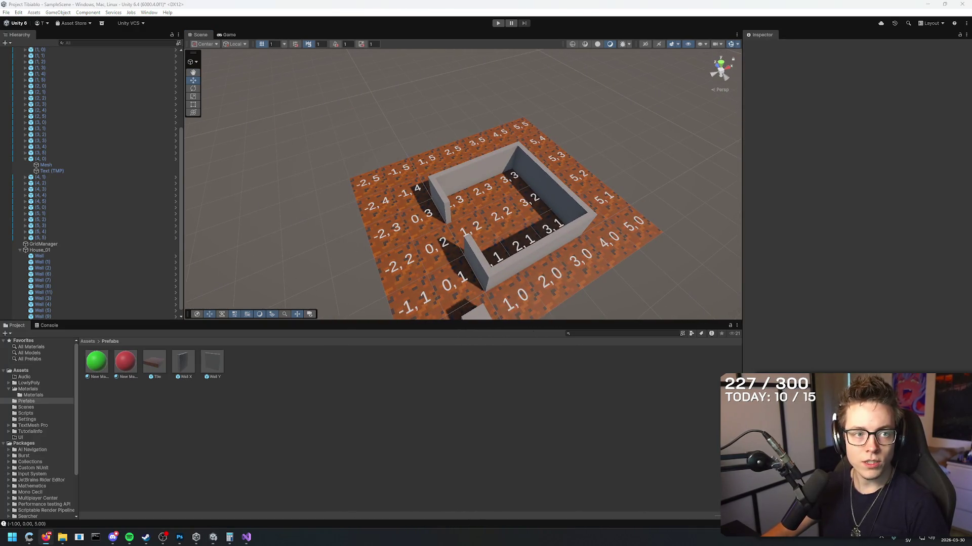
- Select House_01 in the Hierarchy and open the Materials subfolder with its four materials
{"action": "key", "text": "alt+Tab"}
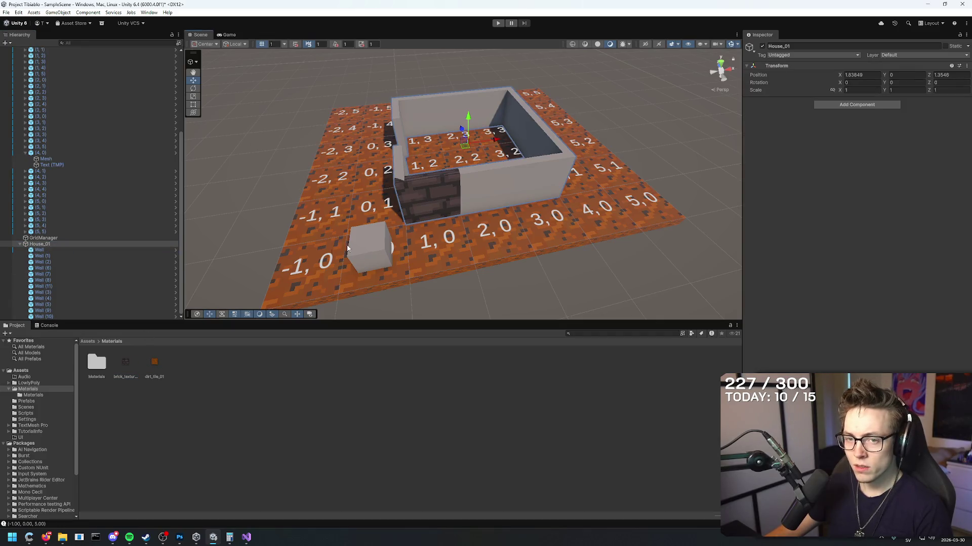
{"action": "left_click_drag", "start_coordinate": [66, 239], "coordinate": [74, 247]}
{"action": "left_click", "coordinate": [74, 246]}
{"action": "scroll", "coordinate": [491, 271], "scroll_direction": "down", "scroll_amount": 5}
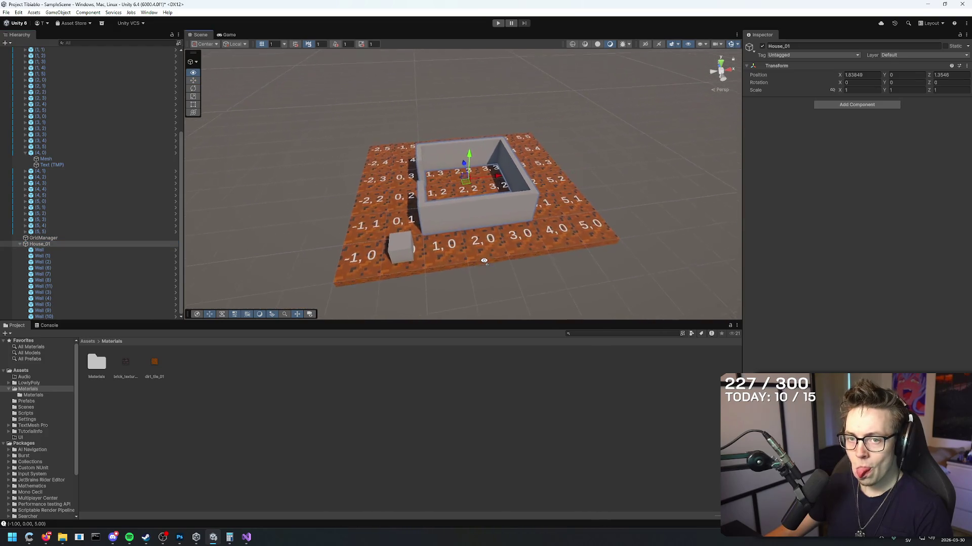
{"action": "scroll", "coordinate": [484, 261], "scroll_direction": "up", "scroll_amount": 2}
{"action": "mouse_move", "coordinate": [126, 362]}
{"action": "left_mouse_down"}
{"action": "mouse_move", "coordinate": [436, 219]}
{"action": "mouse_move", "coordinate": [166, 344]}
{"action": "mouse_move", "coordinate": [101, 320]}
{"action": "mouse_move", "coordinate": [40, 244]}
{"action": "mouse_move", "coordinate": [76, 296]}
{"action": "mouse_move", "coordinate": [390, 223]}
{"action": "mouse_move", "coordinate": [445, 224]}
{"action": "left_mouse_up"}
{"action": "double_click", "coordinate": [97, 363]}
{"action": "left_click_drag", "start_coordinate": [556, 264], "coordinate": [455, 283]}
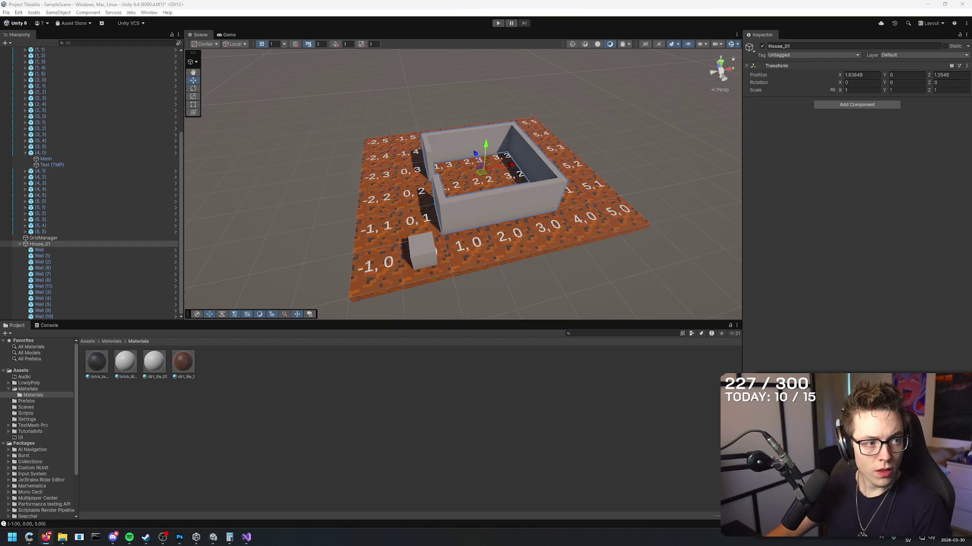
- Ask Gemini: 'When I drag a texture onto a prefab, only one of the wall prefabs gets painted. why?'
{"action": "left_click", "coordinate": [46, 537]}
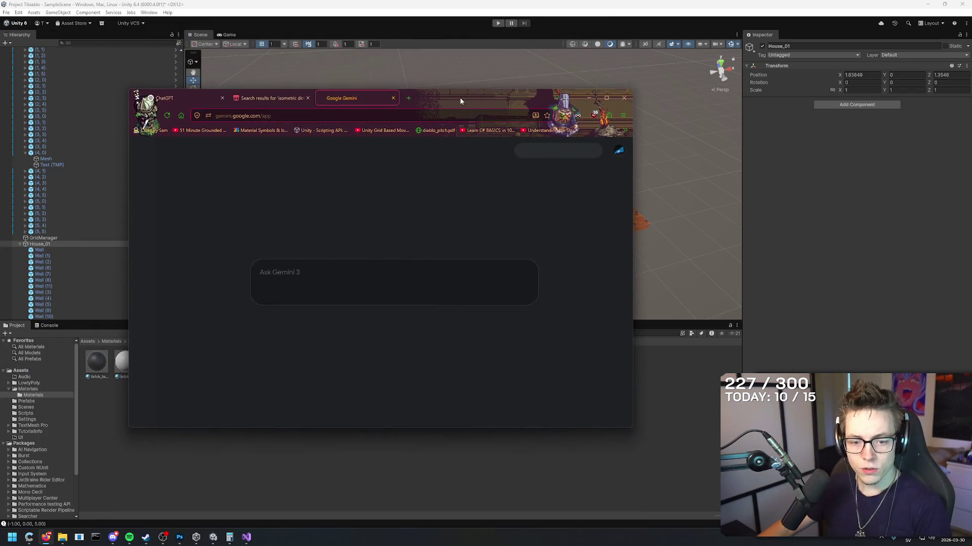
{"action": "type", "text": "When I"}
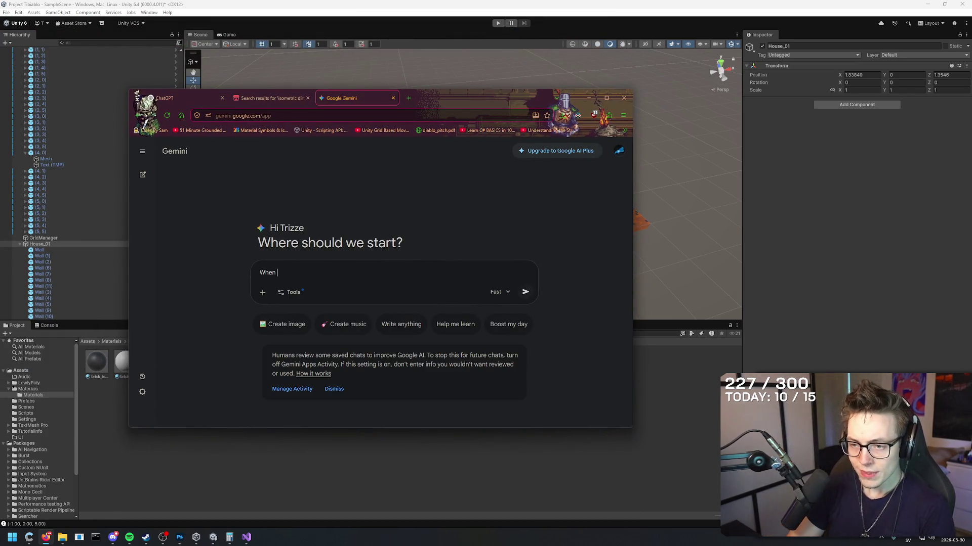
{"action": "type", "text": " drag a texture onto a prefab, only"}
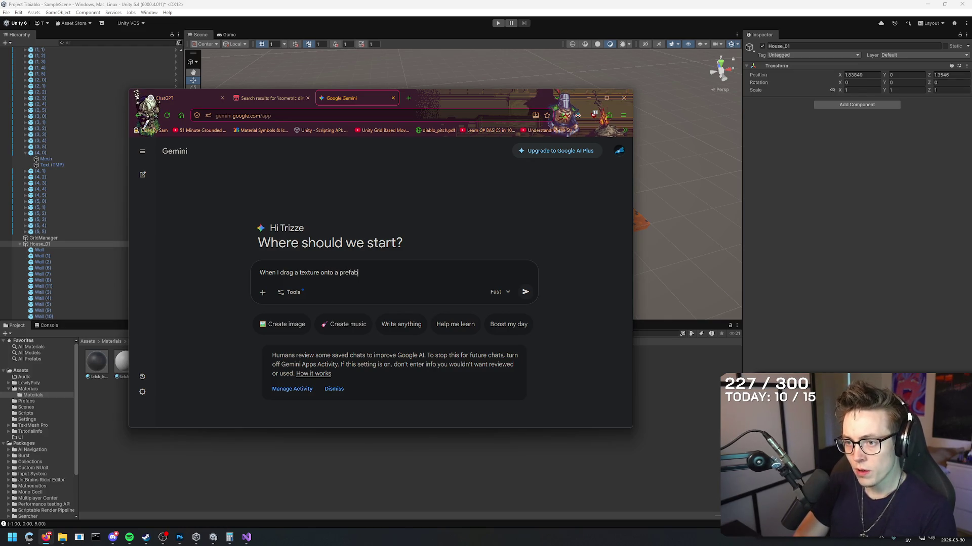
{"action": "type", "text": " one o"}
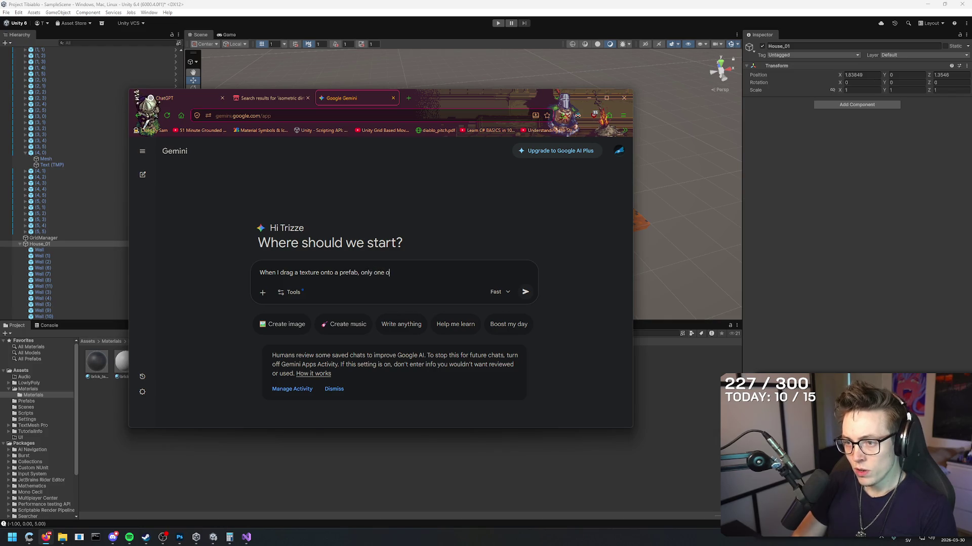
{"action": "type", "text": "f the wall prefabs gets "}
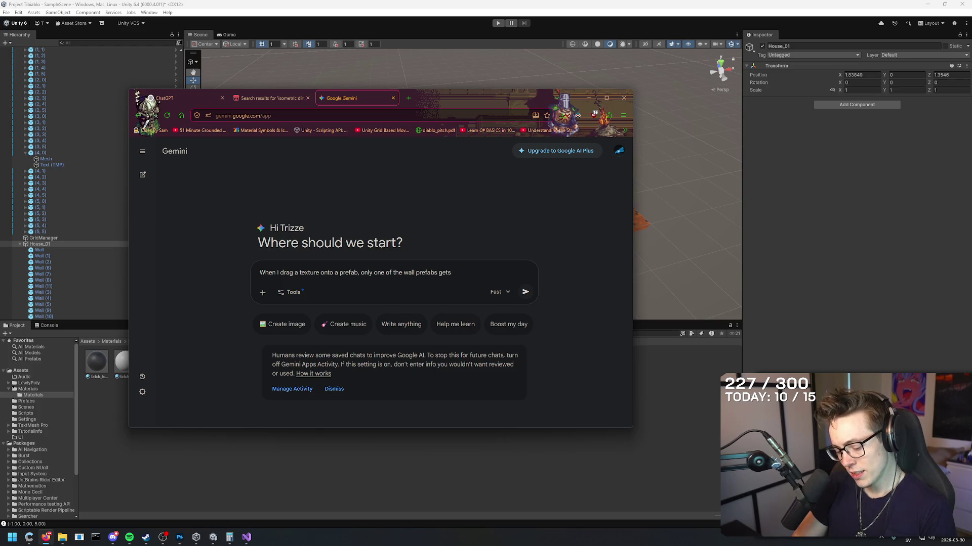
{"action": "type", "text": "paint"}
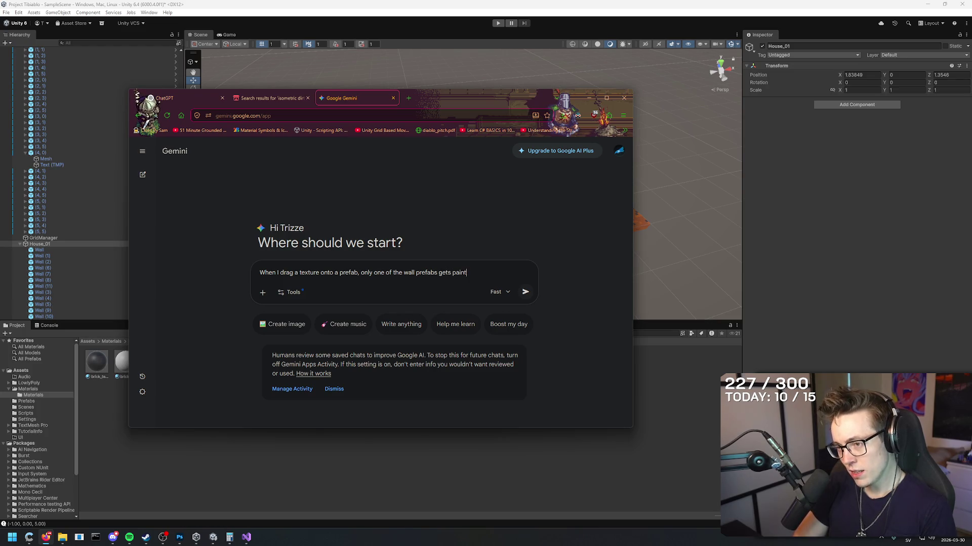
{"action": "type", "text": "ed. why?"}
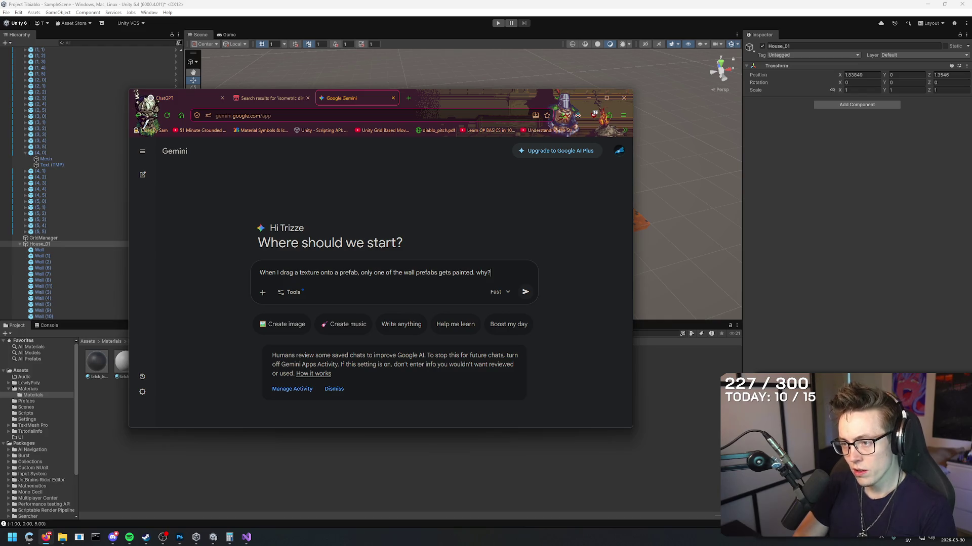
{"action": "key", "text": "Return"}
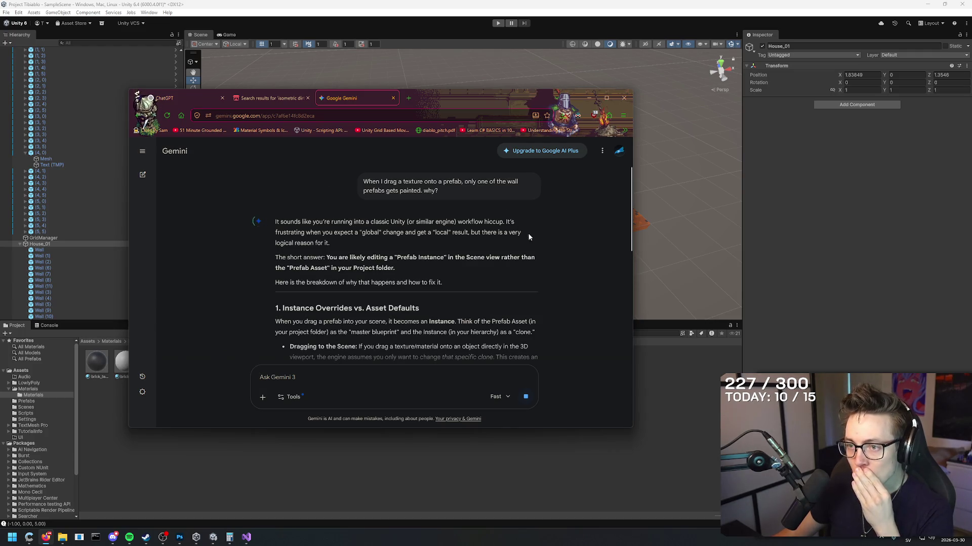
- Read Gemini's explanation of prefab instance overrides and shared materials
{"action": "left_click_drag", "start_coordinate": [454, 222], "coordinate": [542, 243]}
{"action": "left_click", "coordinate": [544, 241]}
{"action": "scroll", "coordinate": [575, 211], "scroll_direction": "down", "scroll_amount": 1}
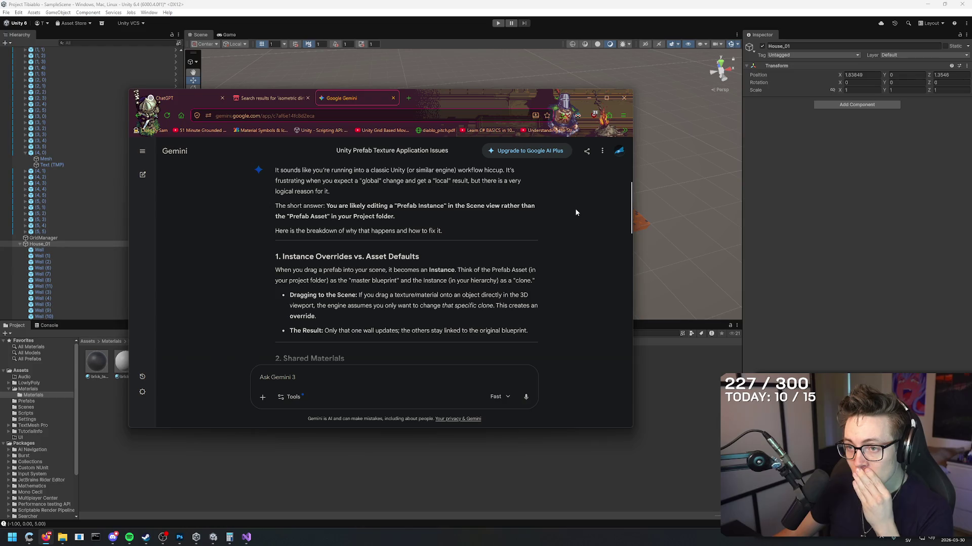
{"action": "scroll", "coordinate": [575, 211], "scroll_direction": "down", "scroll_amount": 2}
{"action": "mouse_move", "coordinate": [383, 180]}
{"action": "left_mouse_down"}
{"action": "mouse_move", "coordinate": [458, 193]}
{"action": "mouse_move", "coordinate": [543, 192]}
{"action": "mouse_move", "coordinate": [552, 253]}
{"action": "left_mouse_up"}
{"action": "left_click", "coordinate": [566, 233]}
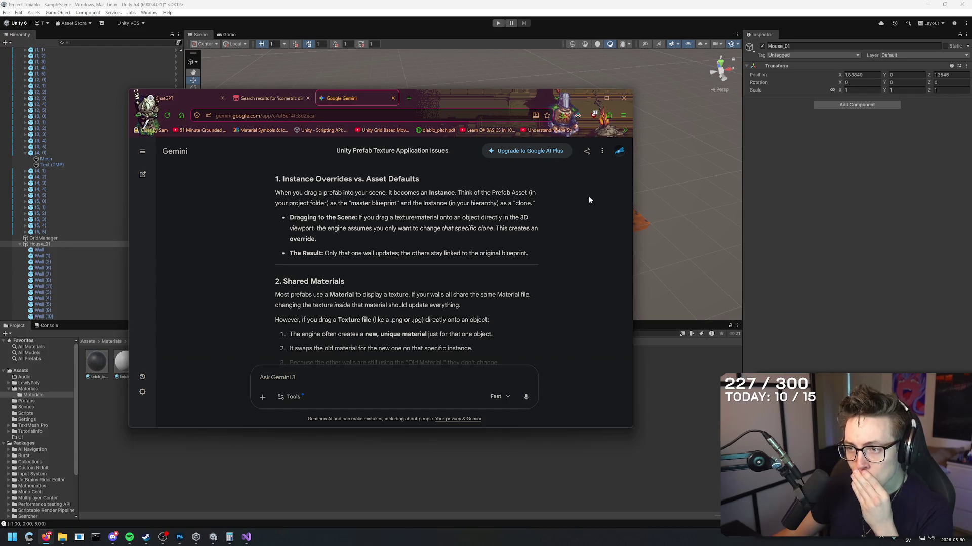
- Read down to the three suggested fixes, then return to Unity and select tile (-1, 0)
{"action": "scroll", "coordinate": [581, 217], "scroll_direction": "down", "scroll_amount": 3}
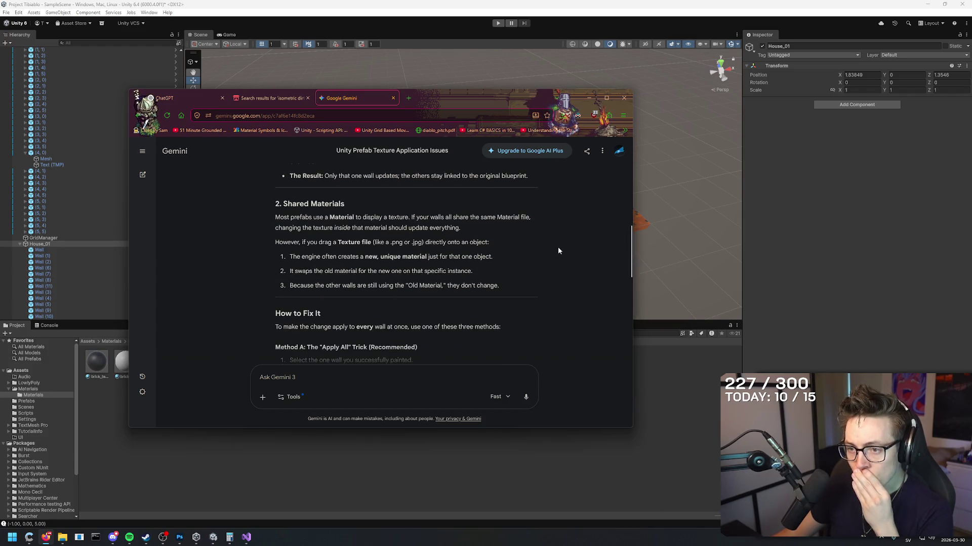
{"action": "scroll", "coordinate": [558, 250], "scroll_direction": "down", "scroll_amount": 2}
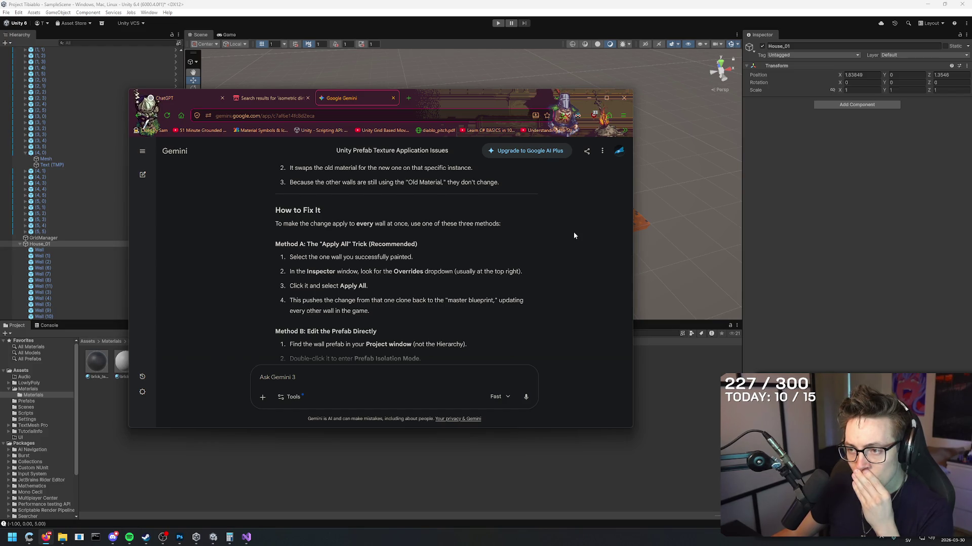
{"action": "scroll", "coordinate": [577, 258], "scroll_direction": "down", "scroll_amount": 2}
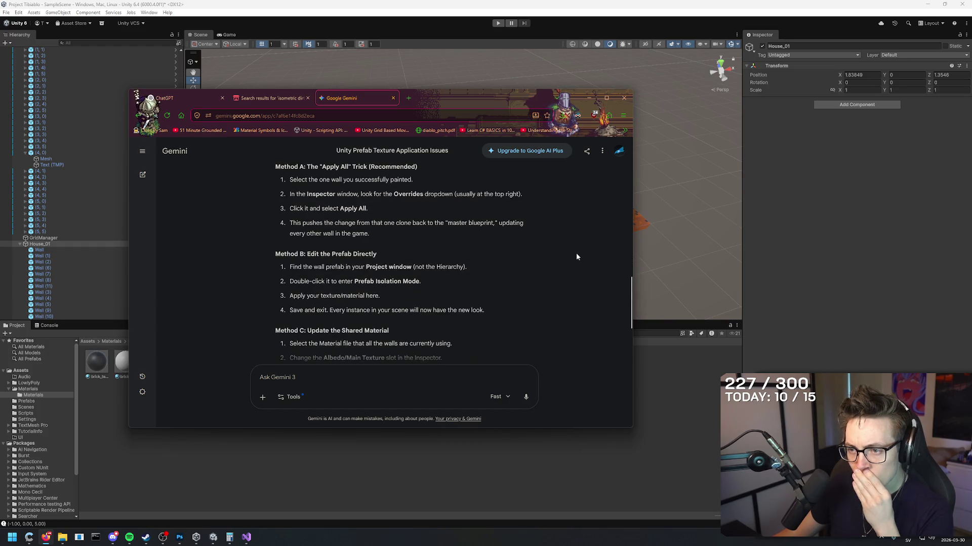
{"action": "scroll", "coordinate": [571, 281], "scroll_direction": "down", "scroll_amount": 2}
{"action": "scroll", "coordinate": [560, 260], "scroll_direction": "down", "scroll_amount": 2}
{"action": "left_click", "coordinate": [559, 34]}
{"action": "left_click", "coordinate": [359, 265]}
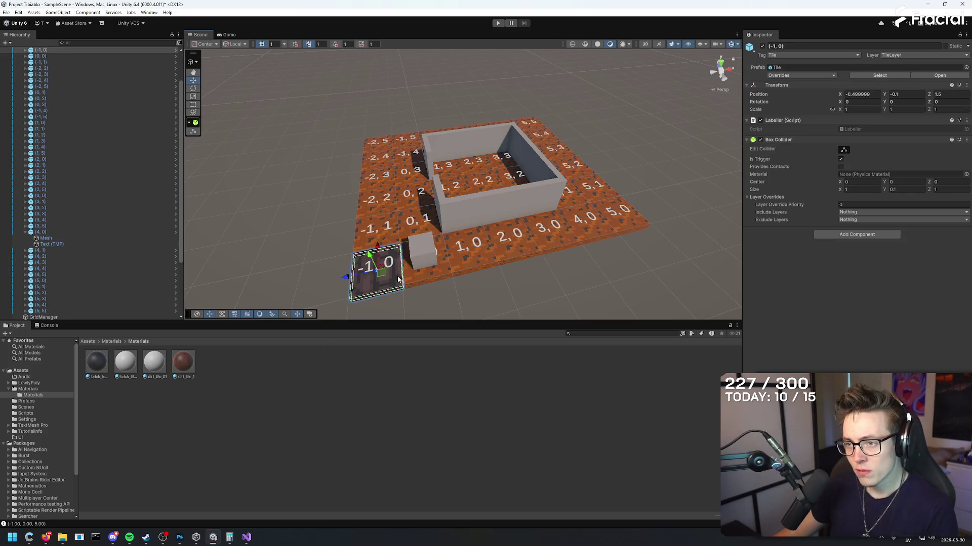
- Undo the brick on tile (-1, 0), restoring dirt, and open the inner Materials folder
{"action": "left_click", "coordinate": [476, 302]}
{"action": "scroll", "coordinate": [468, 311], "scroll_direction": "up", "scroll_amount": 3}
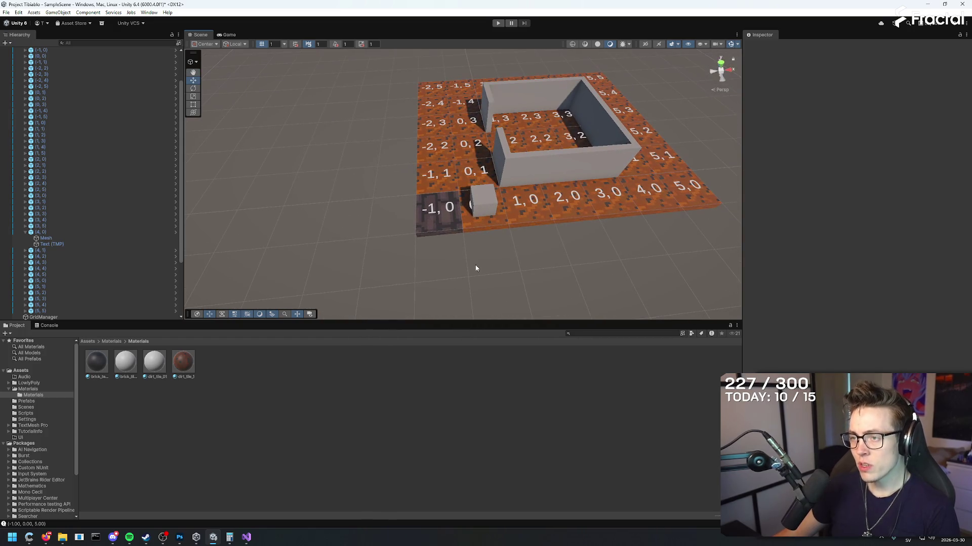
{"action": "key", "text": "ctrl+z"}
{"action": "key", "text": "ctrl+z"}
{"action": "key", "text": "ctrl+z"}
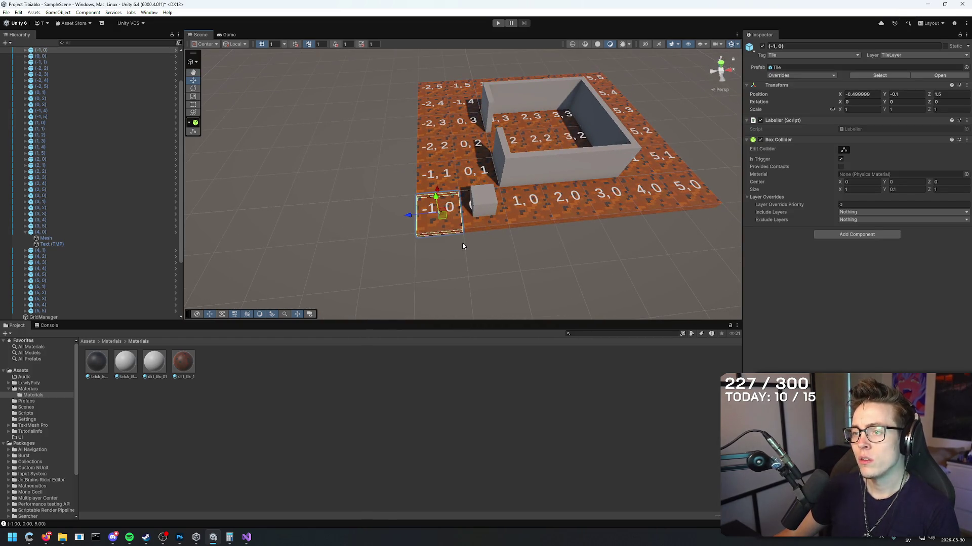
{"action": "left_click", "coordinate": [111, 342]}
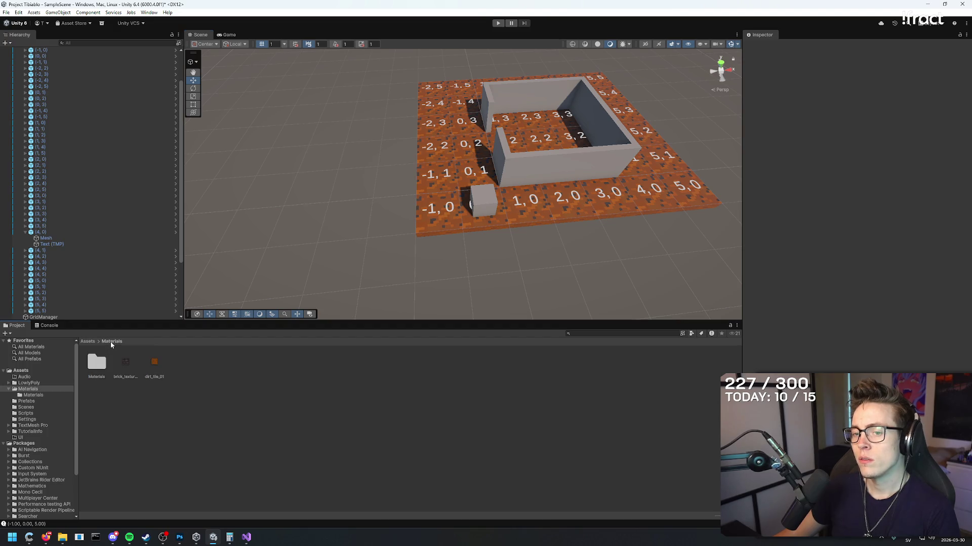
{"action": "left_click", "coordinate": [126, 367]}
{"action": "double_click", "coordinate": [101, 364]}
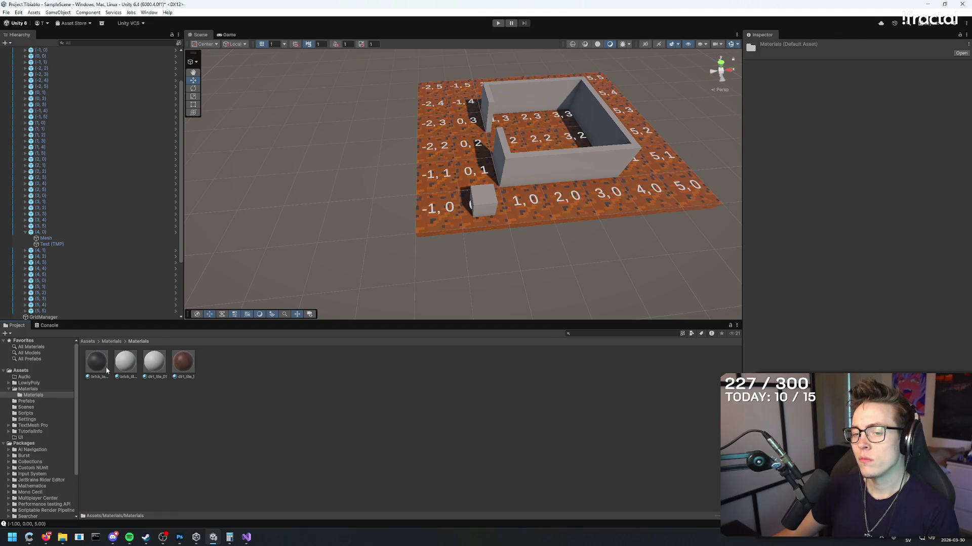
- Try brick materials on the wall and tile (-1, 0), then remove the brick preview
{"action": "mouse_move", "coordinate": [180, 370]}
{"action": "left_mouse_down"}
{"action": "mouse_move", "coordinate": [528, 175]}
{"action": "mouse_move", "coordinate": [557, 256]}
{"action": "mouse_move", "coordinate": [146, 358]}
{"action": "left_mouse_up"}
{"action": "left_click", "coordinate": [111, 342]}
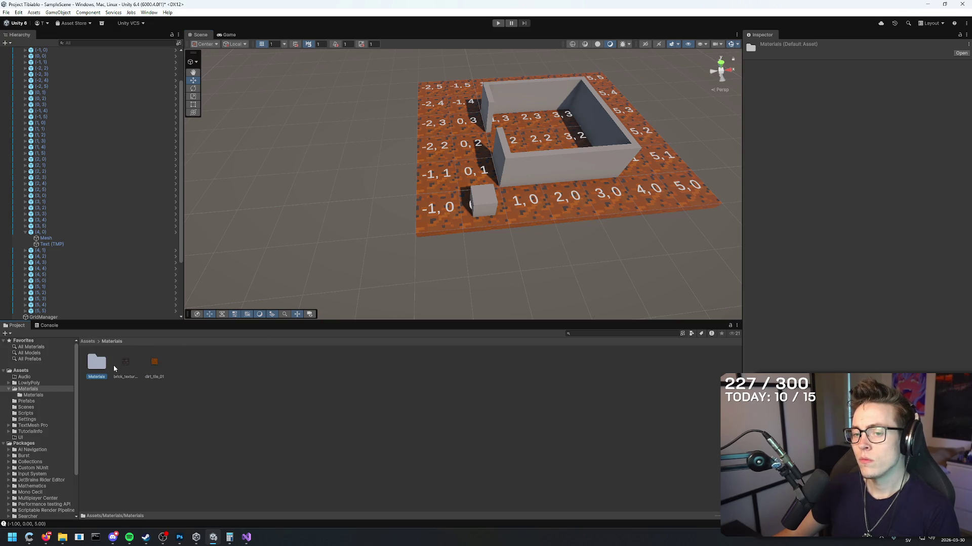
{"action": "mouse_move", "coordinate": [156, 371]}
{"action": "left_mouse_down"}
{"action": "mouse_move", "coordinate": [549, 175]}
{"action": "mouse_move", "coordinate": [526, 172]}
{"action": "mouse_move", "coordinate": [518, 194]}
{"action": "mouse_move", "coordinate": [519, 173]}
{"action": "left_mouse_up"}
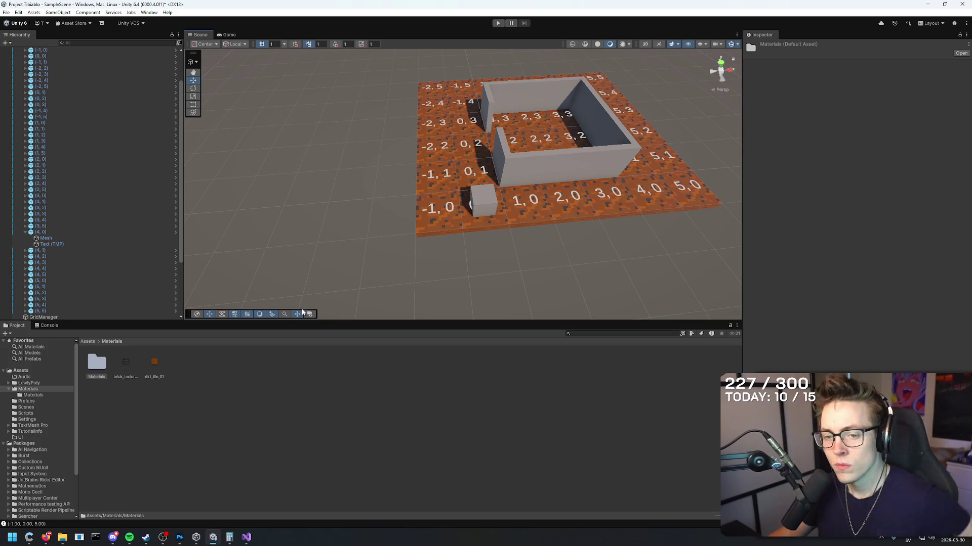
{"action": "scroll", "coordinate": [101, 126], "scroll_direction": "up", "scroll_amount": 2}
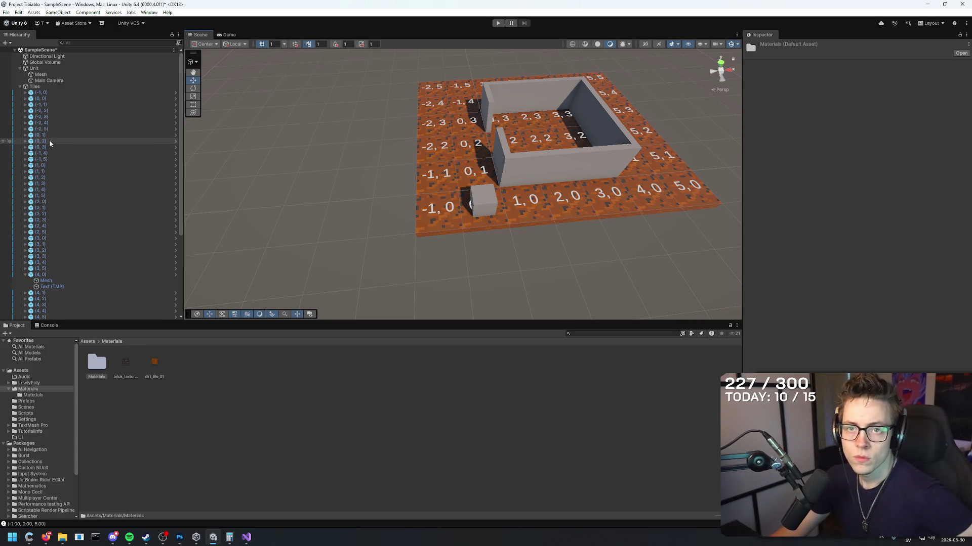
{"action": "left_click", "coordinate": [35, 86]}
{"action": "mouse_move", "coordinate": [116, 372]}
{"action": "left_mouse_down"}
{"action": "mouse_move", "coordinate": [465, 232]}
{"action": "mouse_move", "coordinate": [445, 215]}
{"action": "mouse_move", "coordinate": [416, 265]}
{"action": "left_mouse_up"}
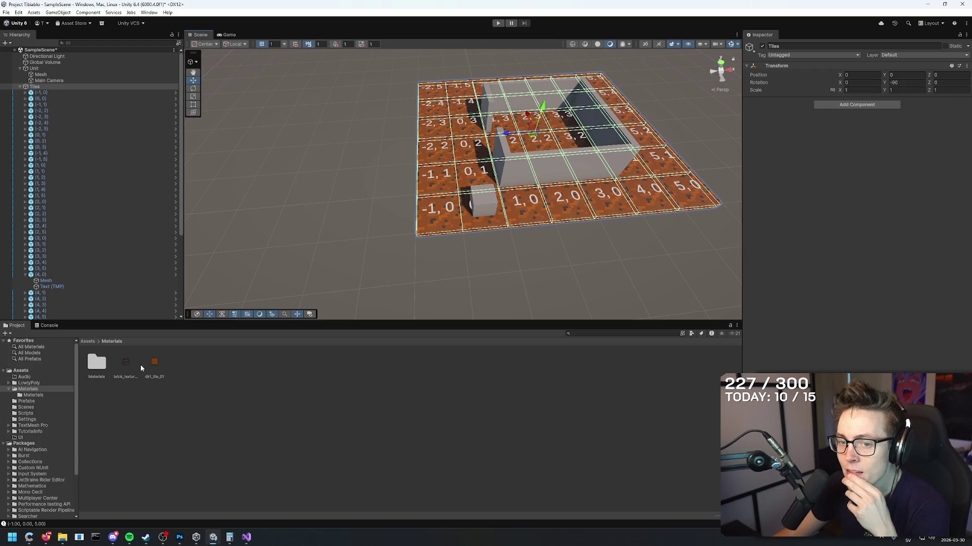
{"action": "double_click", "coordinate": [105, 362]}
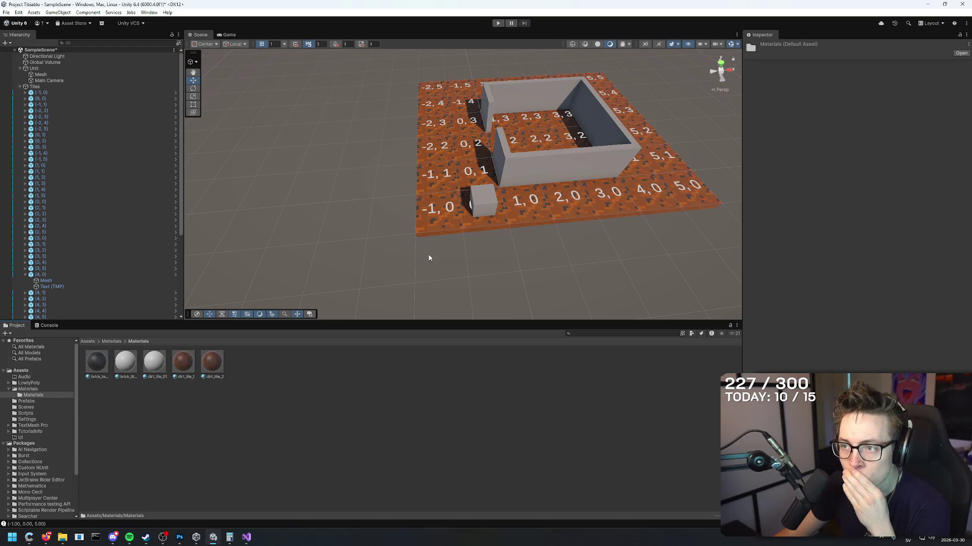
{"action": "left_click", "coordinate": [461, 213]}
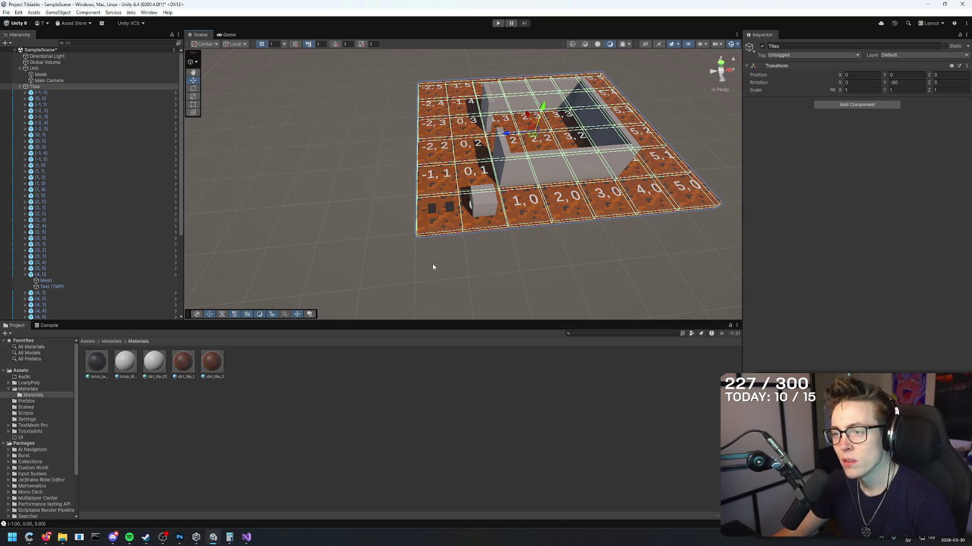
{"action": "left_click", "coordinate": [39, 87]}
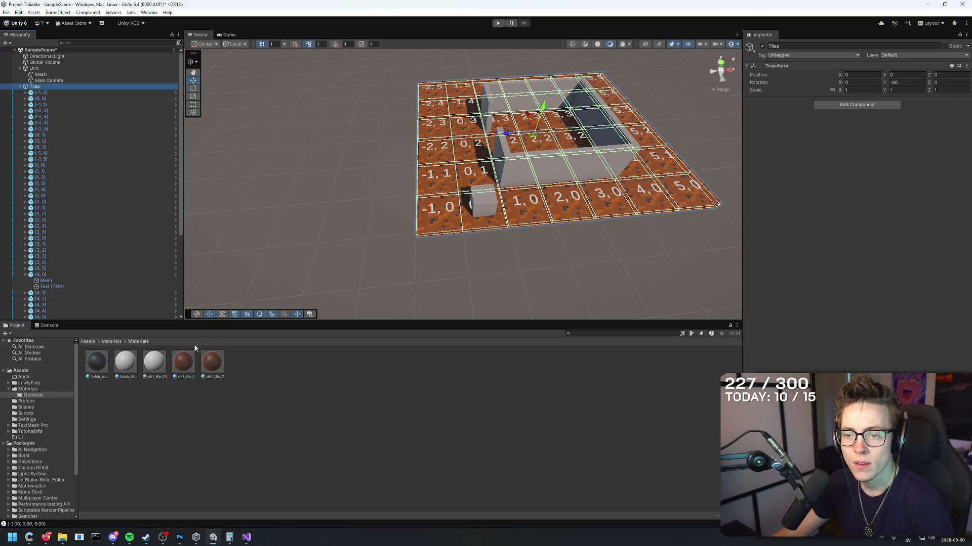
{"action": "mouse_move", "coordinate": [98, 372]}
{"action": "left_mouse_down"}
{"action": "mouse_move", "coordinate": [454, 250]}
{"action": "mouse_move", "coordinate": [451, 232]}
{"action": "left_mouse_up"}
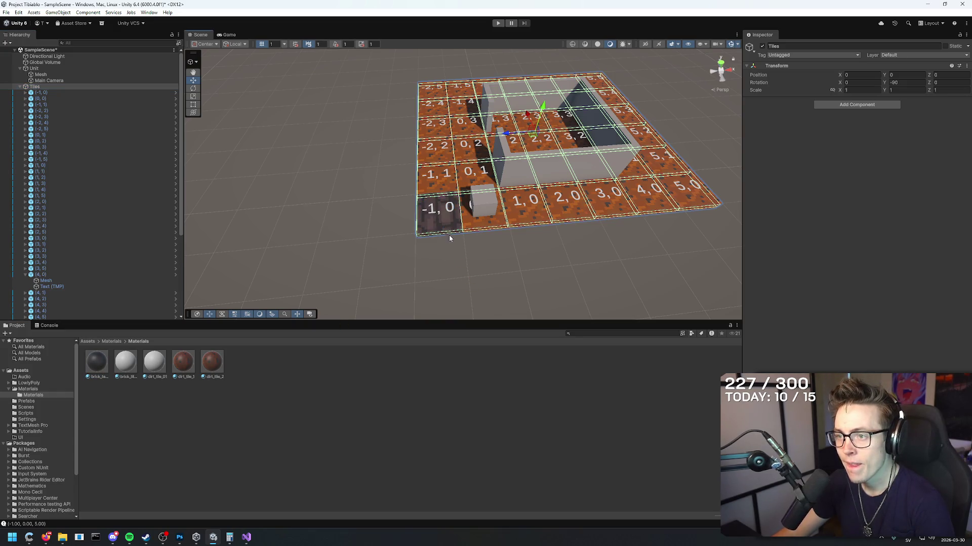
{"action": "left_click_drag", "start_coordinate": [444, 294], "coordinate": [441, 290]}
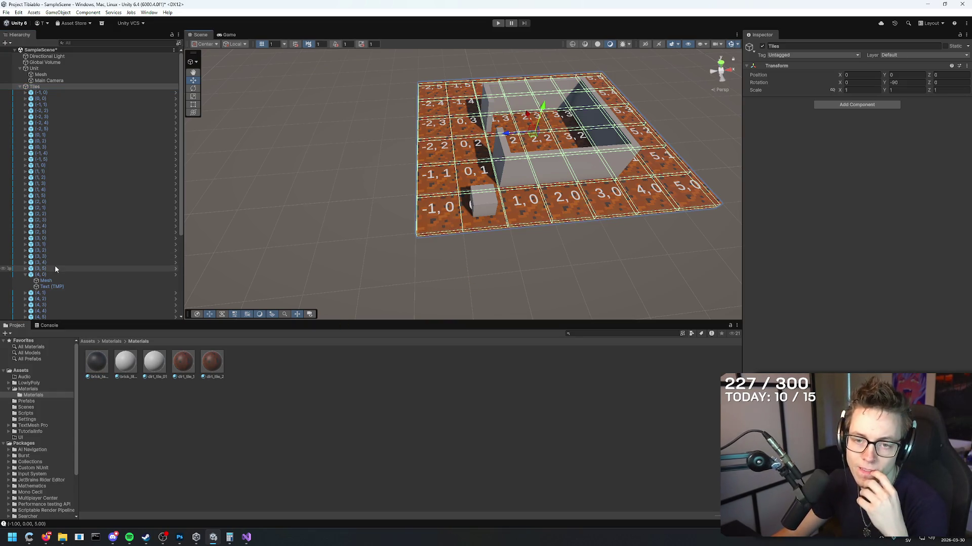
- Show the brick_texture_01 material's settings in the Inspector
{"action": "right_click", "coordinate": [122, 373]}
{"action": "key", "text": "Escape"}
{"action": "left_click", "coordinate": [97, 362]}
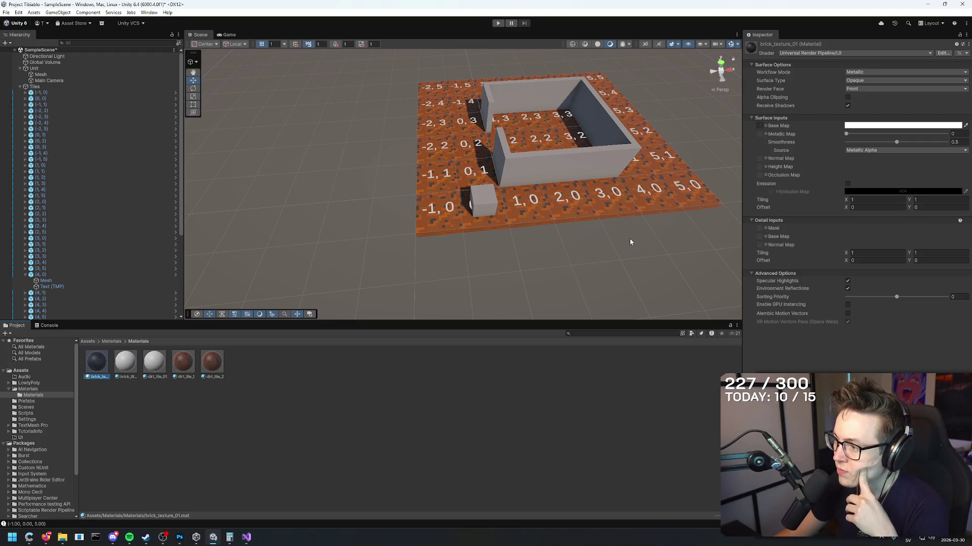
{"action": "left_click_drag", "start_coordinate": [624, 241], "coordinate": [566, 251]}
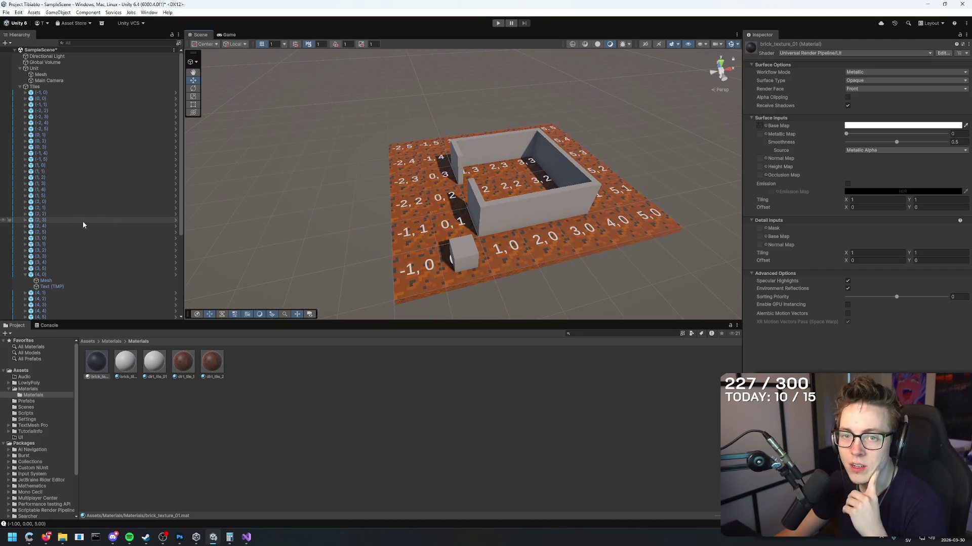
{"action": "left_click", "coordinate": [34, 87]}
- Drag the brick material onto House_01's two front wall segments
{"action": "left_click", "coordinate": [20, 87]}
{"action": "left_click", "coordinate": [40, 100]}
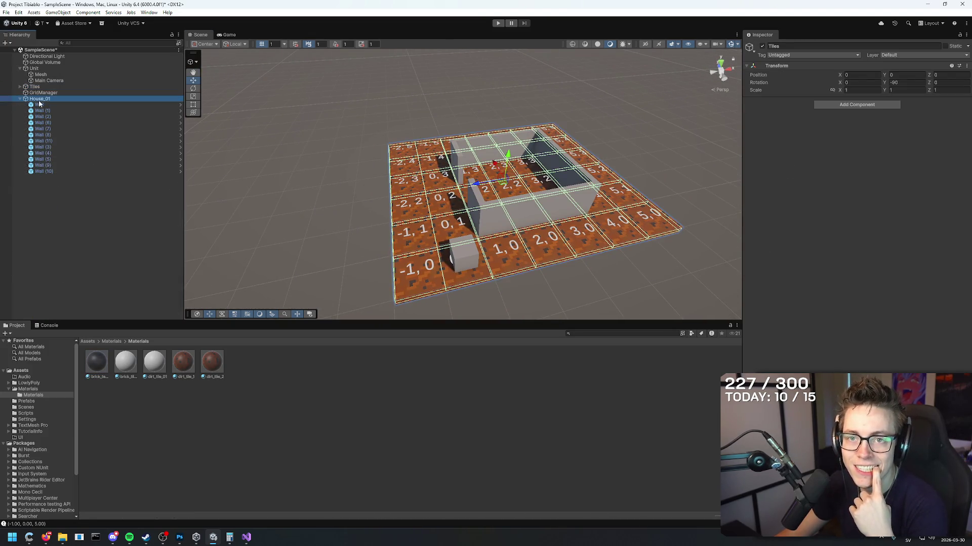
{"action": "mouse_move", "coordinate": [513, 252]}
{"action": "left_mouse_down"}
{"action": "mouse_move", "coordinate": [382, 272]}
{"action": "mouse_move", "coordinate": [313, 293]}
{"action": "left_mouse_up"}
{"action": "left_click_drag", "start_coordinate": [126, 362], "coordinate": [452, 236]}
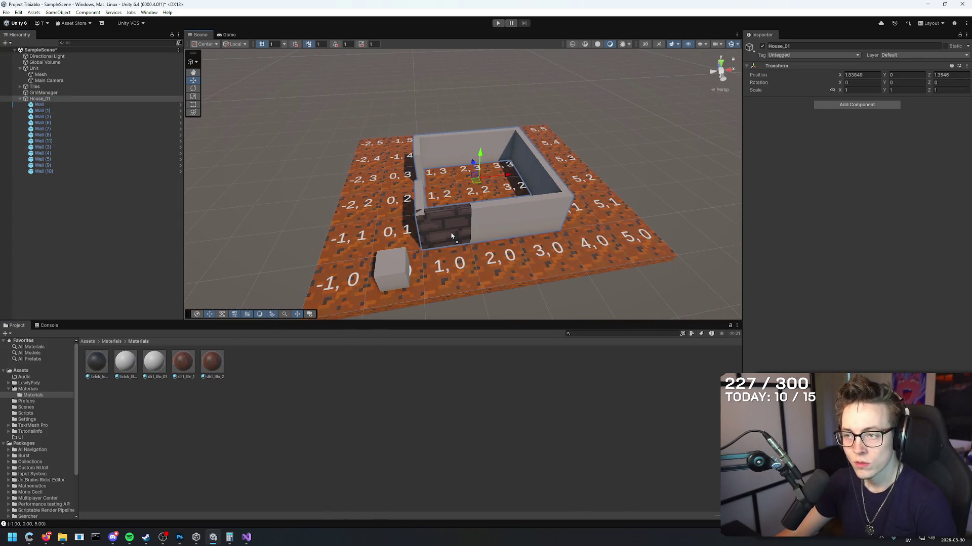
{"action": "mouse_move", "coordinate": [127, 362]}
{"action": "left_mouse_down"}
{"action": "mouse_move", "coordinate": [450, 273]}
{"action": "mouse_move", "coordinate": [496, 223]}
{"action": "left_mouse_up"}
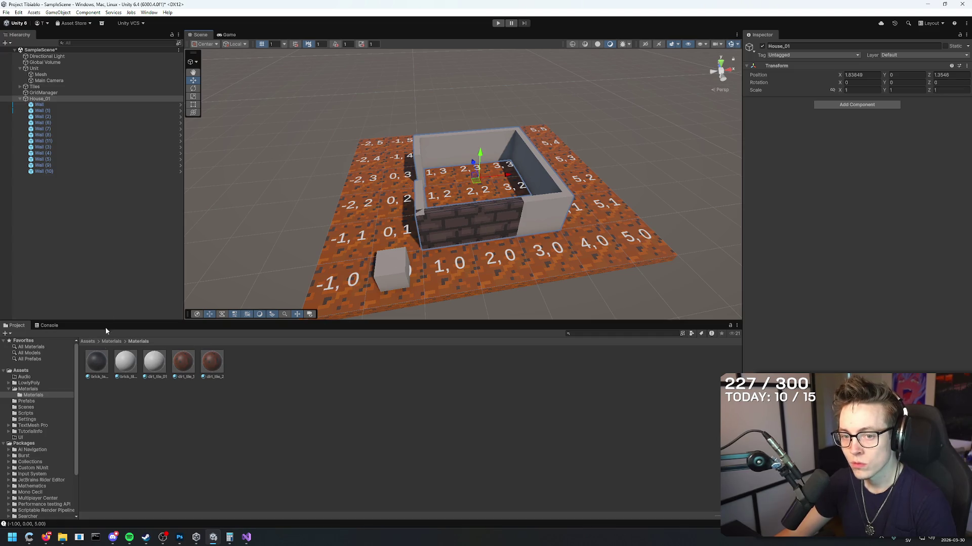
- Select the brick-textured front wall and review its prefab Overrides
{"action": "left_click", "coordinate": [39, 105]}
{"action": "left_click", "coordinate": [44, 171], "text": "shift"}
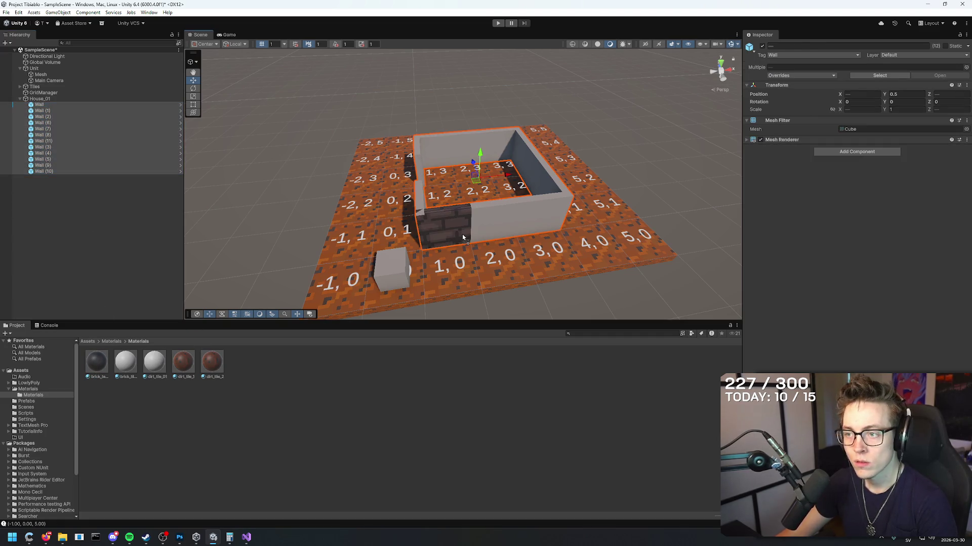
{"action": "left_click", "coordinate": [282, 386]}
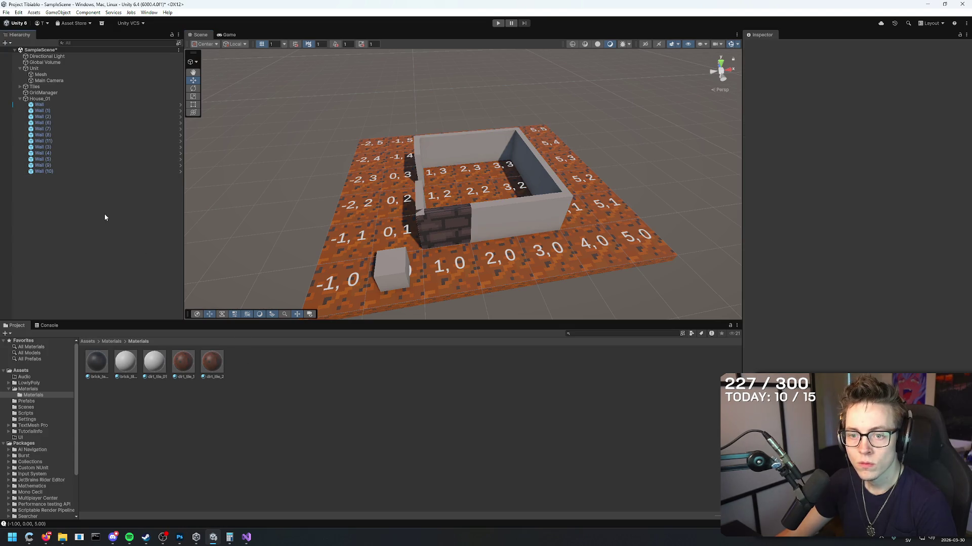
{"action": "left_click", "coordinate": [459, 233]}
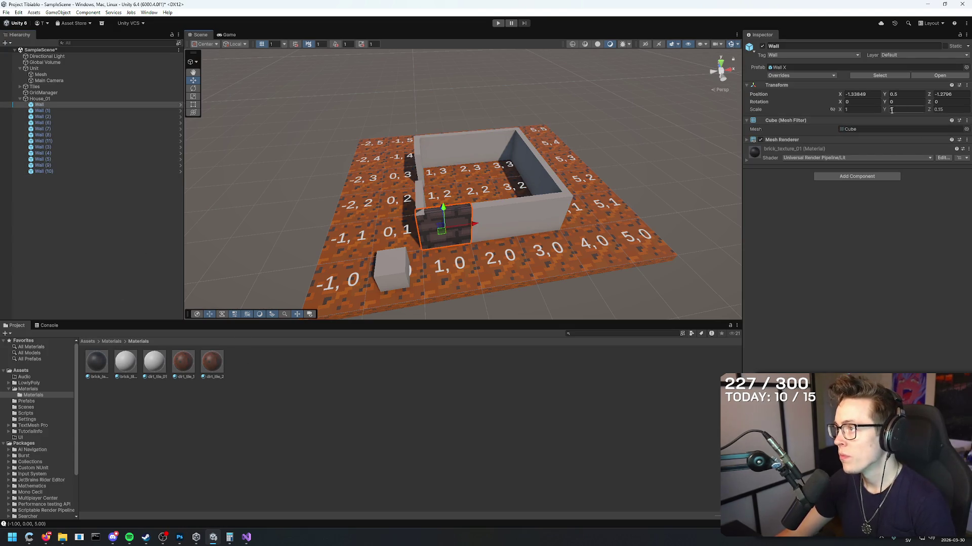
{"action": "left_click", "coordinate": [832, 76]}
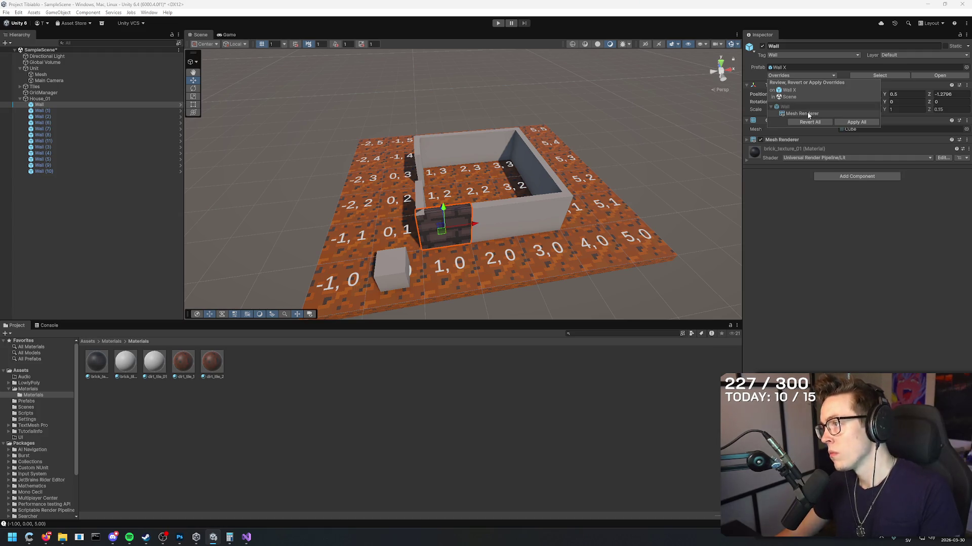
- Read Gemini's Method A advice, then reopen the brick wall's Overrides in Unity
{"action": "key", "text": "alt+Tab"}
{"action": "scroll", "coordinate": [343, 243], "scroll_direction": "up", "scroll_amount": 2}
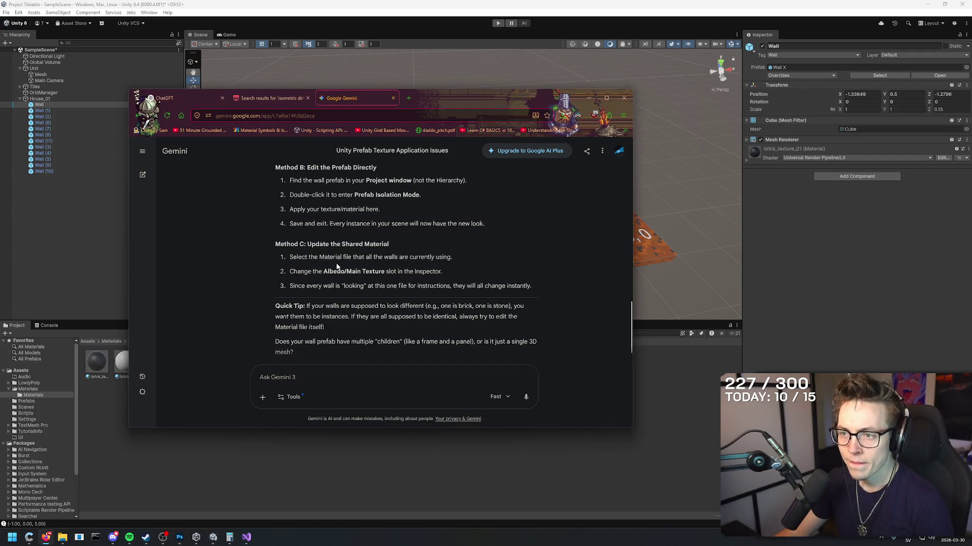
{"action": "scroll", "coordinate": [342, 244], "scroll_direction": "up", "scroll_amount": 1}
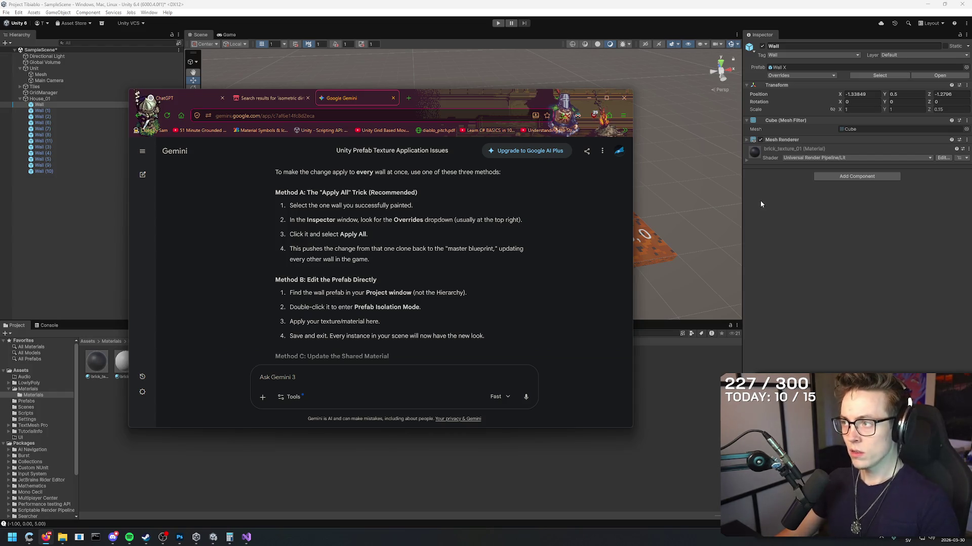
{"action": "key", "text": "alt+Tab"}
{"action": "left_click", "coordinate": [794, 75]}
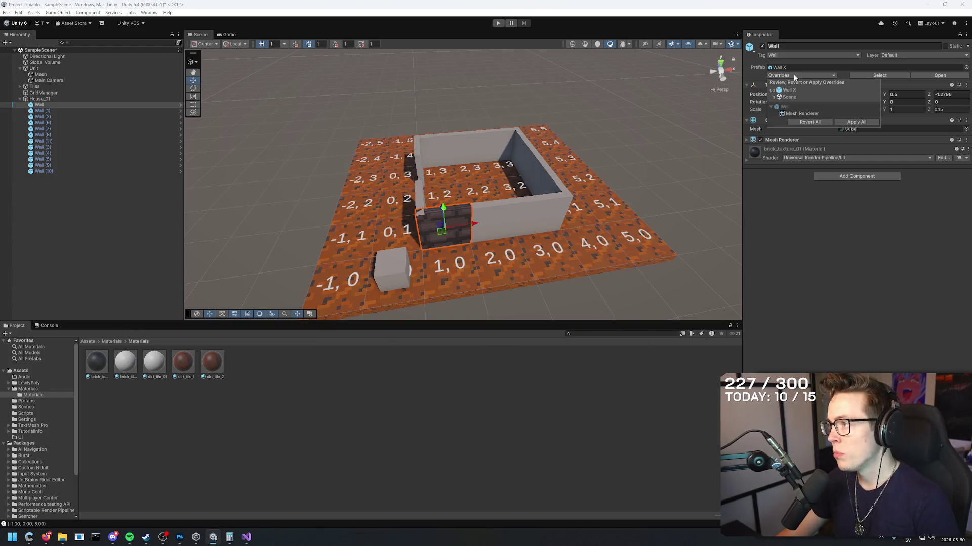
- Apply All overrides so every wall instance gets the brick material
{"action": "left_click", "coordinate": [841, 122]}
{"action": "left_click_drag", "start_coordinate": [544, 202], "coordinate": [527, 232]}
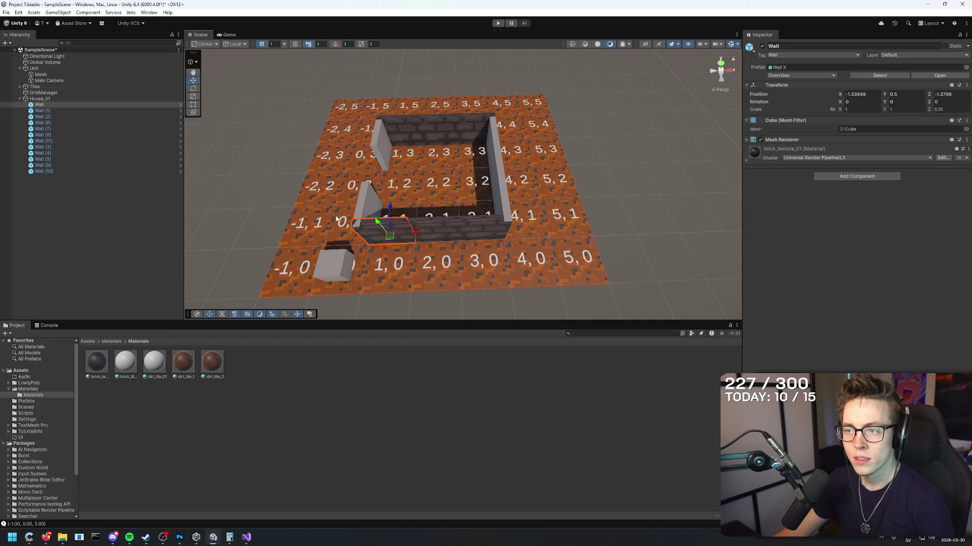
{"action": "left_click", "coordinate": [498, 166]}
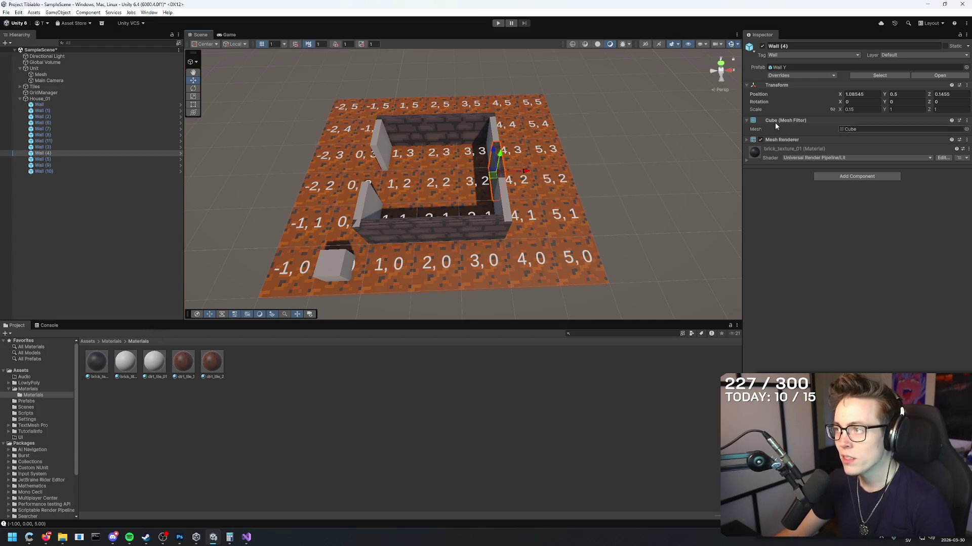
{"action": "mouse_move", "coordinate": [628, 142]}
{"action": "left_mouse_down"}
{"action": "mouse_move", "coordinate": [656, 120]}
{"action": "mouse_move", "coordinate": [656, 152]}
{"action": "left_mouse_up"}
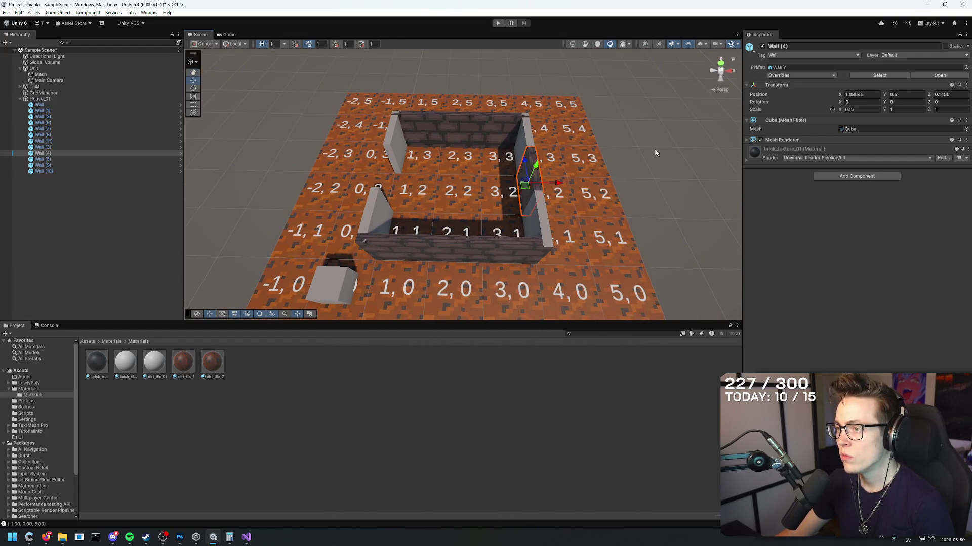
- Delete the side wall pieces, including Wall (9) and Wall (10), keeping front and back walls
{"action": "left_click", "coordinate": [394, 247]}
{"action": "left_click", "coordinate": [399, 151]}
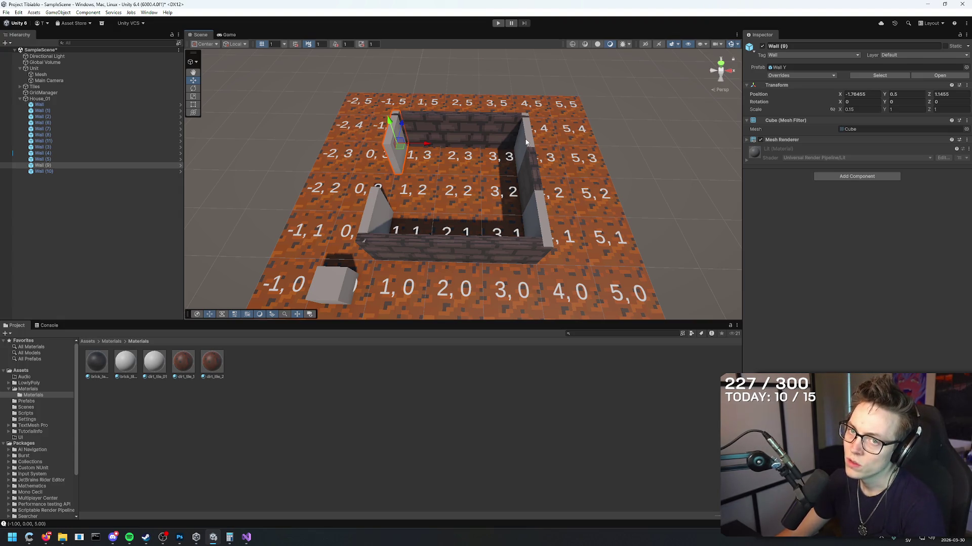
{"action": "key", "text": "Delete"}
{"action": "left_click", "coordinate": [527, 169]}
{"action": "key", "text": "Delete"}
{"action": "left_click", "coordinate": [523, 217]}
{"action": "key", "text": "Delete"}
{"action": "left_click", "coordinate": [381, 216]}
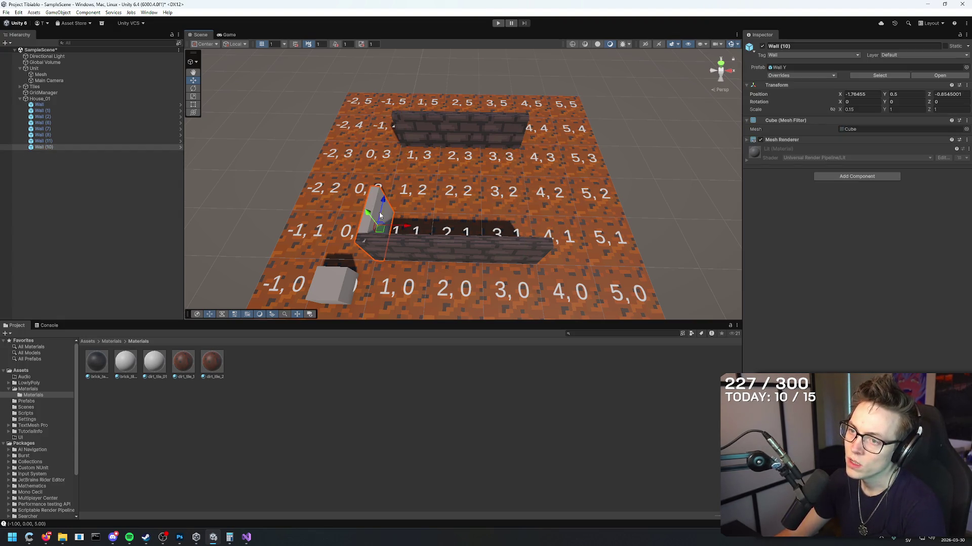
{"action": "key", "text": "Delete"}
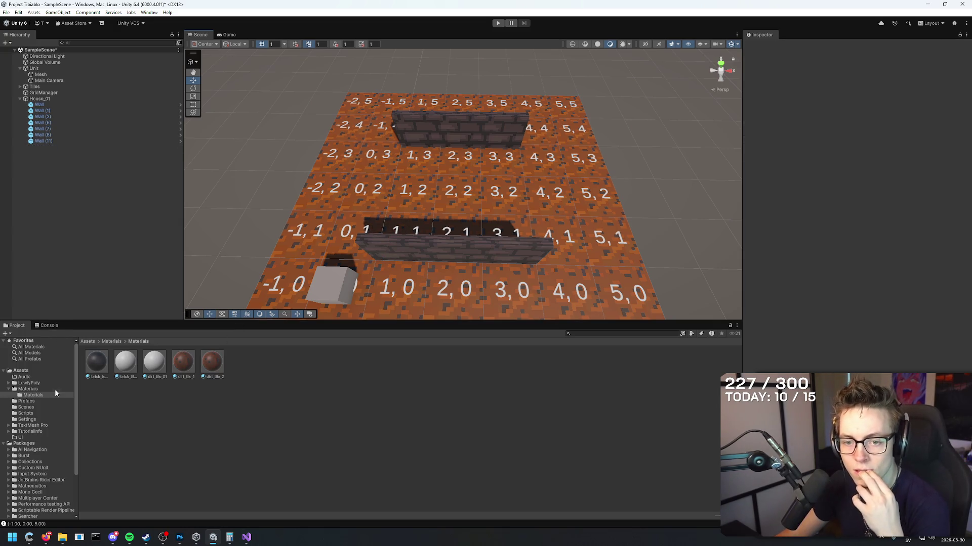
- Delete the Wall Y prefab from the Prefabs folder
{"action": "left_click", "coordinate": [41, 401]}
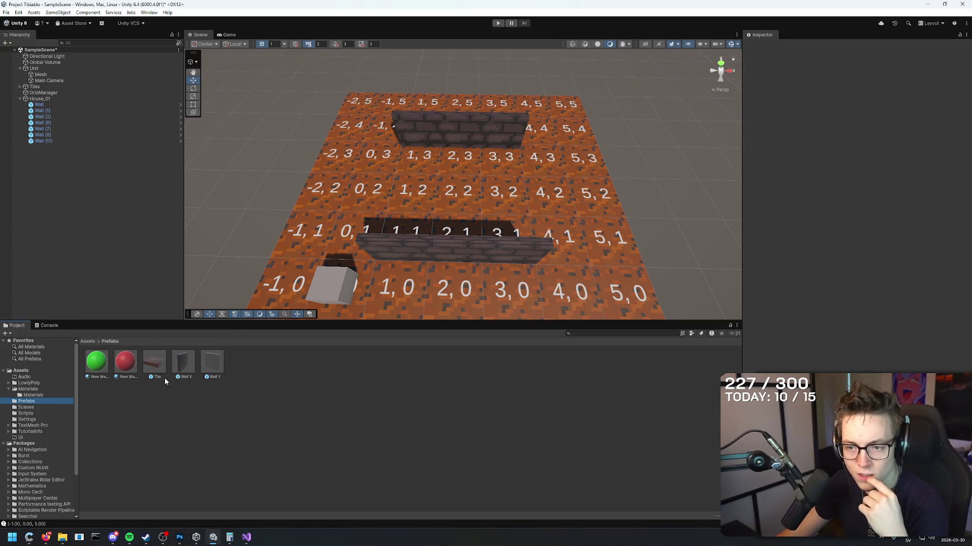
{"action": "left_click", "coordinate": [214, 362]}
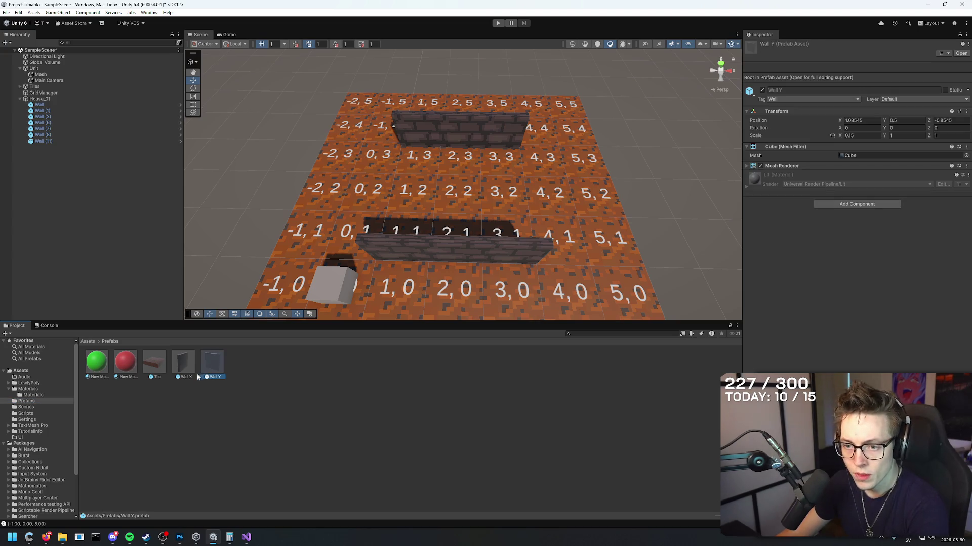
{"action": "key", "text": "Delete"}
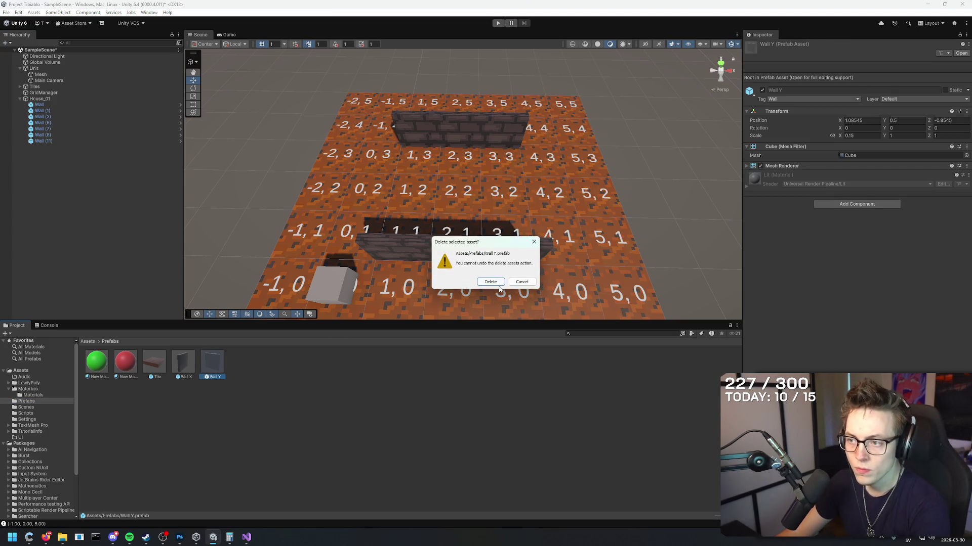
{"action": "left_click", "coordinate": [490, 282]}
- Rename the Wall X prefab to House_01_Wall
{"action": "left_click", "coordinate": [171, 364]}
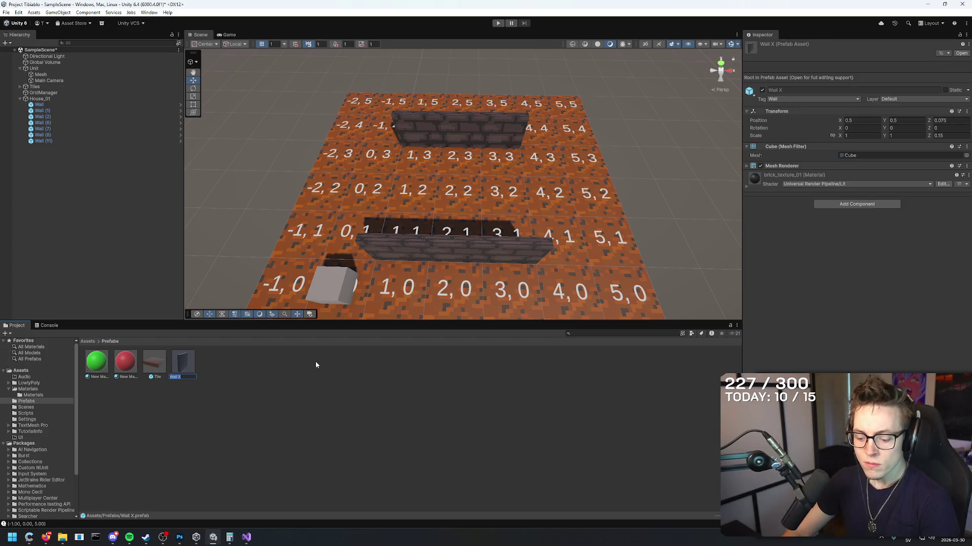
{"action": "key", "text": "F2"}
{"action": "type", "text": "House_01_Wall"}
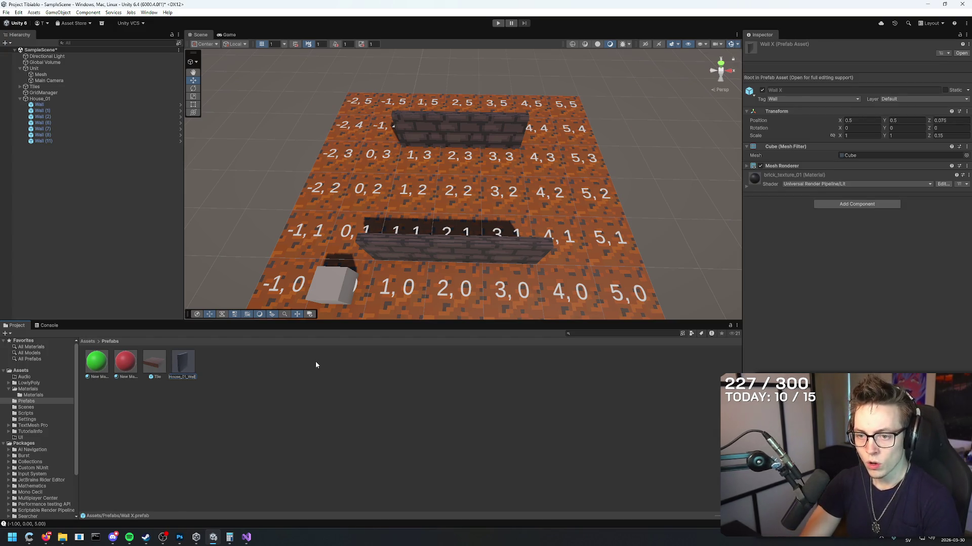
{"action": "key", "text": "Return"}
- Try placing a House_01_Wall in the scene, then select the back wall, Wall (2)
{"action": "mouse_move", "coordinate": [91, 365]}
{"action": "left_mouse_down"}
{"action": "mouse_move", "coordinate": [314, 283]}
{"action": "mouse_move", "coordinate": [547, 235]}
{"action": "mouse_move", "coordinate": [74, 360]}
{"action": "left_mouse_up"}
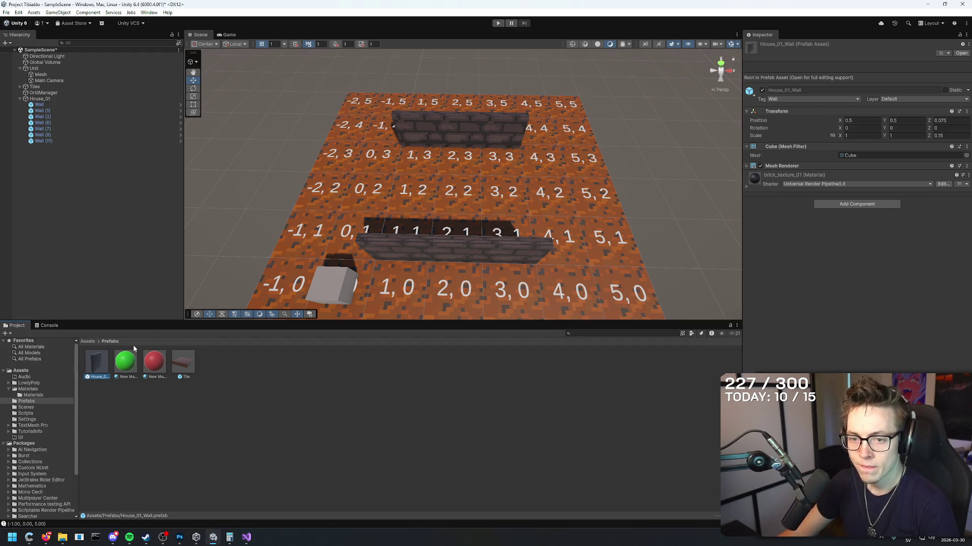
{"action": "scroll", "coordinate": [486, 235], "scroll_direction": "down", "scroll_amount": 5}
{"action": "scroll", "coordinate": [485, 235], "scroll_direction": "up", "scroll_amount": 5}
{"action": "left_click", "coordinate": [429, 222]}
- Duplicate Wall (2) into Wall (3) and set its scale to 0.151 so it turns sideways
{"action": "key", "text": "ctrl+d"}
{"action": "left_click_drag", "start_coordinate": [436, 194], "coordinate": [468, 148]}
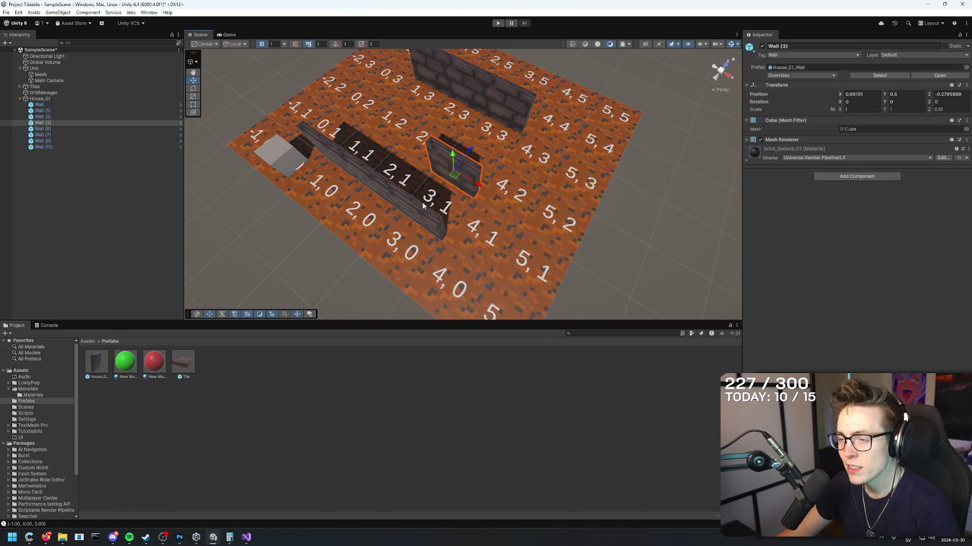
{"action": "key", "text": "f"}
{"action": "left_click", "coordinate": [854, 102]}
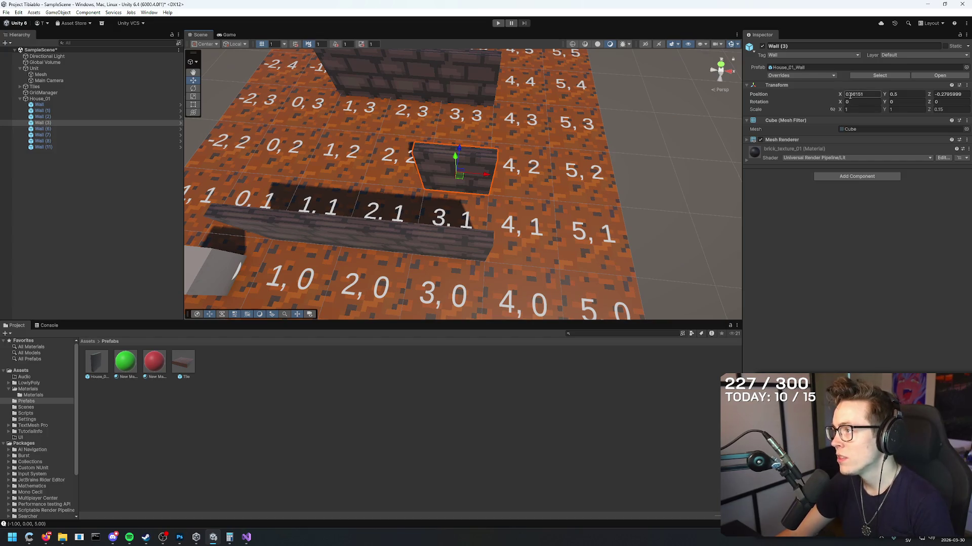
{"action": "left_click", "coordinate": [879, 94]}
{"action": "type", "text": "-"}
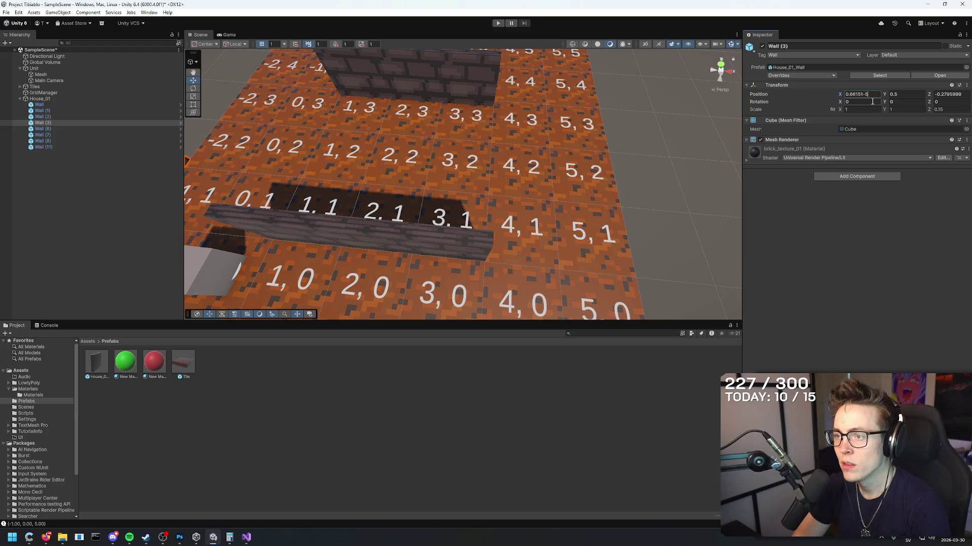
{"action": "type", "text": "1"}
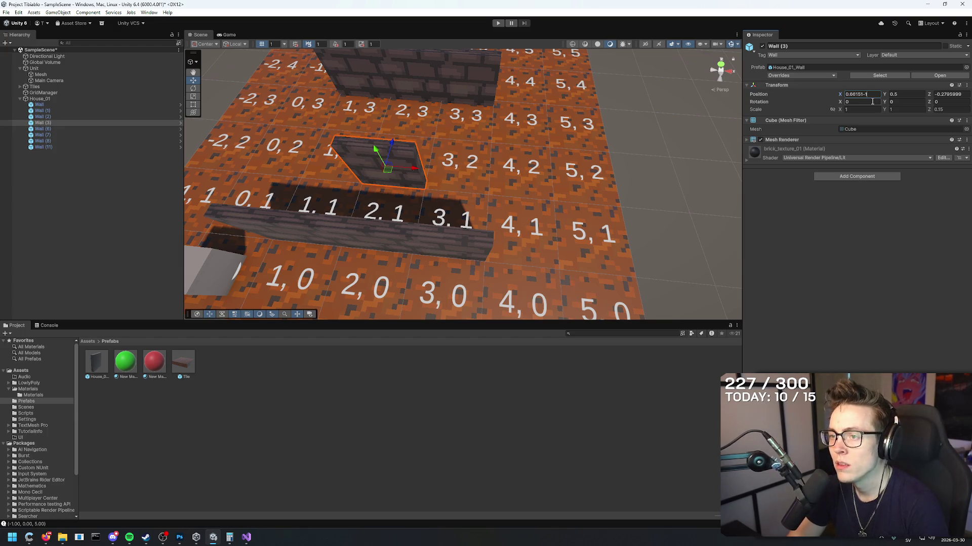
{"action": "key", "text": "BackSpace"}
{"action": "key", "text": "BackSpace"}
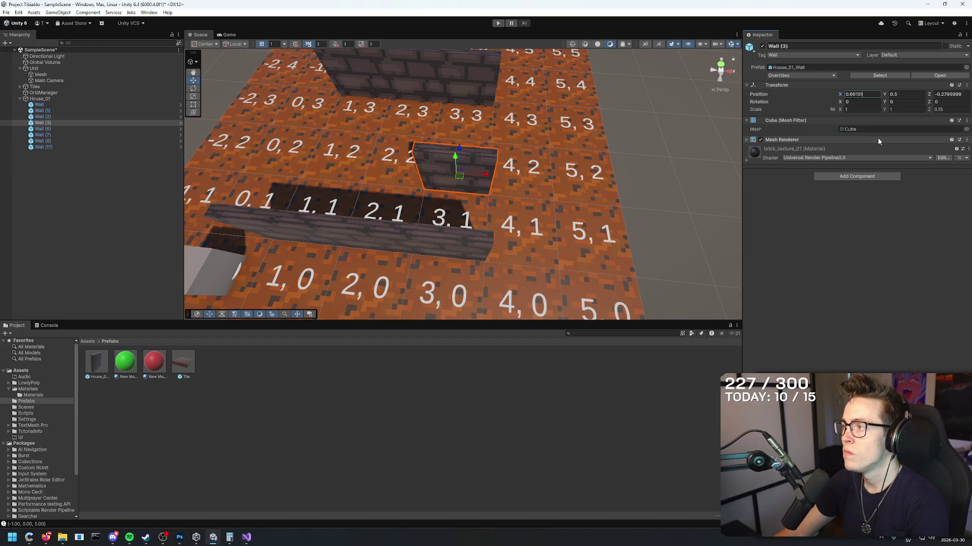
{"action": "key", "text": "Tab"}
{"action": "key", "text": "Tab"}
{"action": "key", "text": "Tab"}
{"action": "type", "text": "0.15"}
{"action": "type", "text": "1"}
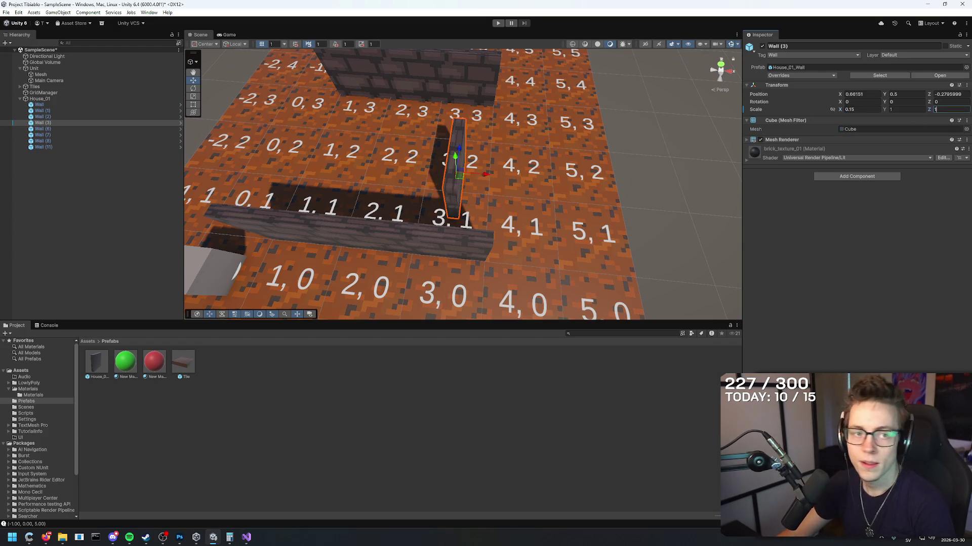
{"action": "key", "text": "alt+Tab"}
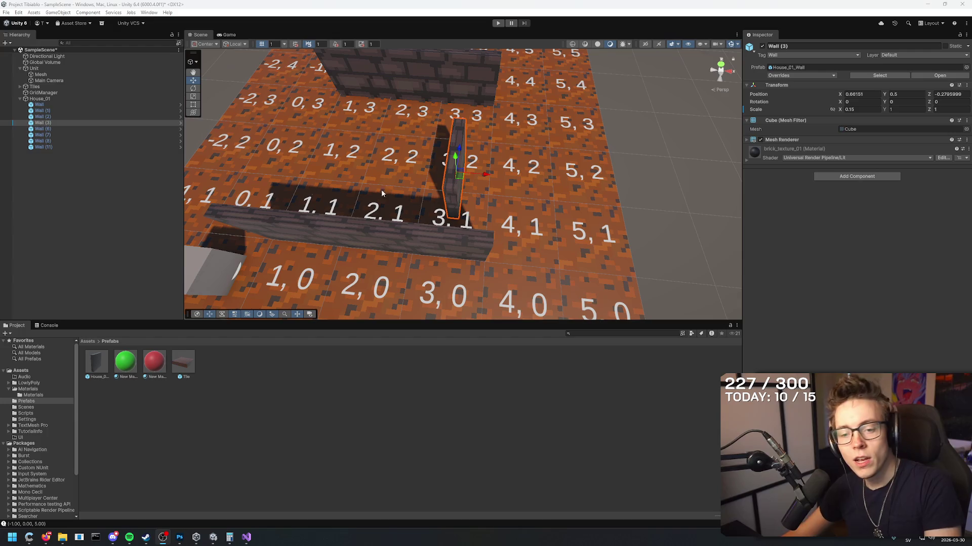
- Slide Wall (3) along X and set its X position to 1.086
{"action": "mouse_move", "coordinate": [618, 129]}
{"action": "left_mouse_down"}
{"action": "mouse_move", "coordinate": [580, 123]}
{"action": "mouse_move", "coordinate": [927, 63]}
{"action": "left_mouse_up"}
{"action": "mouse_move", "coordinate": [496, 174]}
{"action": "left_mouse_down"}
{"action": "mouse_move", "coordinate": [540, 172]}
{"action": "mouse_move", "coordinate": [468, 174]}
{"action": "mouse_move", "coordinate": [551, 178]}
{"action": "mouse_move", "coordinate": [465, 174]}
{"action": "mouse_move", "coordinate": [526, 175]}
{"action": "left_mouse_up"}
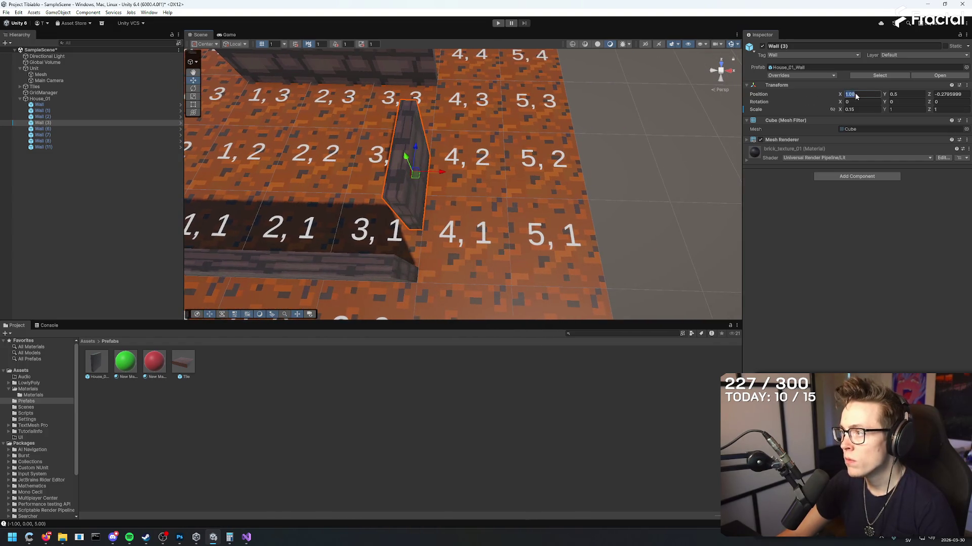
{"action": "mouse_move", "coordinate": [506, 167]}
{"action": "left_mouse_down"}
{"action": "mouse_move", "coordinate": [495, 152]}
{"action": "mouse_move", "coordinate": [516, 112]}
{"action": "mouse_move", "coordinate": [503, 104]}
{"action": "mouse_move", "coordinate": [506, 125]}
{"action": "left_mouse_up"}
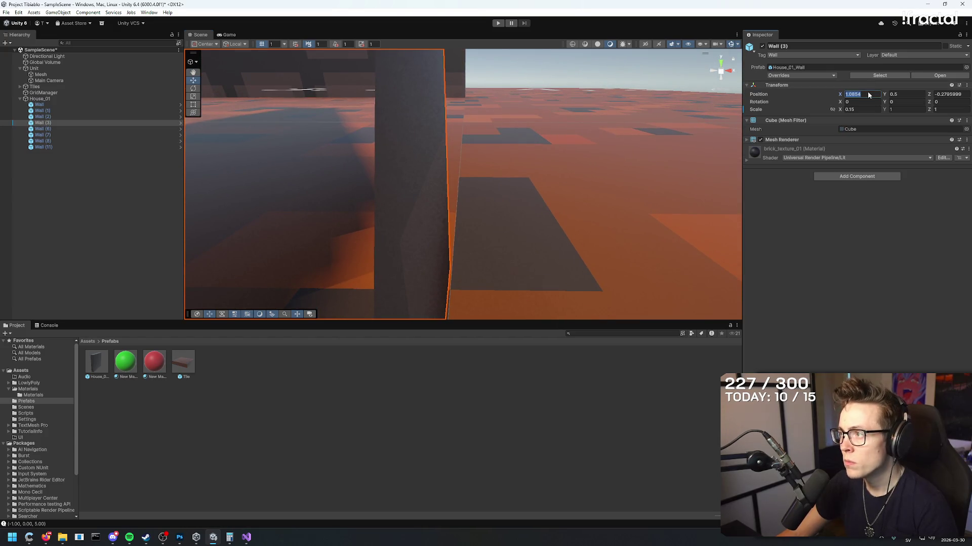
{"action": "type", "text": "1.085"}
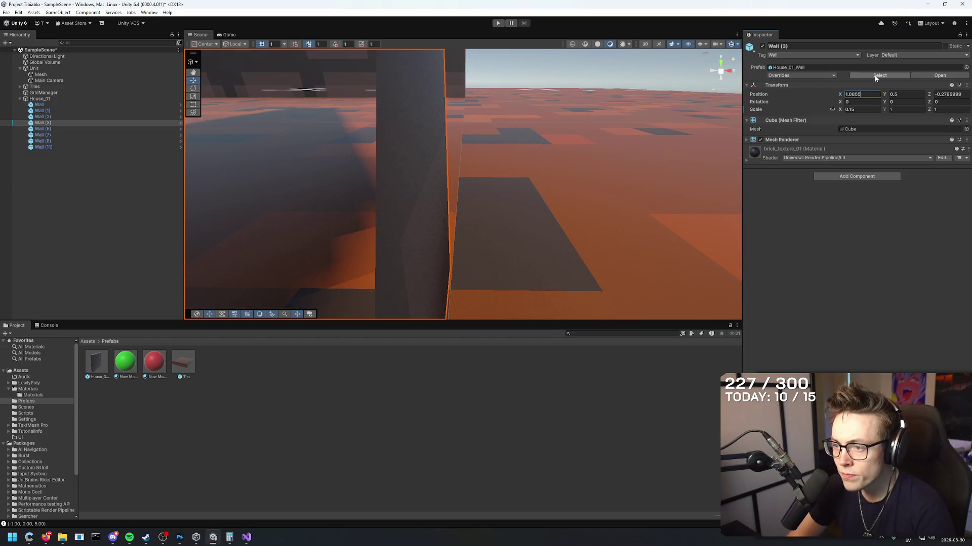
{"action": "key", "text": "BackSpace"}
{"action": "type", "text": "6"}
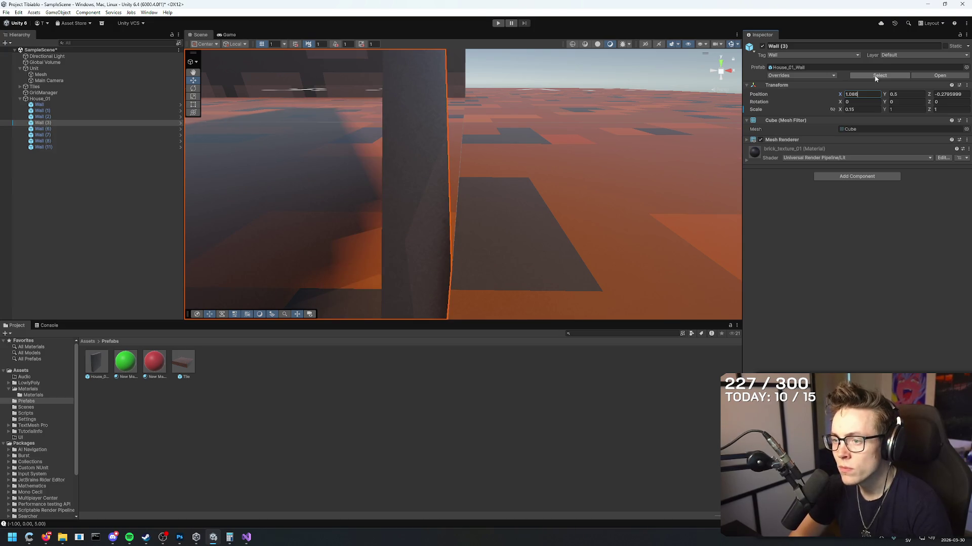
- Refine Wall (3)'s X position to 1.0864
{"action": "mouse_move", "coordinate": [610, 202]}
{"action": "left_mouse_down"}
{"action": "mouse_move", "coordinate": [646, 268]}
{"action": "mouse_move", "coordinate": [618, 241]}
{"action": "left_mouse_up"}
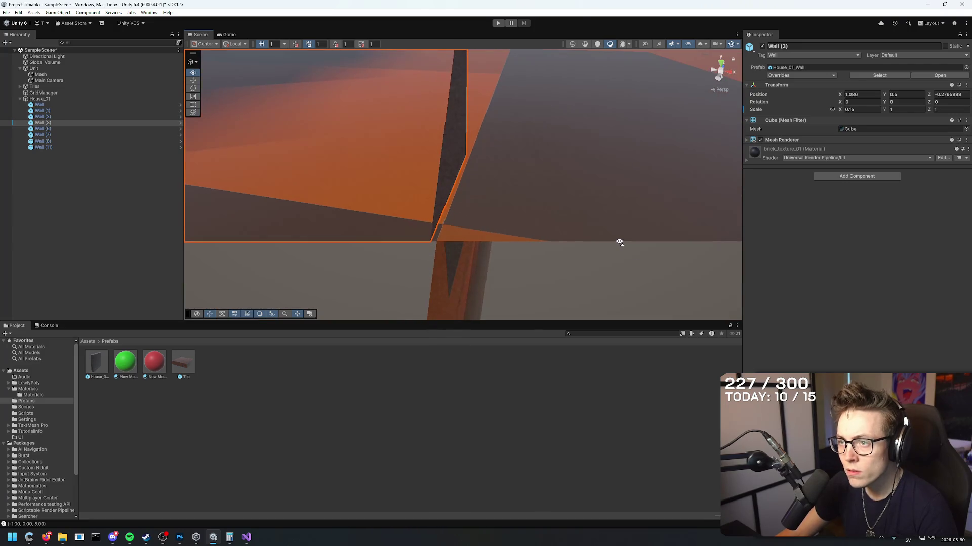
{"action": "left_click", "coordinate": [863, 93]}
{"action": "left_click", "coordinate": [872, 96]}
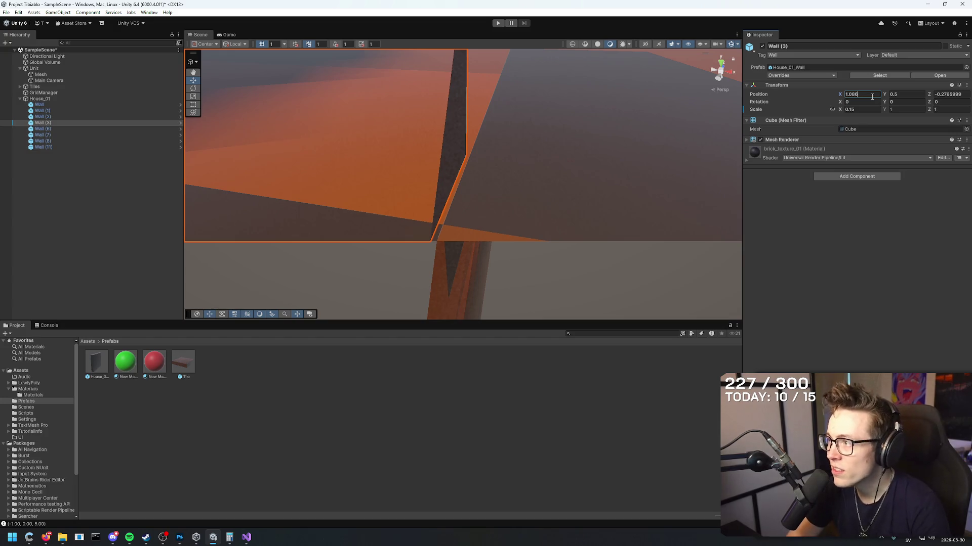
{"action": "type", "text": "5"}
{"action": "key", "text": "BackSpace"}
{"action": "key", "text": "BackSpace"}
{"action": "type", "text": "4"}
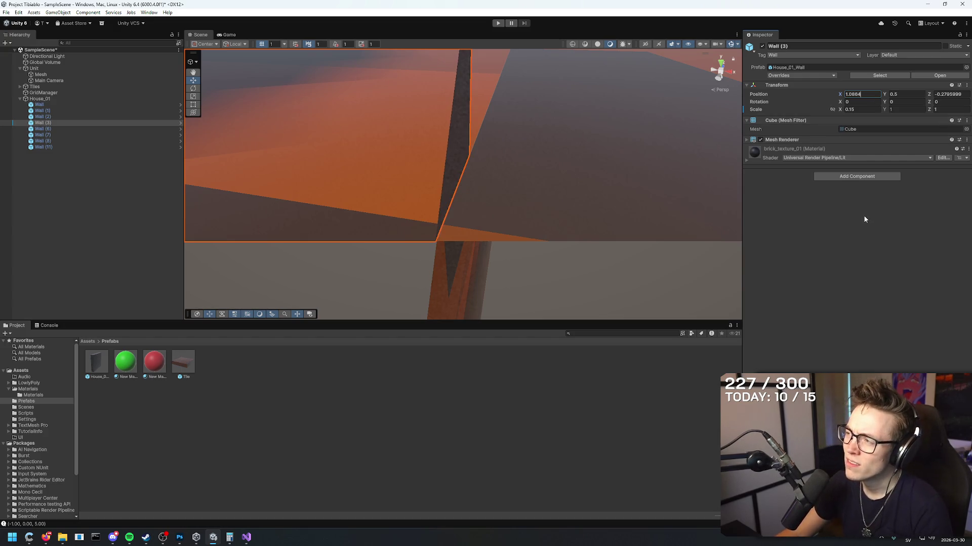
{"action": "left_click", "coordinate": [587, 158]}
{"action": "mouse_move", "coordinate": [587, 158]}
{"action": "left_mouse_down"}
{"action": "mouse_move", "coordinate": [589, 199]}
{"action": "mouse_move", "coordinate": [626, 191]}
{"action": "left_mouse_up"}
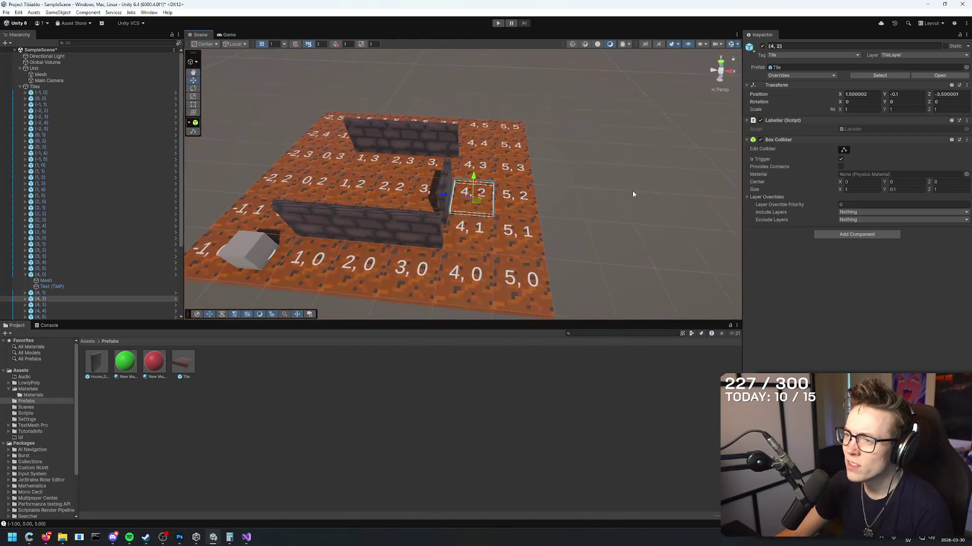
- Select and frame Wall (3), orbiting to see the tile labels around it
{"action": "left_click", "coordinate": [626, 191]}
{"action": "scroll", "coordinate": [575, 220], "scroll_direction": "up", "scroll_amount": 2}
{"action": "left_click", "coordinate": [443, 151]}
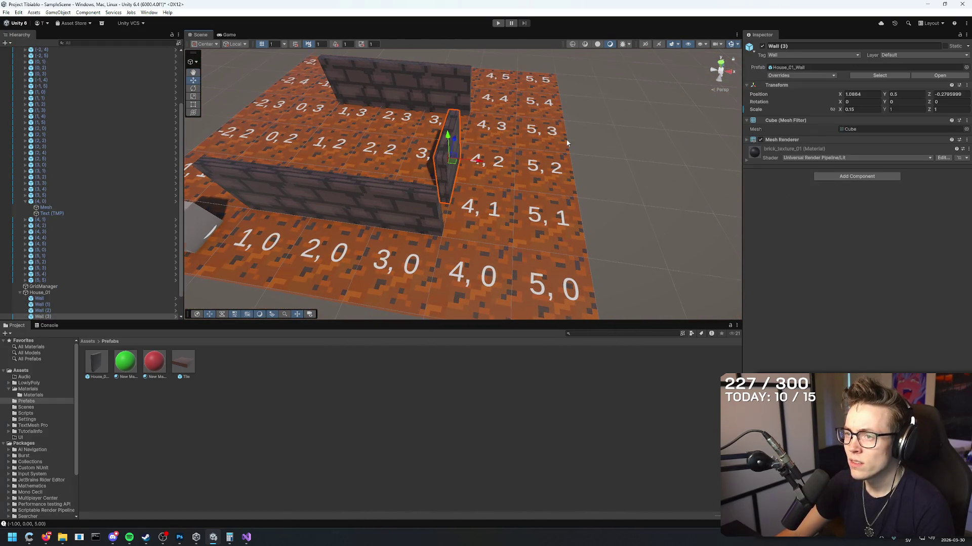
{"action": "key", "text": "f"}
{"action": "mouse_move", "coordinate": [395, 190]}
{"action": "left_mouse_down"}
{"action": "mouse_move", "coordinate": [401, 130]}
{"action": "mouse_move", "coordinate": [476, 143]}
{"action": "mouse_move", "coordinate": [438, 151]}
{"action": "left_mouse_up"}
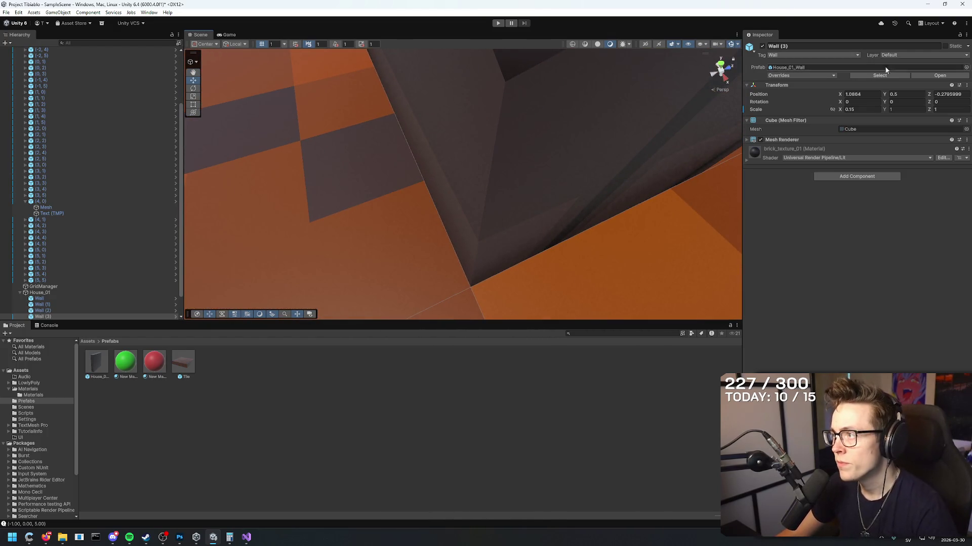
- Set Wall (3)'s Z position to -0.8546
{"action": "left_click", "coordinate": [935, 96]}
{"action": "type", "text": "-0.83"}
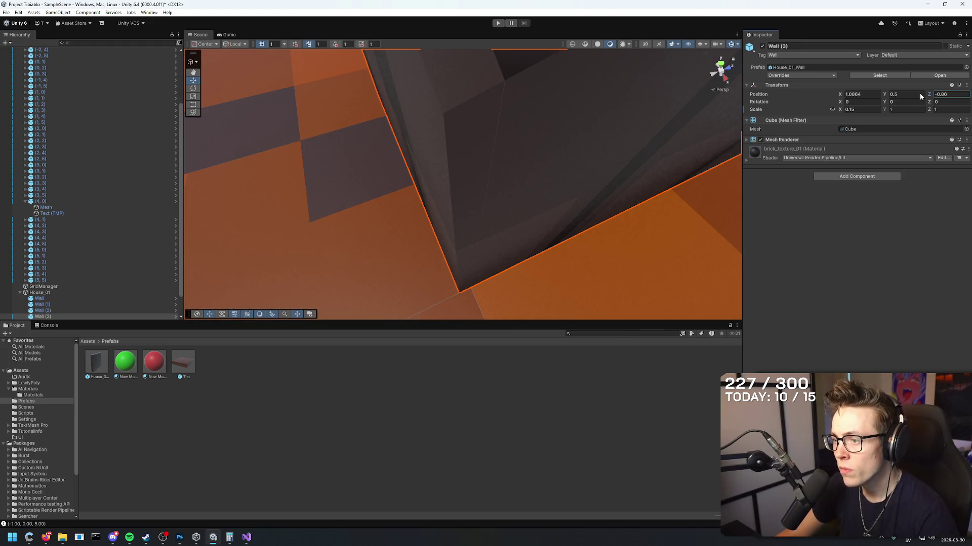
{"action": "double_click", "coordinate": [942, 95]}
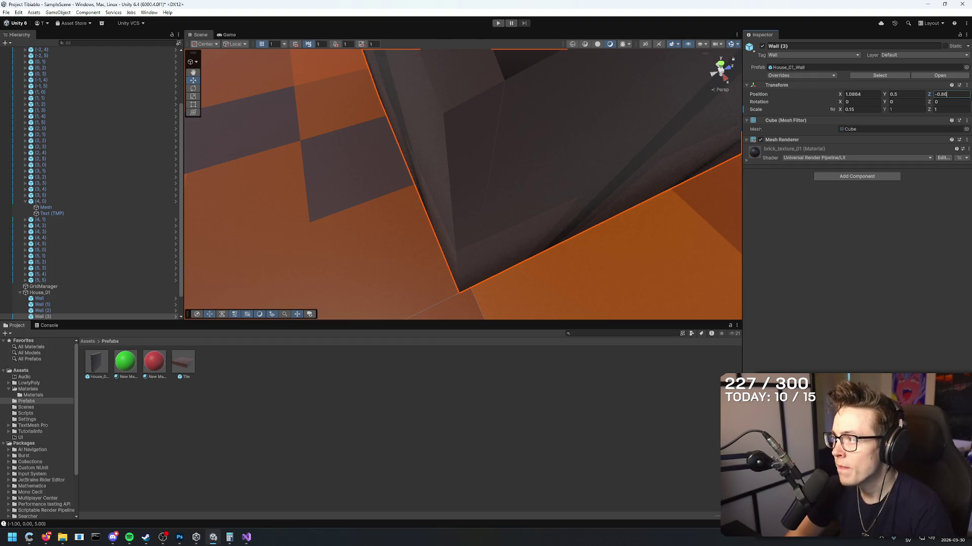
{"action": "key", "text": "BackSpace"}
{"action": "type", "text": "54"}
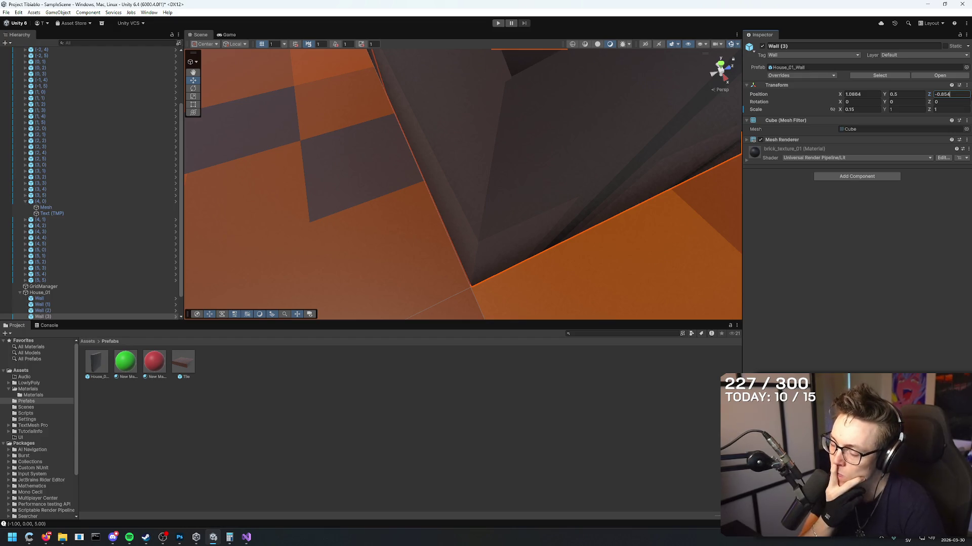
{"action": "type", "text": "6"}
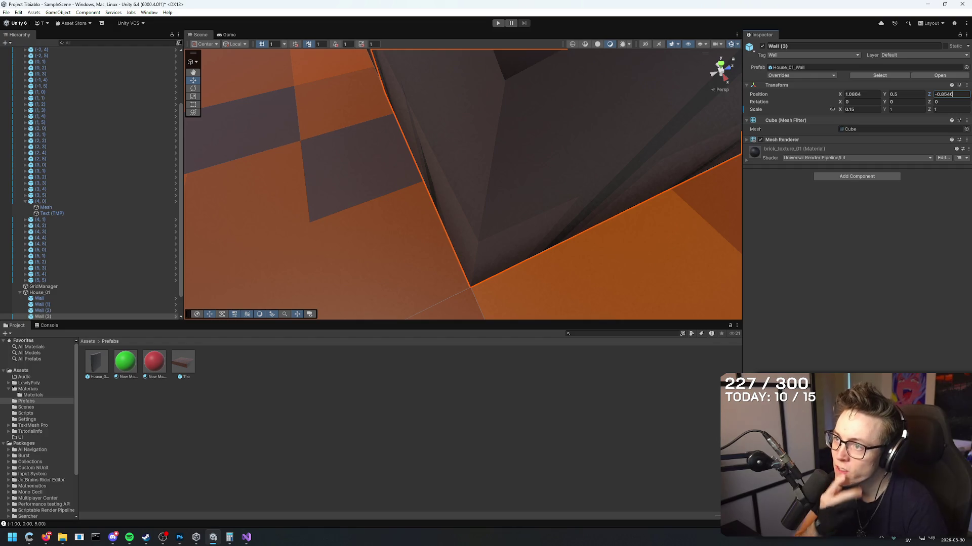
- Inspect Wall (3)'s placement from above, undoing an accidental edit to keep Z at -0.8546
{"action": "mouse_move", "coordinate": [628, 115]}
{"action": "left_mouse_down"}
{"action": "mouse_move", "coordinate": [604, 32]}
{"action": "mouse_move", "coordinate": [14, 31]}
{"action": "mouse_move", "coordinate": [851, 17]}
{"action": "mouse_move", "coordinate": [862, 40]}
{"action": "mouse_move", "coordinate": [658, 92]}
{"action": "mouse_move", "coordinate": [679, 95]}
{"action": "mouse_move", "coordinate": [482, 161]}
{"action": "mouse_move", "coordinate": [374, 135]}
{"action": "mouse_move", "coordinate": [497, 141]}
{"action": "mouse_move", "coordinate": [408, 137]}
{"action": "mouse_move", "coordinate": [354, 120]}
{"action": "mouse_move", "coordinate": [354, 109]}
{"action": "left_mouse_up"}
{"action": "left_click", "coordinate": [482, 161]}
{"action": "left_click", "coordinate": [374, 136]}
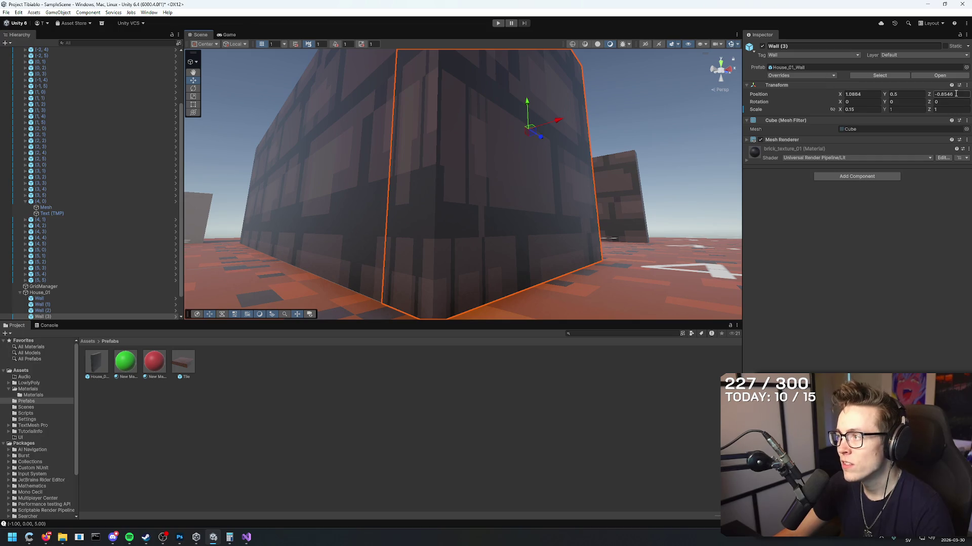
{"action": "key", "text": "BackSpace"}
{"action": "left_click", "coordinate": [871, 94]}
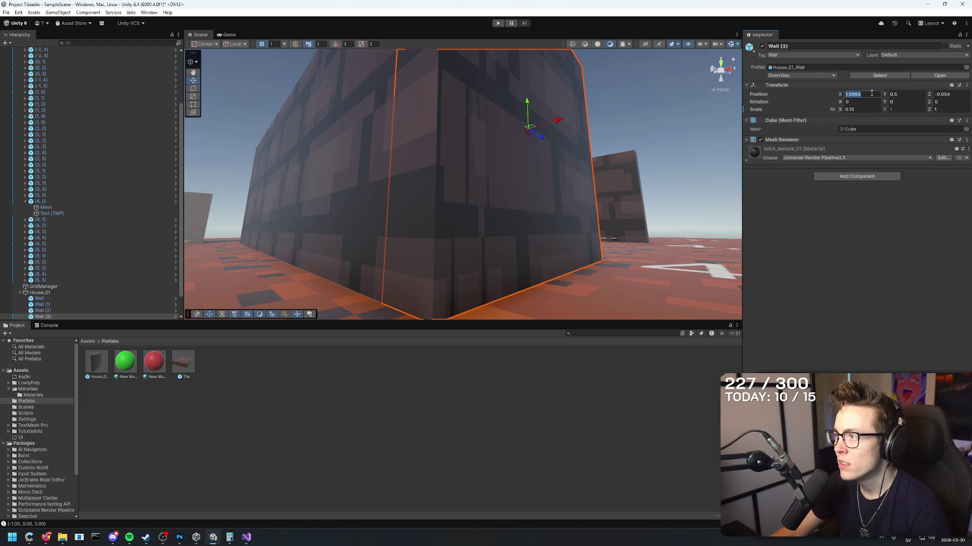
{"action": "key", "text": "ctrl+z"}
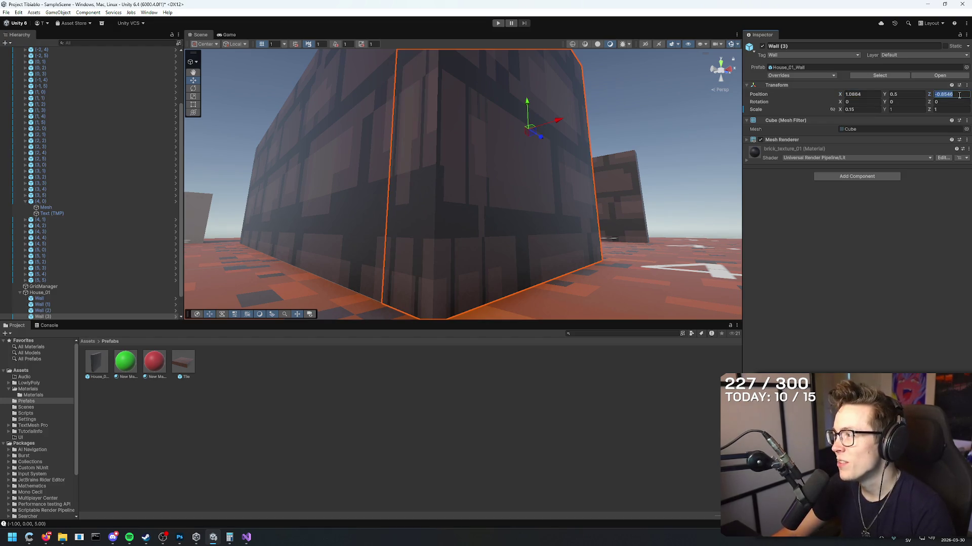
{"action": "left_click", "coordinate": [876, 93]}
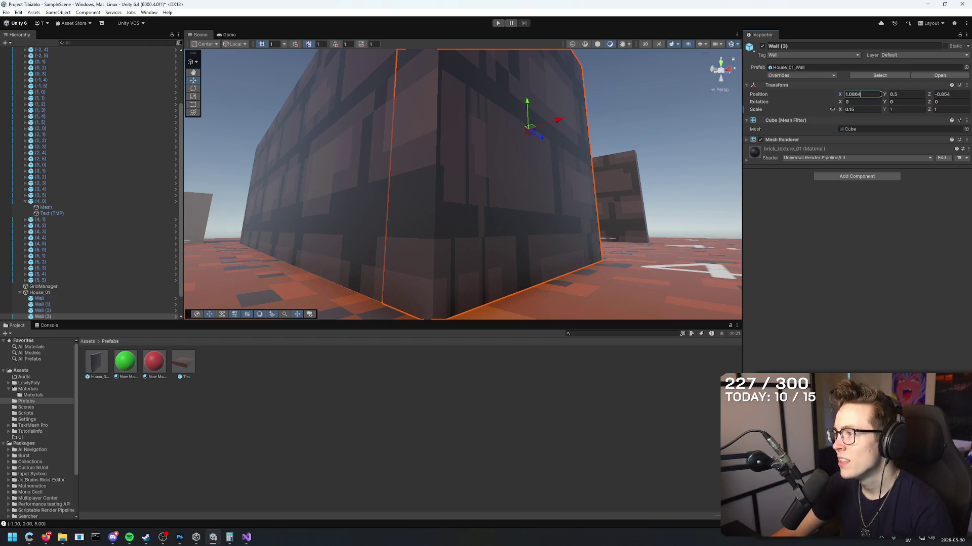
{"action": "mouse_move", "coordinate": [581, 190]}
{"action": "left_mouse_down"}
{"action": "mouse_move", "coordinate": [574, 206]}
{"action": "mouse_move", "coordinate": [640, 268]}
{"action": "mouse_move", "coordinate": [565, 317]}
{"action": "mouse_move", "coordinate": [522, 310]}
{"action": "mouse_move", "coordinate": [521, 293]}
{"action": "mouse_move", "coordinate": [524, 306]}
{"action": "mouse_move", "coordinate": [480, 288]}
{"action": "mouse_move", "coordinate": [485, 279]}
{"action": "mouse_move", "coordinate": [556, 238]}
{"action": "mouse_move", "coordinate": [586, 244]}
{"action": "mouse_move", "coordinate": [427, 165]}
{"action": "left_mouse_up"}
{"action": "mouse_move", "coordinate": [534, 135]}
{"action": "left_mouse_down"}
{"action": "mouse_move", "coordinate": [479, 132]}
{"action": "mouse_move", "coordinate": [581, 156]}
{"action": "mouse_move", "coordinate": [574, 213]}
{"action": "mouse_move", "coordinate": [511, 136]}
{"action": "mouse_move", "coordinate": [550, 142]}
{"action": "mouse_move", "coordinate": [557, 132]}
{"action": "mouse_move", "coordinate": [469, 113]}
{"action": "mouse_move", "coordinate": [463, 81]}
{"action": "mouse_move", "coordinate": [445, 118]}
{"action": "left_mouse_up"}
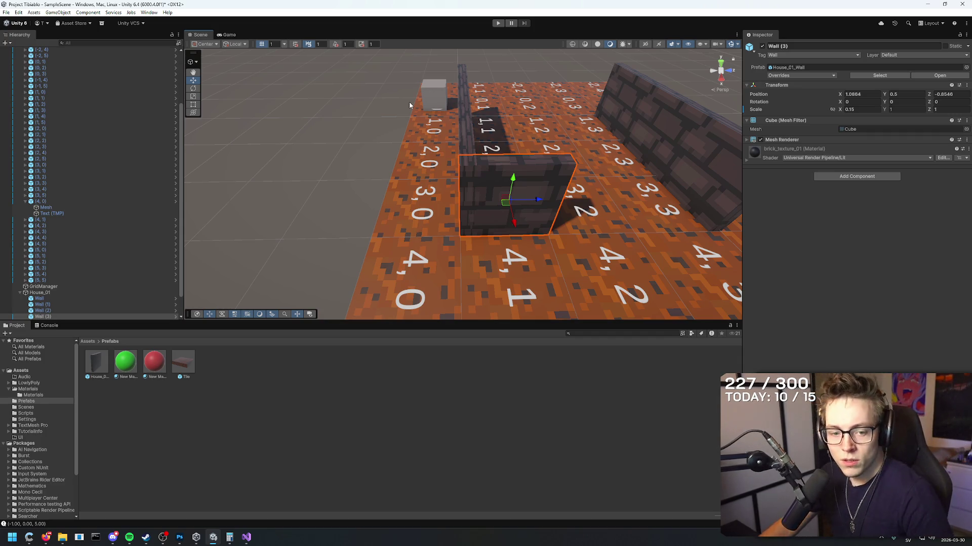
- Select Wall (3) and browse its right-click context menu
{"action": "left_click", "coordinate": [280, 183]}
{"action": "left_click", "coordinate": [524, 201]}
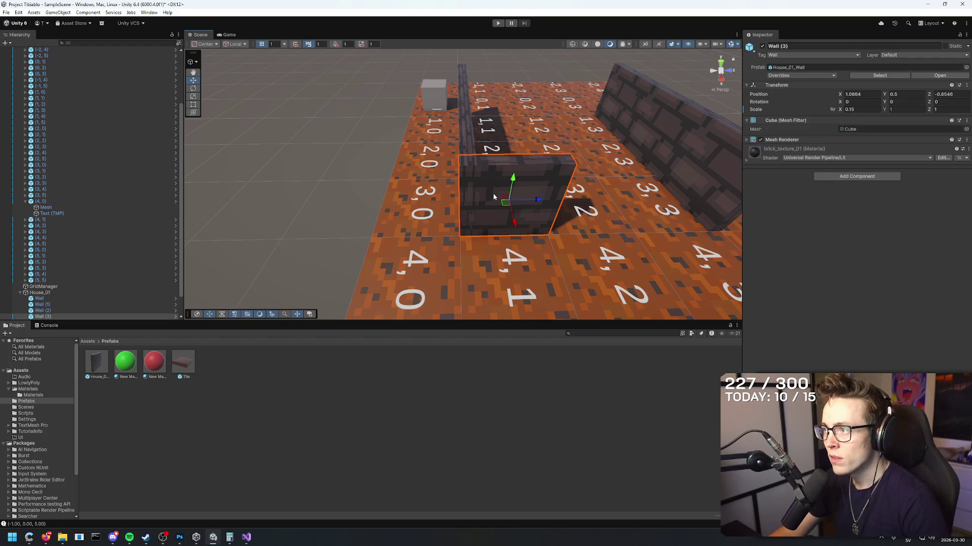
{"action": "right_click", "coordinate": [493, 194]}
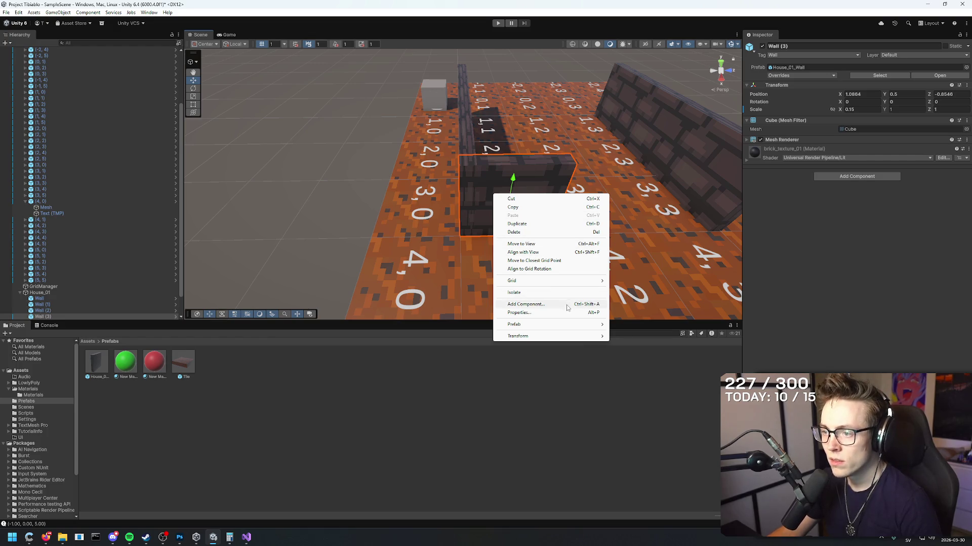
{"action": "mouse_move", "coordinate": [568, 284]}
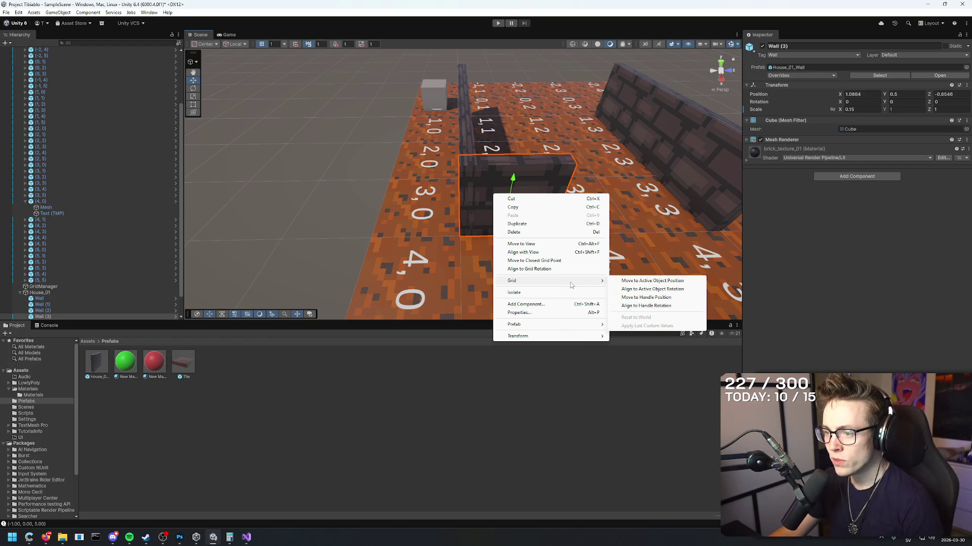
{"action": "mouse_move", "coordinate": [573, 340]}
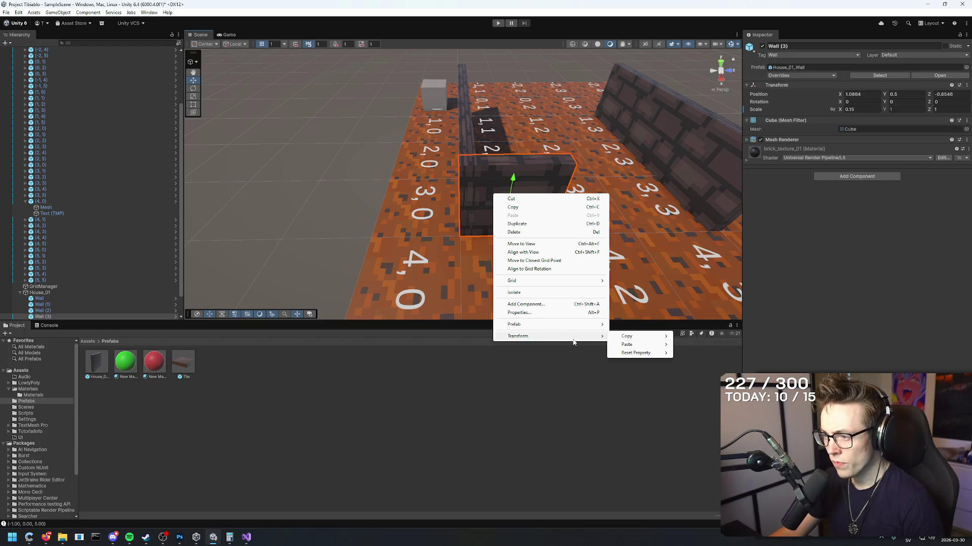
{"action": "mouse_move", "coordinate": [640, 355]}
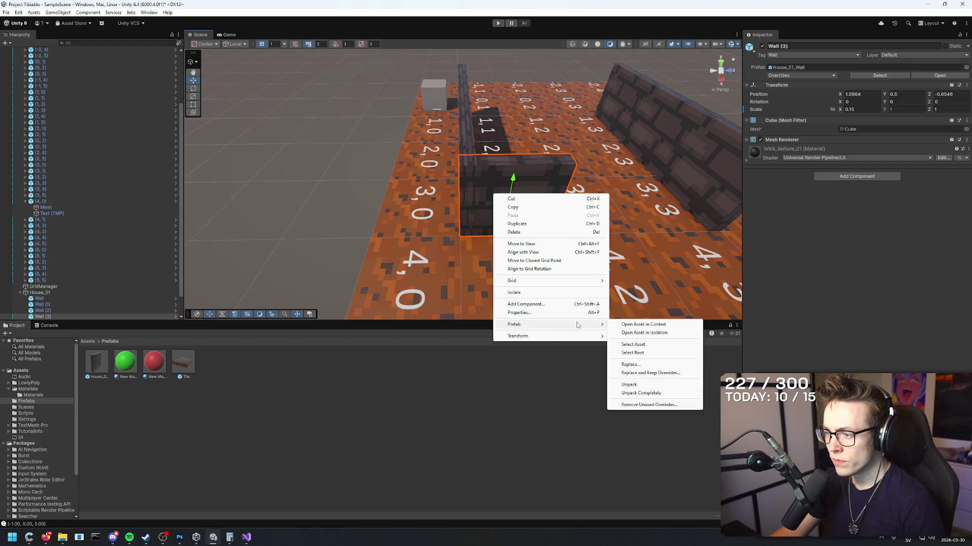
{"action": "mouse_move", "coordinate": [587, 258]}
{"action": "left_mouse_down"}
{"action": "mouse_move", "coordinate": [596, 264]}
{"action": "mouse_move", "coordinate": [603, 253]}
{"action": "left_mouse_up"}
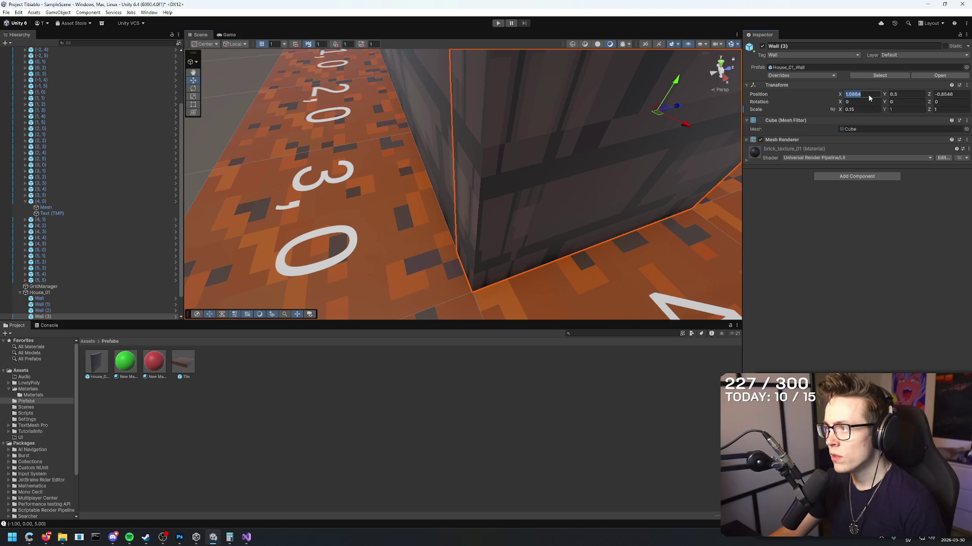
- Fine-tune Wall (3)'s X position toward 1.08652 by trying different trailing digits
{"action": "mouse_move", "coordinate": [840, 94]}
{"action": "left_mouse_down"}
{"action": "mouse_move", "coordinate": [860, 95]}
{"action": "mouse_move", "coordinate": [841, 96]}
{"action": "left_mouse_up"}
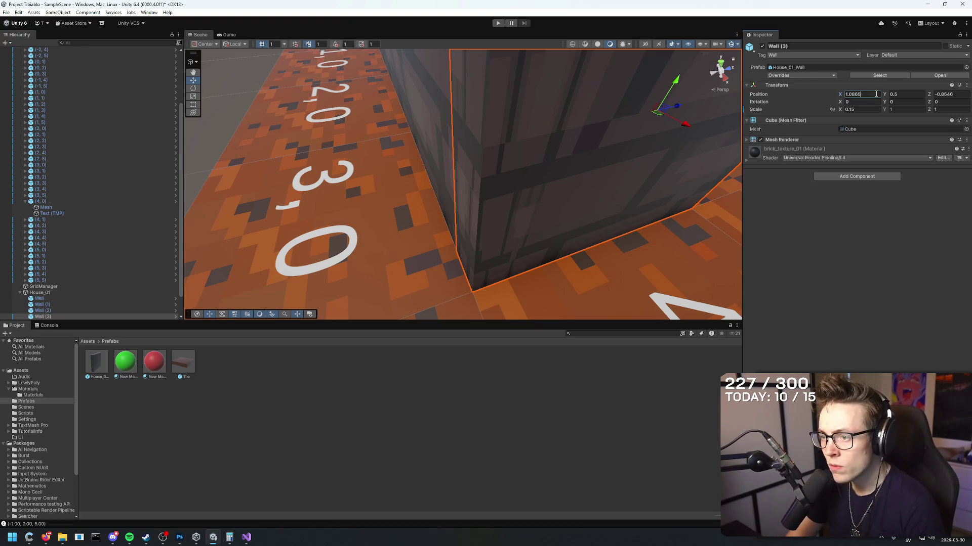
{"action": "type", "text": "8"}
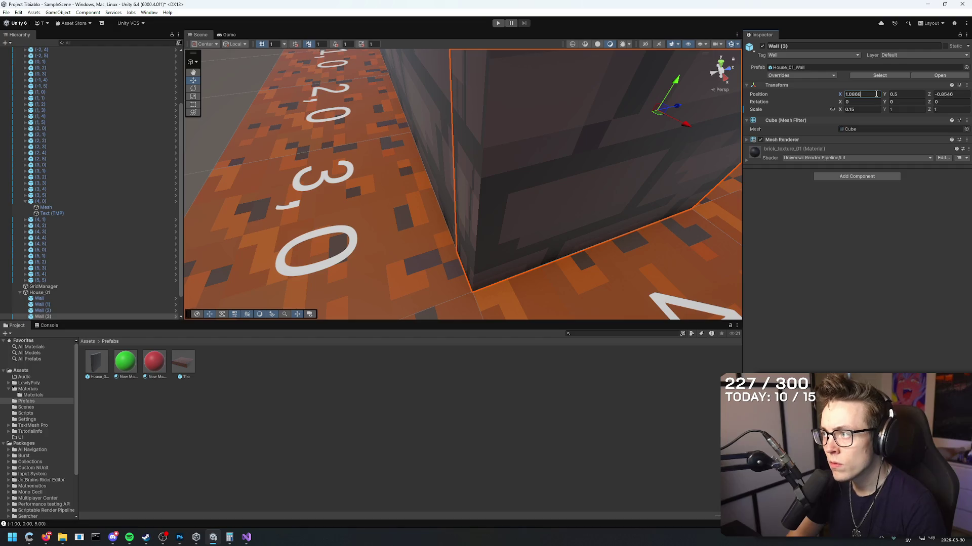
{"action": "key", "text": "BackSpace"}
{"action": "type", "text": "7"}
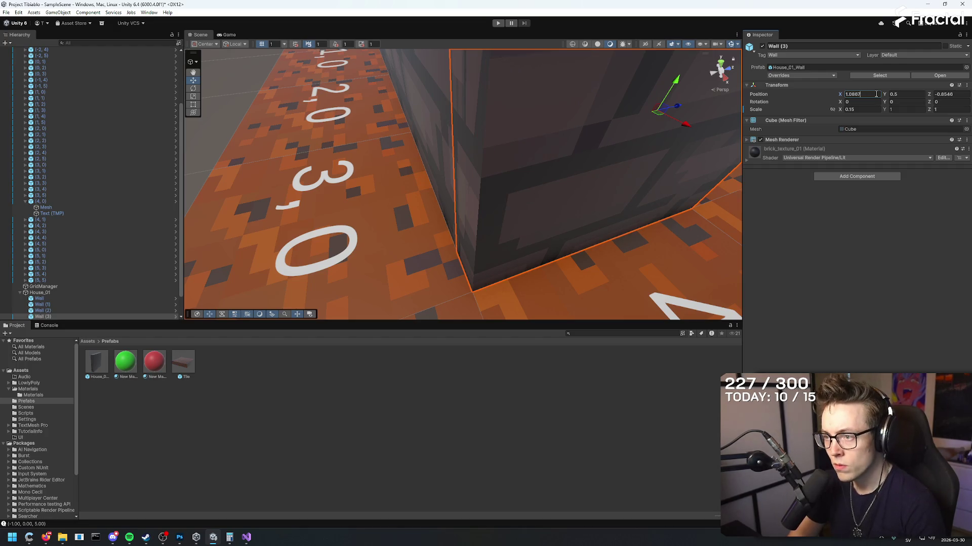
{"action": "key", "text": "BackSpace"}
{"action": "type", "text": "5"}
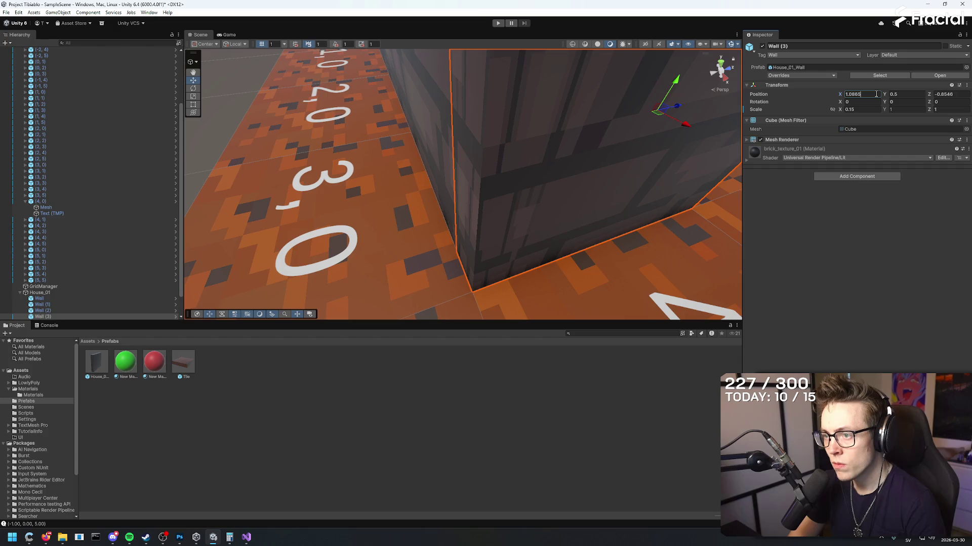
{"action": "type", "text": "5"}
{"action": "key", "text": "BackSpace"}
{"action": "type", "text": "2"}
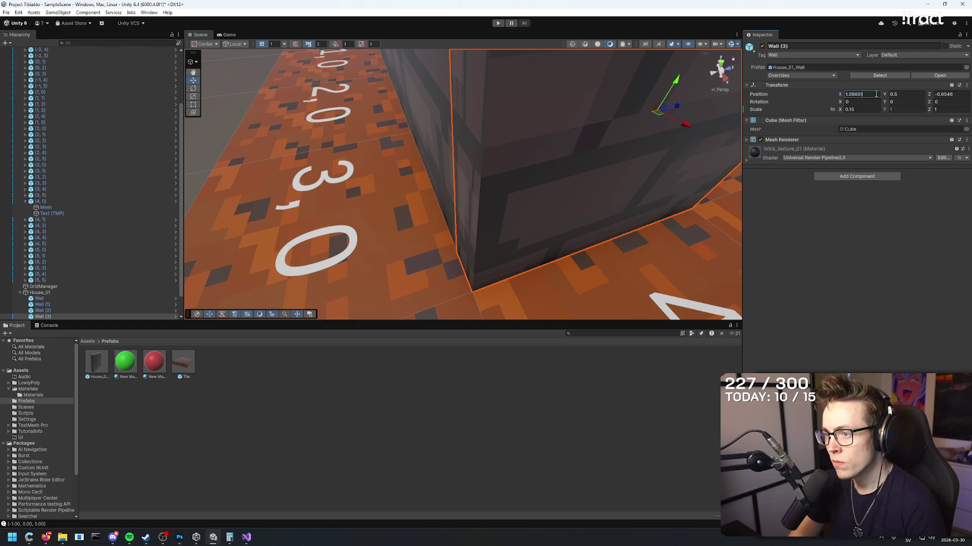
{"action": "key", "text": "BackSpace"}
{"action": "type", "text": "0"}
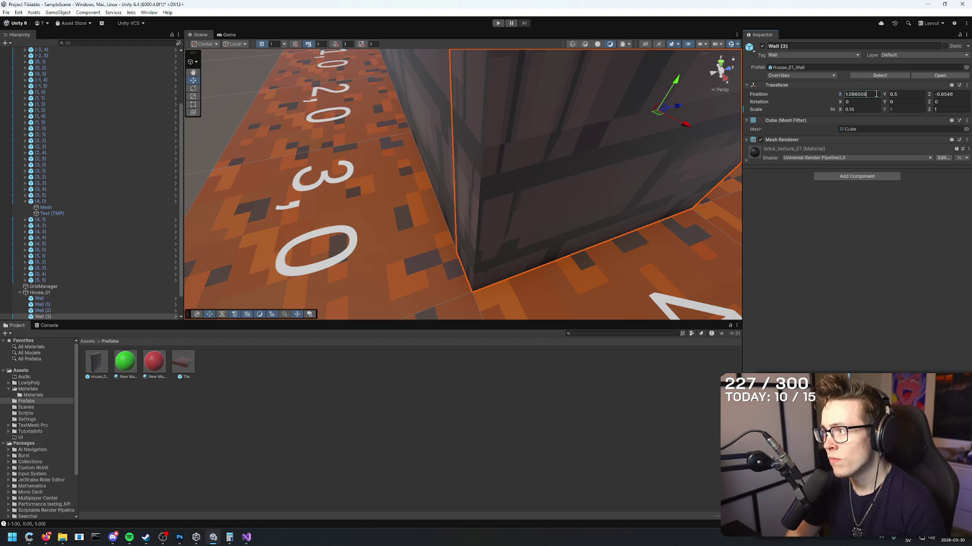
{"action": "key", "text": "BackSpace"}
{"action": "type", "text": "1"}
{"action": "key", "text": "BackSpace"}
{"action": "type", "text": "0"}
{"action": "key", "text": "BackSpace"}
{"action": "type", "text": "1"}
- Check Wall (3)'s corner against the brick wall and confirm Z position -0.8545
{"action": "mouse_move", "coordinate": [616, 127]}
{"action": "left_mouse_down"}
{"action": "mouse_move", "coordinate": [602, 204]}
{"action": "mouse_move", "coordinate": [646, 219]}
{"action": "mouse_move", "coordinate": [629, 220]}
{"action": "mouse_move", "coordinate": [634, 212]}
{"action": "mouse_move", "coordinate": [525, 159]}
{"action": "mouse_move", "coordinate": [557, 171]}
{"action": "left_mouse_up"}
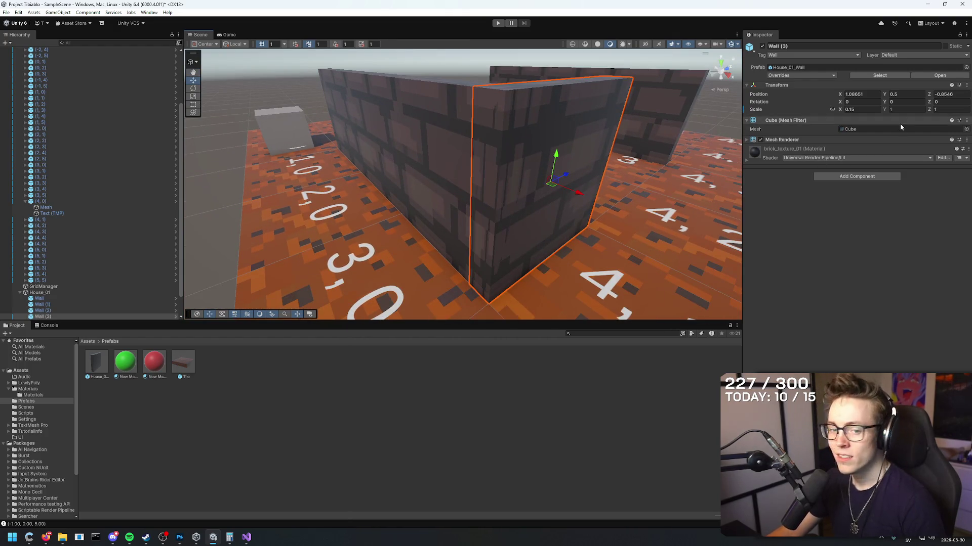
{"action": "key", "text": "f"}
{"action": "left_click", "coordinate": [870, 94]}
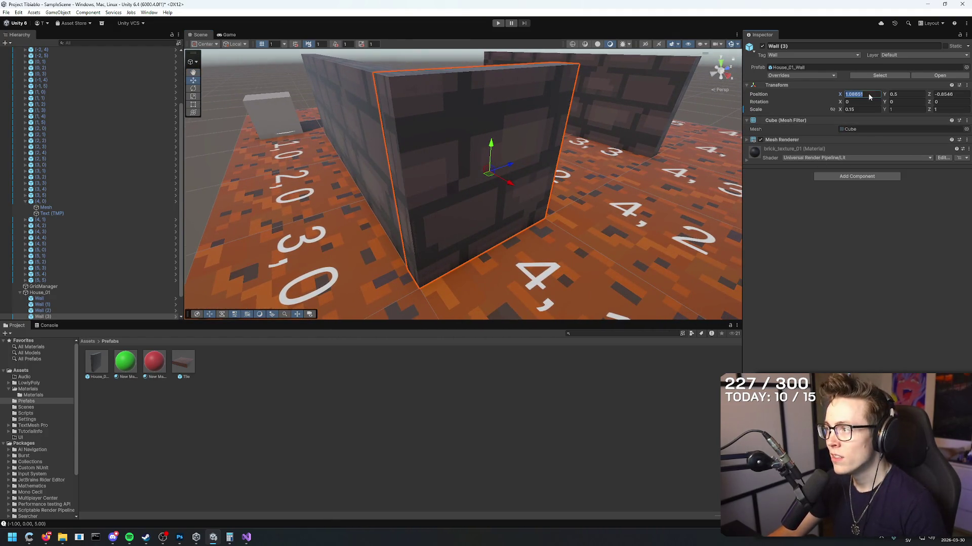
{"action": "left_click", "coordinate": [868, 94]}
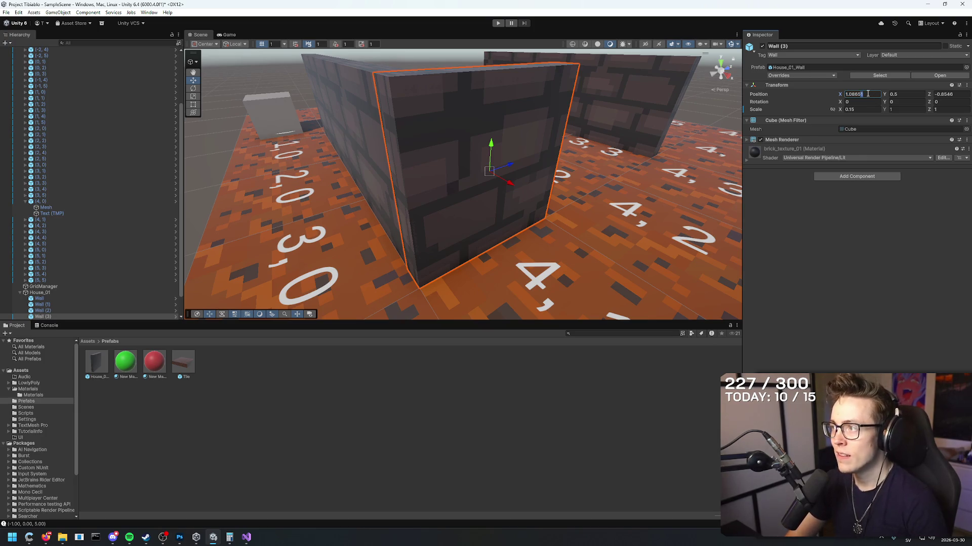
{"action": "mouse_move", "coordinate": [582, 202]}
{"action": "left_mouse_down"}
{"action": "mouse_move", "coordinate": [653, 207]}
{"action": "mouse_move", "coordinate": [650, 232]}
{"action": "mouse_move", "coordinate": [650, 222]}
{"action": "left_mouse_up"}
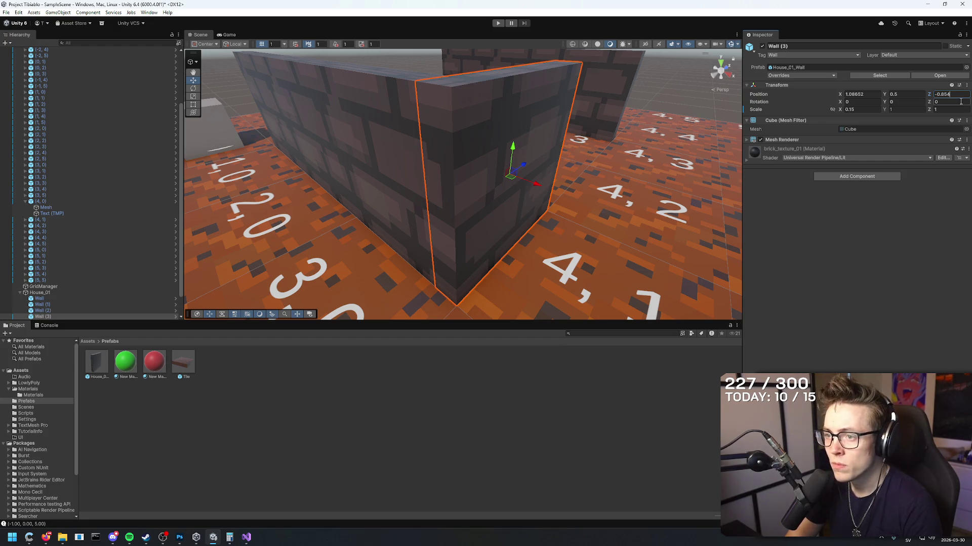
{"action": "key", "text": "Return"}
{"action": "mouse_move", "coordinate": [597, 213]}
{"action": "left_mouse_down"}
{"action": "mouse_move", "coordinate": [560, 198]}
{"action": "mouse_move", "coordinate": [517, 200]}
{"action": "left_mouse_up"}
{"action": "mouse_move", "coordinate": [452, 150]}
{"action": "left_mouse_down"}
{"action": "mouse_move", "coordinate": [410, 75]}
{"action": "mouse_move", "coordinate": [531, 183]}
{"action": "mouse_move", "coordinate": [521, 187]}
{"action": "mouse_move", "coordinate": [556, 192]}
{"action": "mouse_move", "coordinate": [310, 115]}
{"action": "mouse_move", "coordinate": [255, 83]}
{"action": "mouse_move", "coordinate": [640, 168]}
{"action": "mouse_move", "coordinate": [395, 200]}
{"action": "mouse_move", "coordinate": [407, 228]}
{"action": "mouse_move", "coordinate": [410, 169]}
{"action": "mouse_move", "coordinate": [470, 195]}
{"action": "mouse_move", "coordinate": [580, 193]}
{"action": "mouse_move", "coordinate": [530, 156]}
{"action": "mouse_move", "coordinate": [499, 163]}
{"action": "mouse_move", "coordinate": [561, 185]}
{"action": "mouse_move", "coordinate": [528, 179]}
{"action": "mouse_move", "coordinate": [537, 152]}
{"action": "mouse_move", "coordinate": [630, 112]}
{"action": "mouse_move", "coordinate": [603, 107]}
{"action": "left_mouse_up"}
{"action": "left_click", "coordinate": [406, 203]}
{"action": "key", "text": "ctrl+d"}
{"action": "key", "text": "ctrl+d"}
{"action": "left_click", "coordinate": [499, 170]}
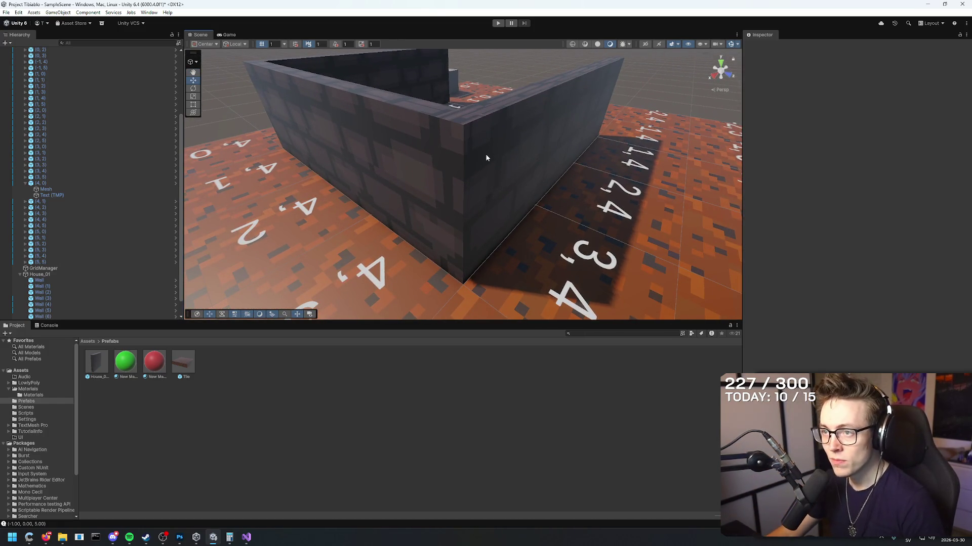
{"action": "mouse_move", "coordinate": [568, 150]}
{"action": "left_mouse_down"}
{"action": "mouse_move", "coordinate": [503, 152]}
{"action": "mouse_move", "coordinate": [574, 136]}
{"action": "mouse_move", "coordinate": [526, 167]}
{"action": "left_mouse_up"}
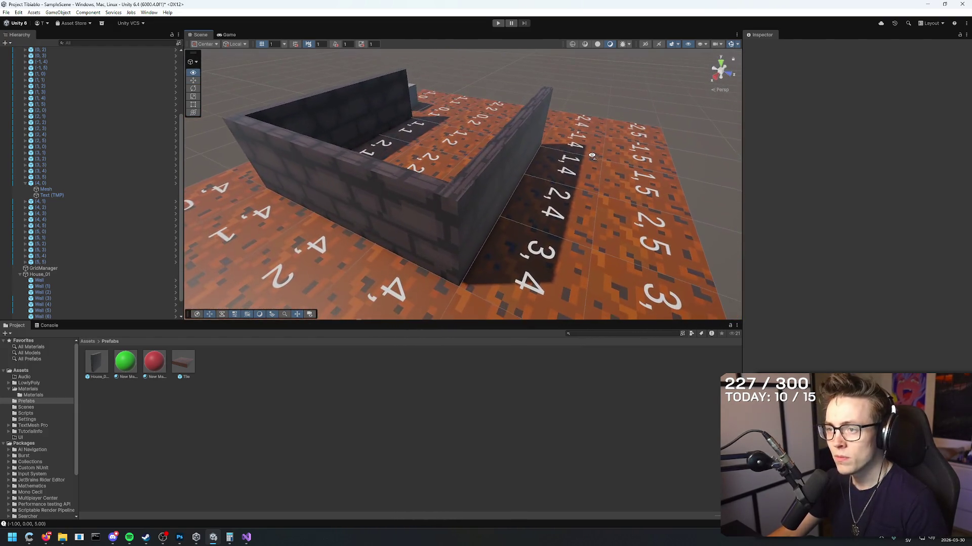
- Set Wall (6)'s Z position to 1.57 and verify its alignment with the neighbouring wall
{"action": "left_click", "coordinate": [478, 212]}
{"action": "left_click_drag", "start_coordinate": [478, 213], "coordinate": [485, 205]}
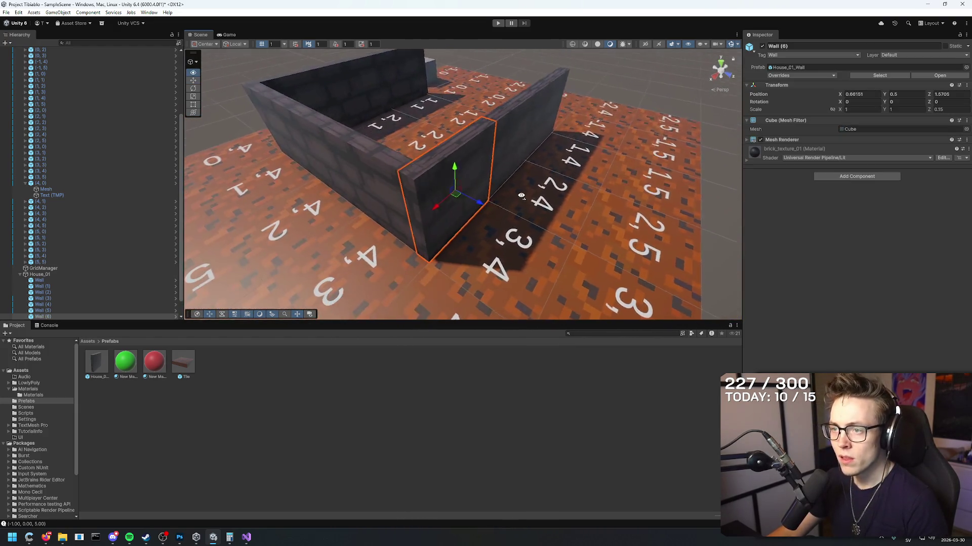
{"action": "scroll", "coordinate": [488, 205], "scroll_direction": "up", "scroll_amount": 3}
{"action": "scroll", "coordinate": [487, 205], "scroll_direction": "up", "scroll_amount": 3}
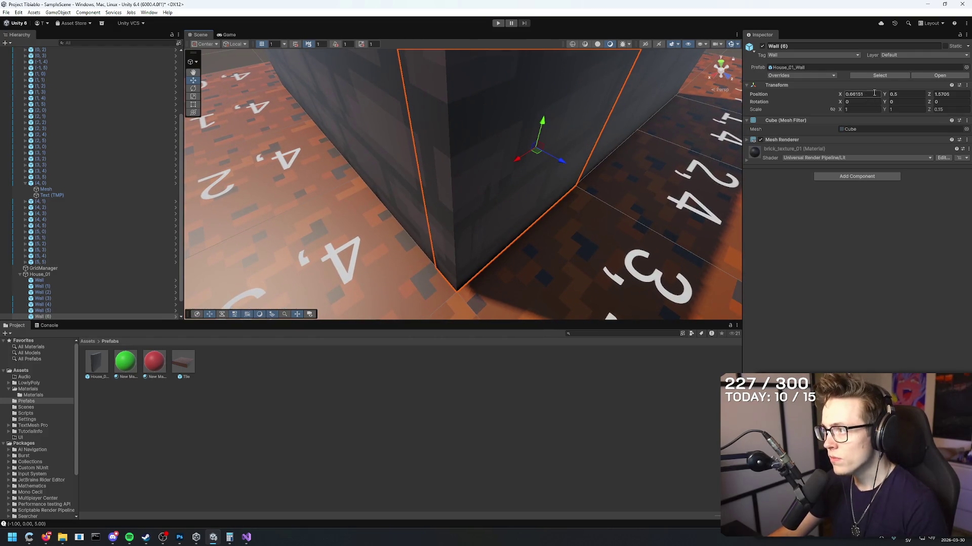
{"action": "mouse_move", "coordinate": [839, 96]}
{"action": "left_mouse_down"}
{"action": "mouse_move", "coordinate": [814, 97]}
{"action": "mouse_move", "coordinate": [839, 97]}
{"action": "left_mouse_up"}
{"action": "left_click", "coordinate": [939, 94]}
{"action": "type", "text": "1.57"}
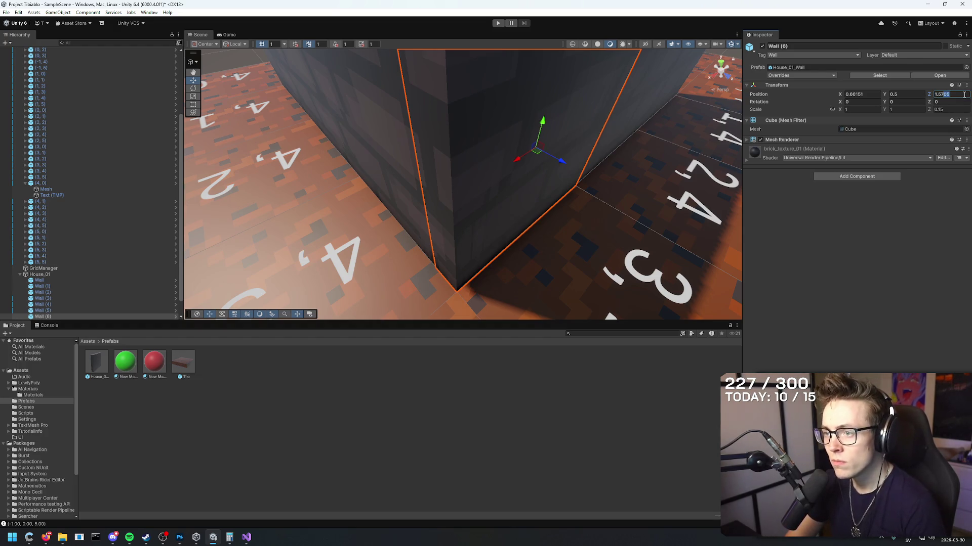
{"action": "mouse_move", "coordinate": [567, 193]}
{"action": "left_mouse_down"}
{"action": "mouse_move", "coordinate": [587, 202]}
{"action": "mouse_move", "coordinate": [548, 184]}
{"action": "mouse_move", "coordinate": [557, 191]}
{"action": "left_mouse_up"}
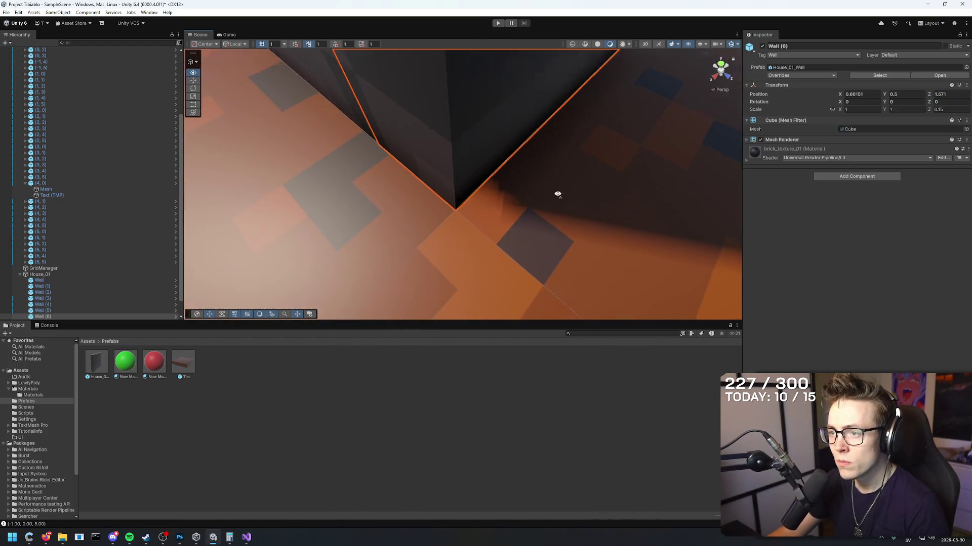
{"action": "scroll", "coordinate": [455, 169], "scroll_direction": "down", "scroll_amount": 5}
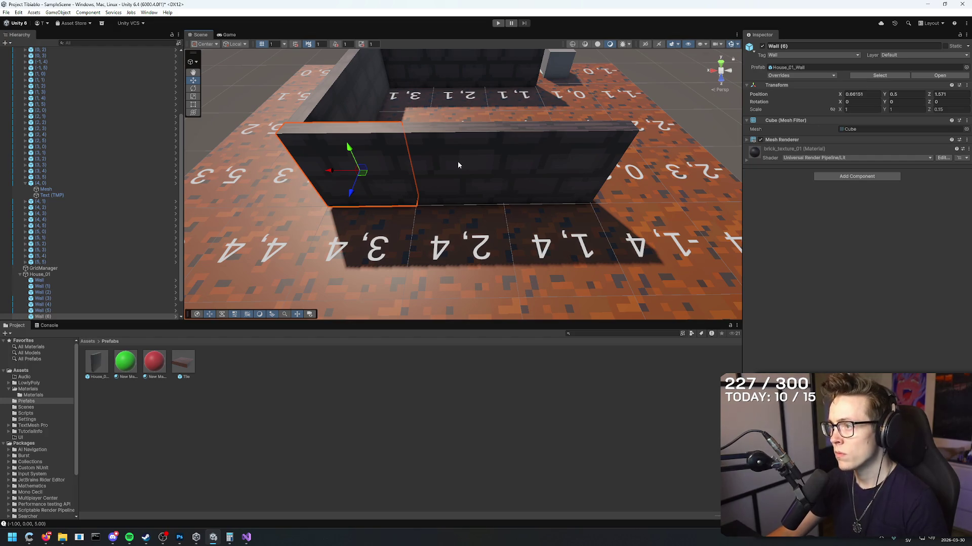
{"action": "left_click", "coordinate": [453, 160]}
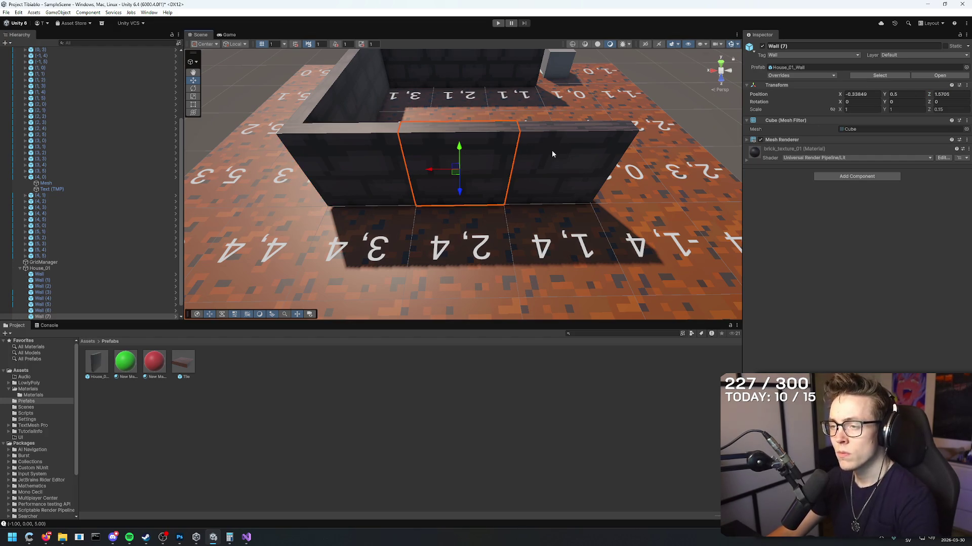
- Delete the middle and right front wall segments
{"action": "key", "text": "Delete"}
{"action": "left_click", "coordinate": [342, 162]}
{"action": "left_click", "coordinate": [553, 154]}
{"action": "key", "text": "Delete"}
- Duplicate the left front wall and slide the copy along X, then duplicate side wall Wall (5)
{"action": "left_click", "coordinate": [379, 173]}
{"action": "left_click_drag", "start_coordinate": [331, 173], "coordinate": [389, 175]}
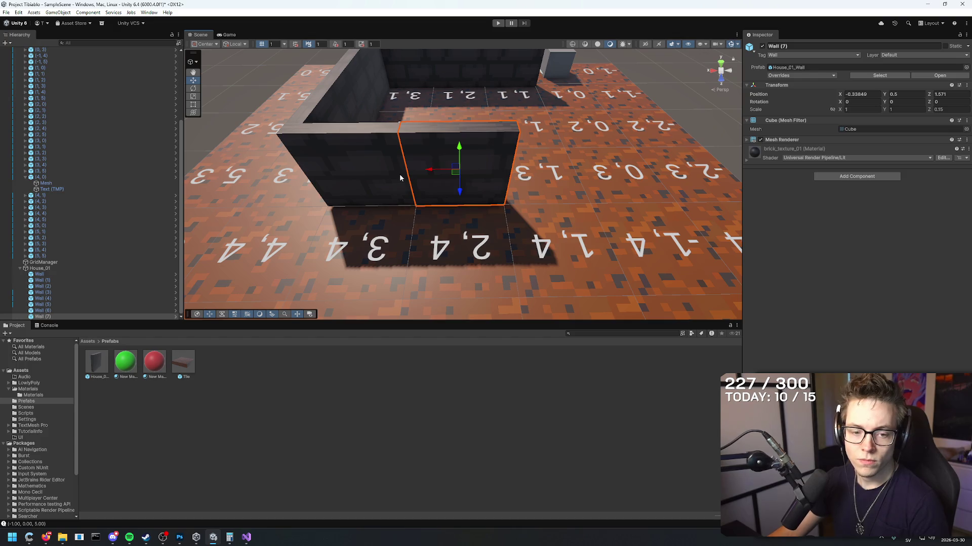
{"action": "key", "text": "ctrl+d"}
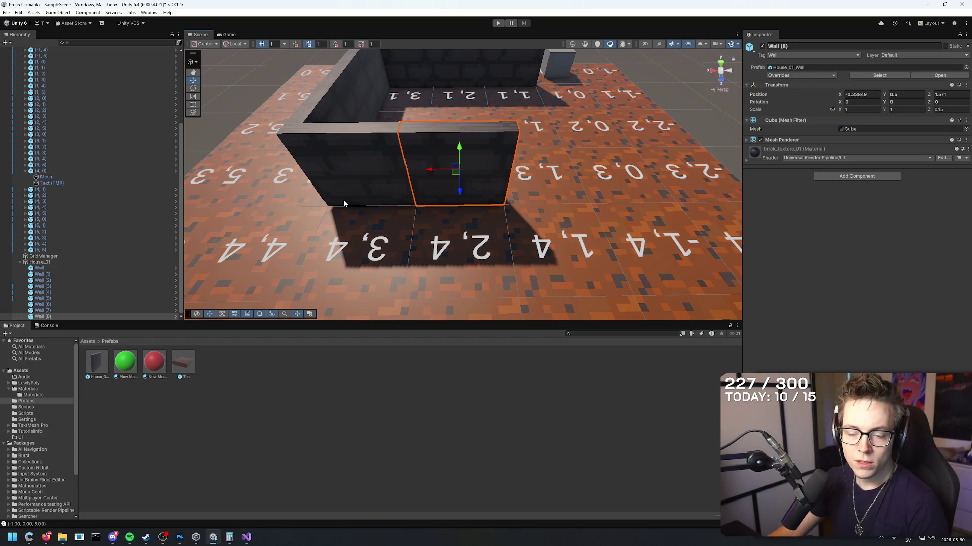
{"action": "mouse_move", "coordinate": [467, 168]}
{"action": "left_mouse_down"}
{"action": "mouse_move", "coordinate": [572, 167]}
{"action": "mouse_move", "coordinate": [496, 151]}
{"action": "mouse_move", "coordinate": [430, 117]}
{"action": "mouse_move", "coordinate": [526, 88]}
{"action": "mouse_move", "coordinate": [438, 129]}
{"action": "mouse_move", "coordinate": [329, 154]}
{"action": "left_mouse_up"}
{"action": "left_click", "coordinate": [407, 114]}
{"action": "key", "text": "ctrl+d"}
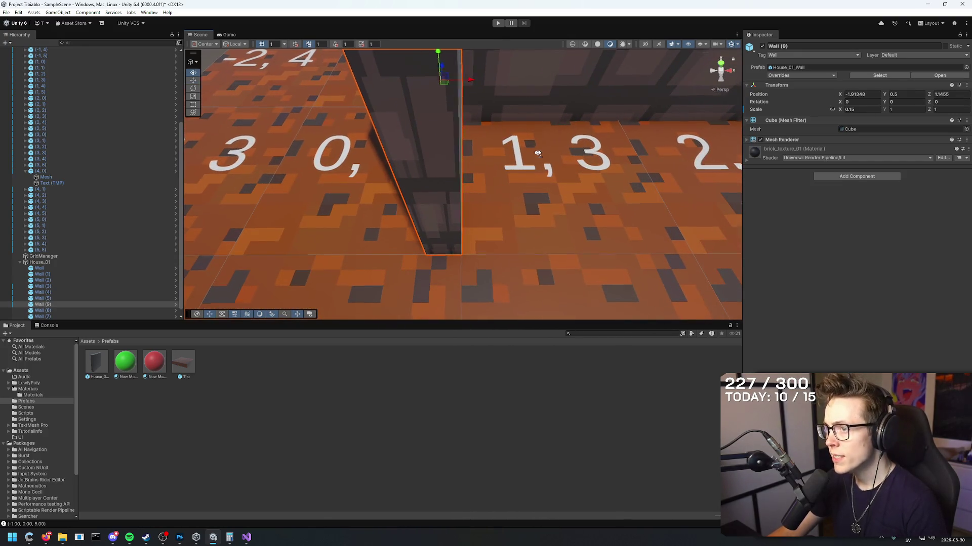
- Position Wall (9) at X -1.91348 and Z 1.1455
{"action": "scroll", "coordinate": [536, 152], "scroll_direction": "down", "scroll_amount": 5}
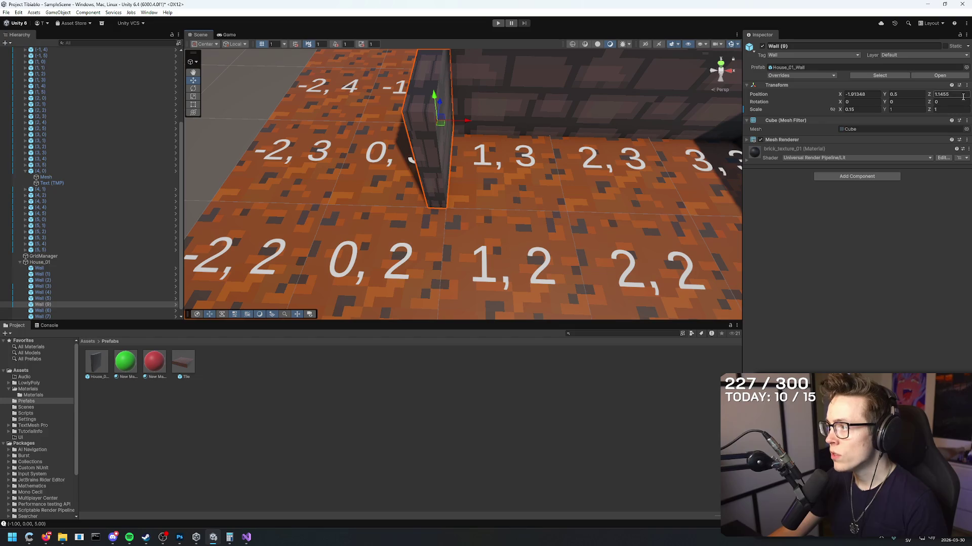
{"action": "key", "text": "BackSpace"}
{"action": "key", "text": "BackSpace"}
{"action": "key", "text": "BackSpace"}
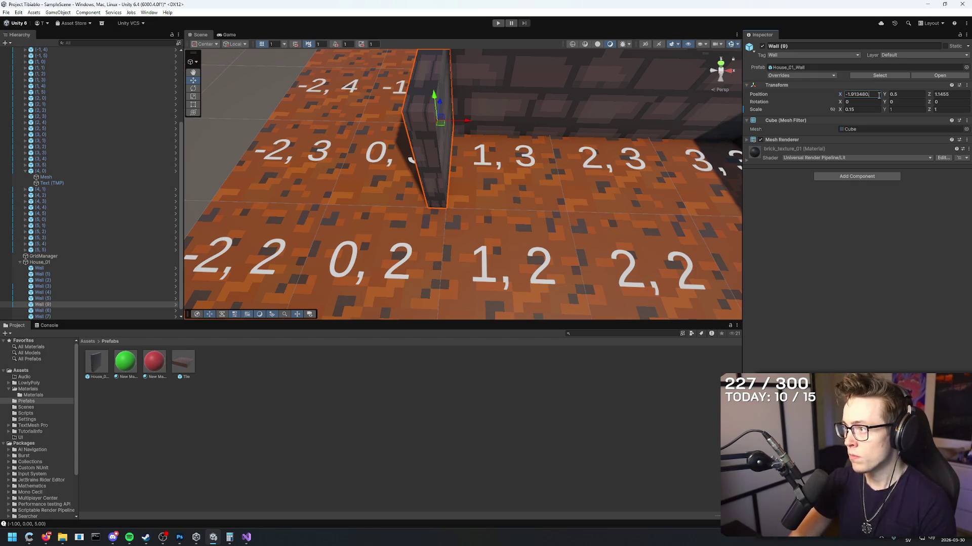
{"action": "key", "text": "Return"}
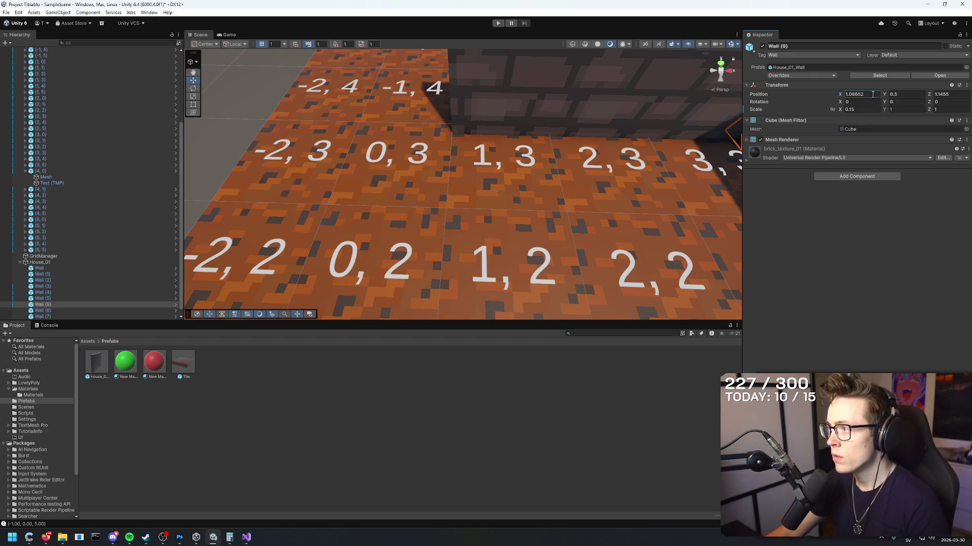
{"action": "mouse_move", "coordinate": [631, 153]}
{"action": "left_mouse_down"}
{"action": "mouse_move", "coordinate": [536, 96]}
{"action": "mouse_move", "coordinate": [557, 76]}
{"action": "mouse_move", "coordinate": [414, 141]}
{"action": "left_mouse_up"}
{"action": "key", "text": "f"}
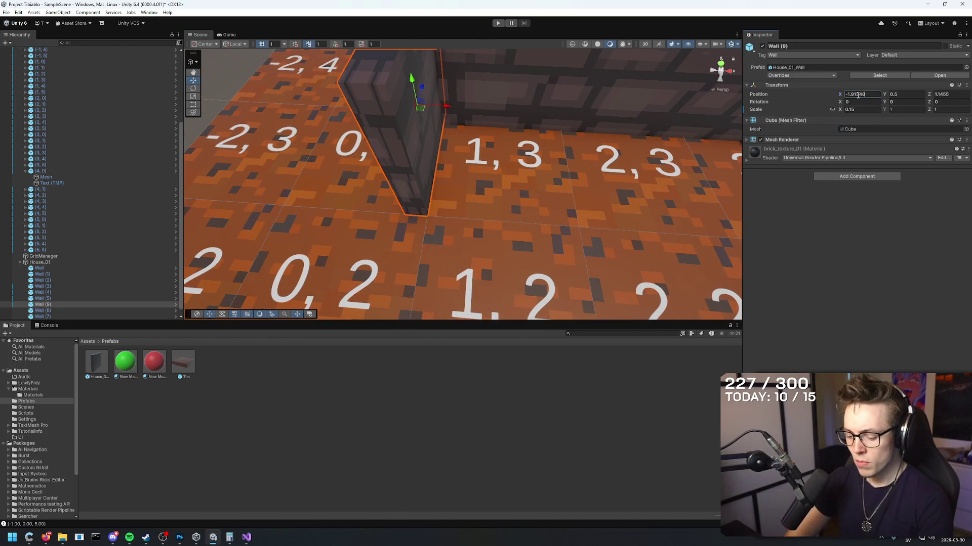
- Try a +0.15 X offset on the wall, then undo it back to -1.91348
{"action": "type", "text": ".15"}
{"action": "key", "text": "BackSpace"}
{"action": "key", "text": "BackSpace"}
{"action": "key", "text": "BackSpace"}
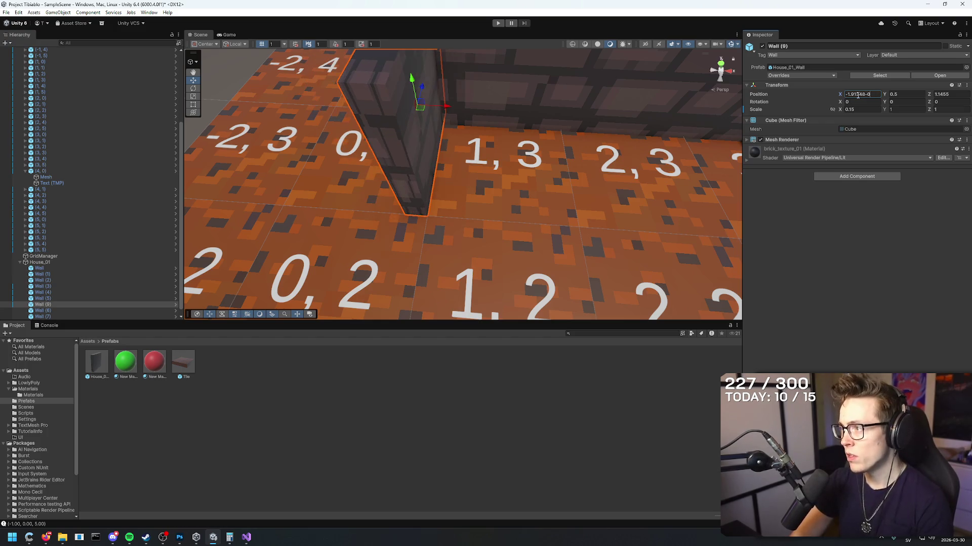
{"action": "type", "text": ".15"}
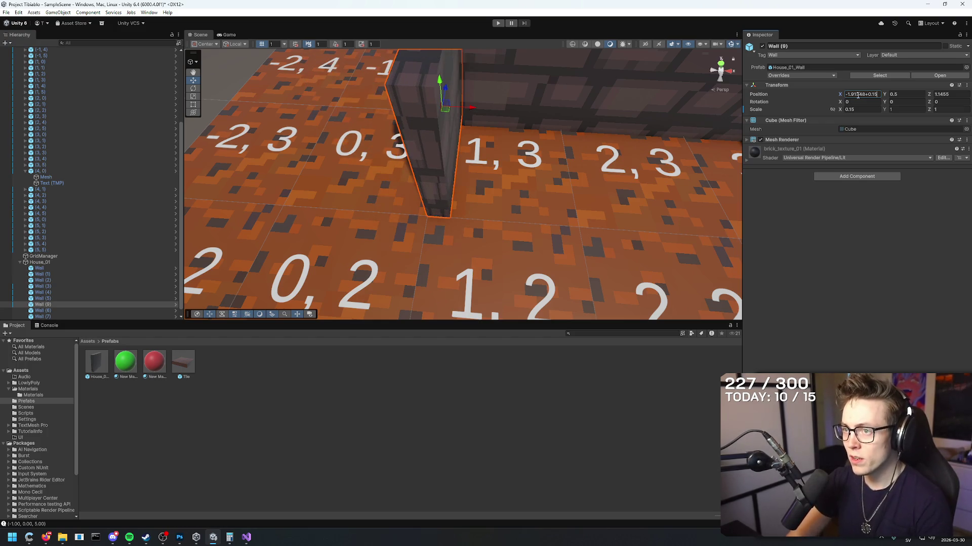
{"action": "key", "text": "Return"}
{"action": "key", "text": "f"}
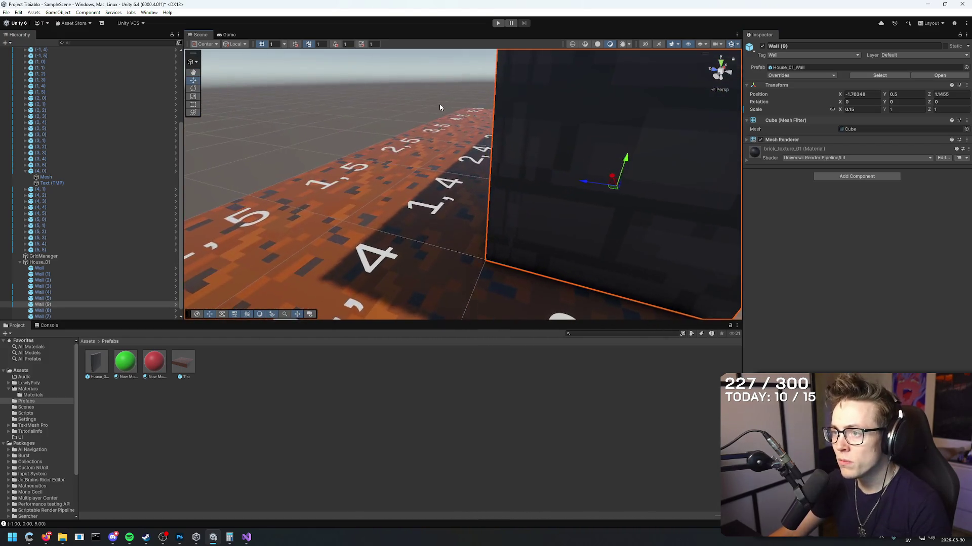
{"action": "left_click", "coordinate": [872, 94]}
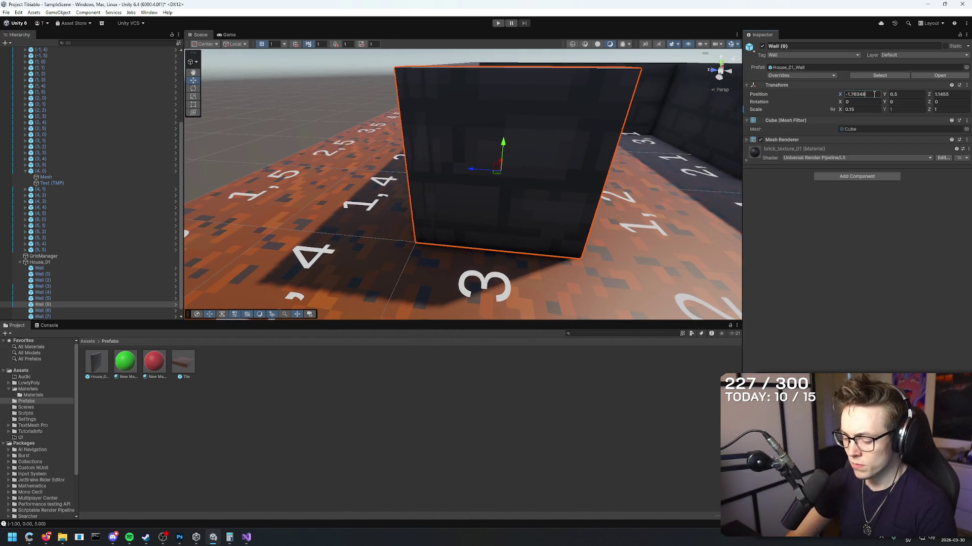
{"action": "key", "text": "ctrl+z"}
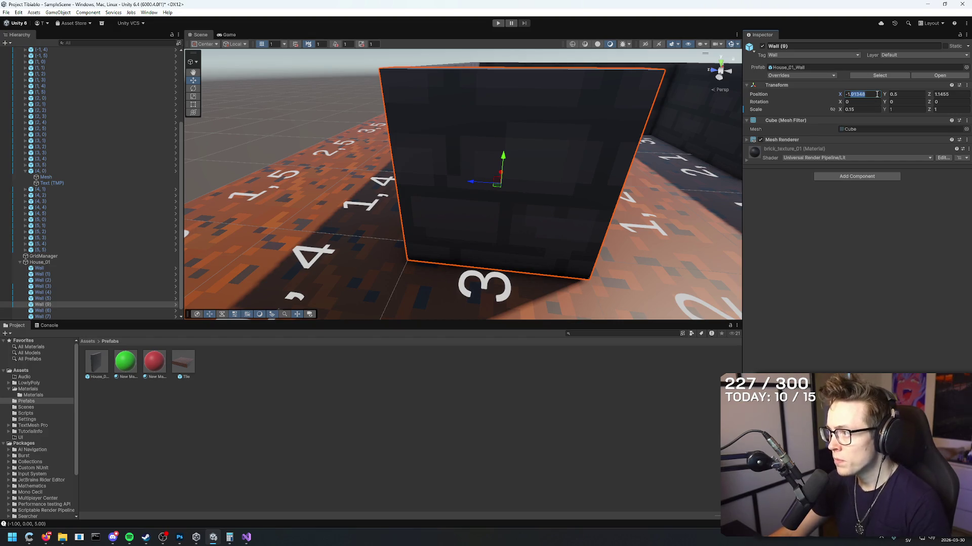
- Orbit in close to the wall's corner and select floor tile (1, 4) to check its position
{"action": "mouse_move", "coordinate": [450, 128]}
{"action": "left_mouse_down"}
{"action": "mouse_move", "coordinate": [601, 160]}
{"action": "mouse_move", "coordinate": [460, 182]}
{"action": "mouse_move", "coordinate": [506, 172]}
{"action": "mouse_move", "coordinate": [587, 177]}
{"action": "mouse_move", "coordinate": [711, 253]}
{"action": "mouse_move", "coordinate": [550, 159]}
{"action": "mouse_move", "coordinate": [506, 117]}
{"action": "mouse_move", "coordinate": [536, 101]}
{"action": "left_mouse_up"}
{"action": "mouse_move", "coordinate": [706, 92]}
{"action": "left_mouse_down"}
{"action": "mouse_move", "coordinate": [618, 91]}
{"action": "mouse_move", "coordinate": [304, 188]}
{"action": "mouse_move", "coordinate": [381, 167]}
{"action": "mouse_move", "coordinate": [314, 173]}
{"action": "mouse_move", "coordinate": [481, 194]}
{"action": "mouse_move", "coordinate": [580, 167]}
{"action": "mouse_move", "coordinate": [417, 157]}
{"action": "mouse_move", "coordinate": [238, 217]}
{"action": "mouse_move", "coordinate": [226, 185]}
{"action": "left_mouse_up"}
{"action": "left_click", "coordinate": [308, 215]}
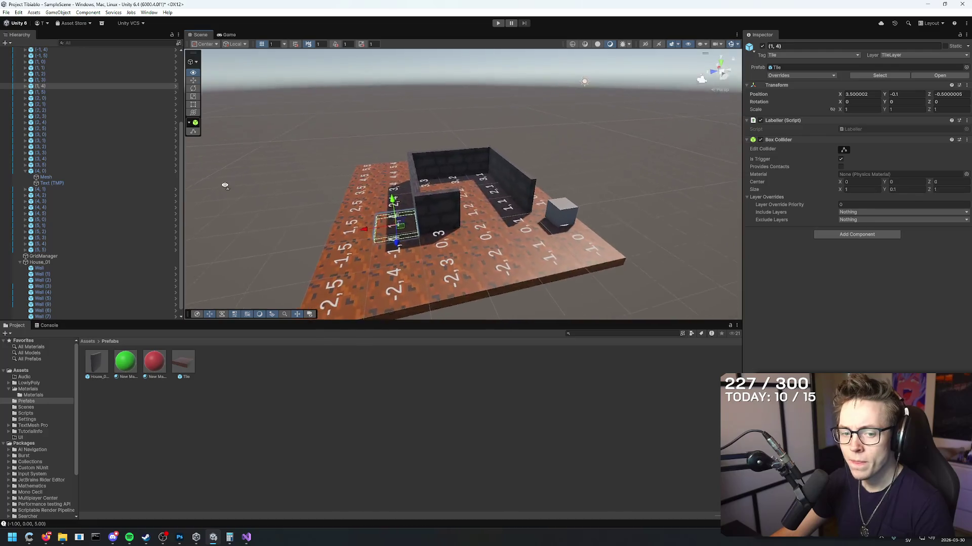
- Select the short wall piece and change its Position Z from 1.1455 to 1.1454
{"action": "scroll", "coordinate": [222, 187], "scroll_direction": "up", "scroll_amount": 8}
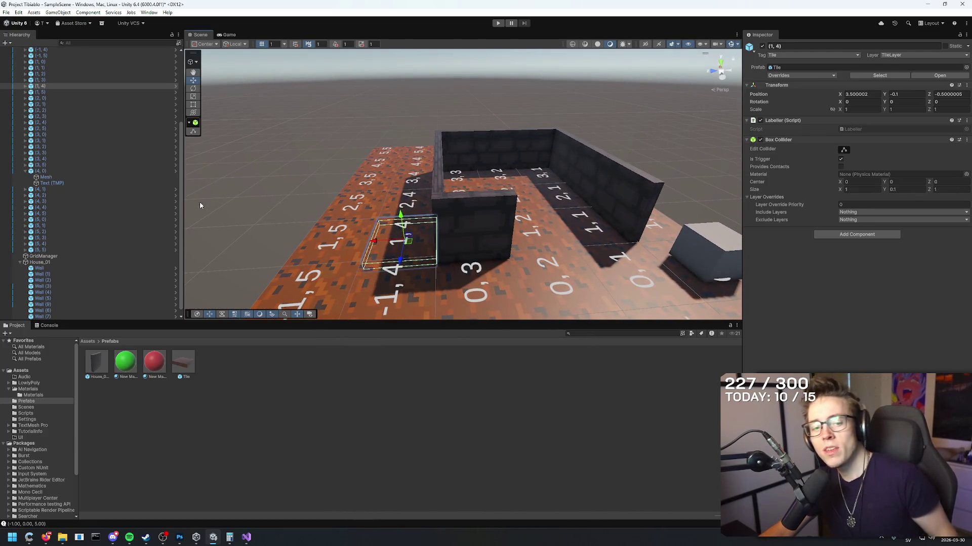
{"action": "scroll", "coordinate": [220, 233], "scroll_direction": "up", "scroll_amount": 5}
{"action": "left_click", "coordinate": [460, 189]}
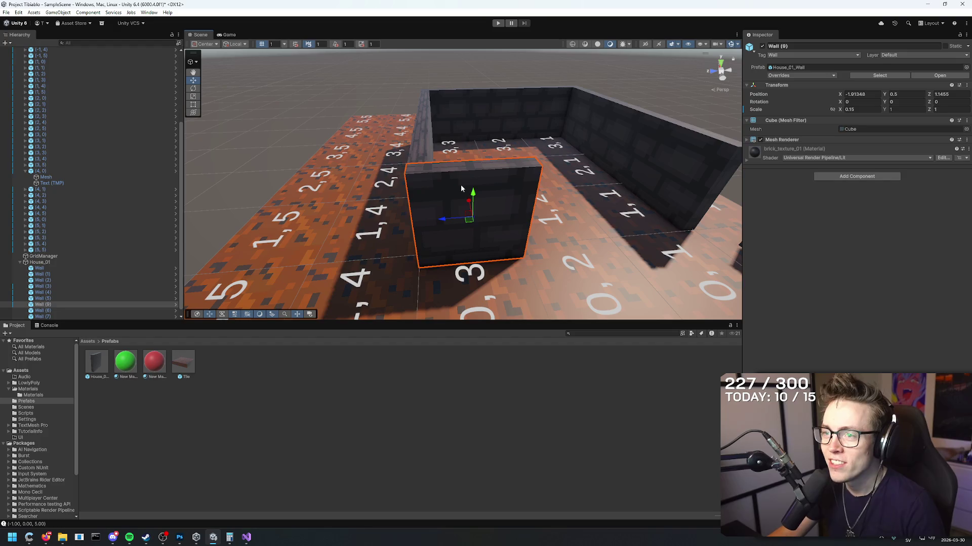
{"action": "scroll", "coordinate": [460, 188], "scroll_direction": "up", "scroll_amount": 3}
{"action": "mouse_move", "coordinate": [460, 188]}
{"action": "left_mouse_down"}
{"action": "mouse_move", "coordinate": [612, 164]}
{"action": "mouse_move", "coordinate": [748, 120]}
{"action": "left_mouse_up"}
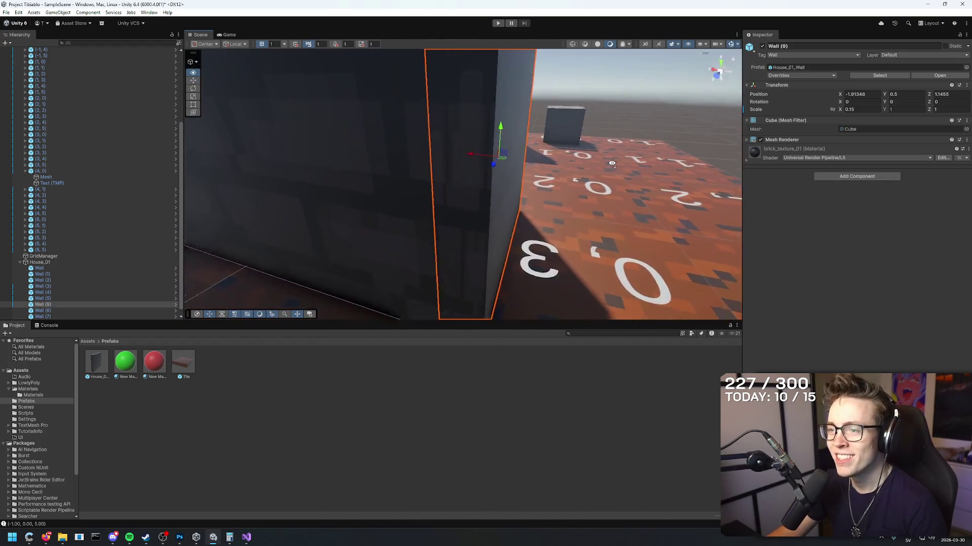
{"action": "scroll", "coordinate": [612, 164], "scroll_direction": "down", "scroll_amount": 3}
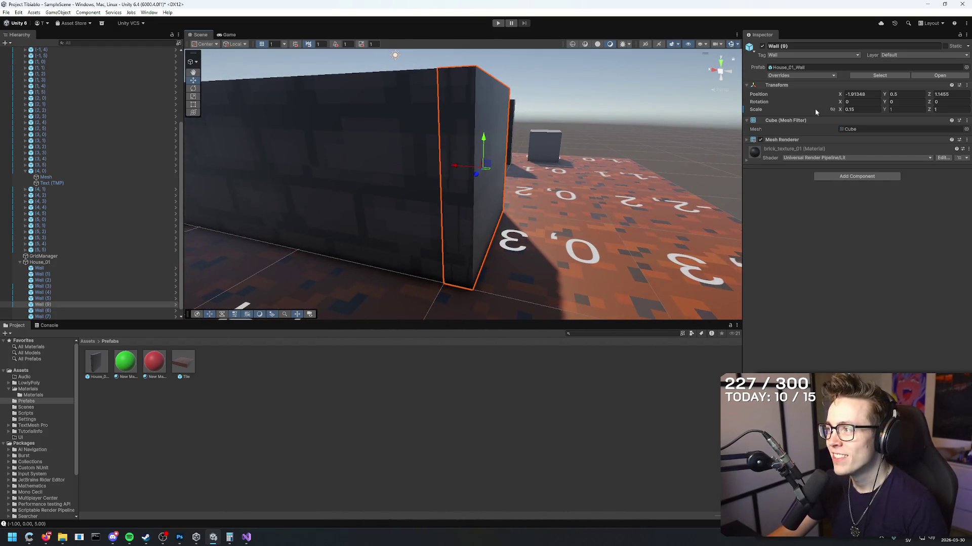
{"action": "left_click_drag", "start_coordinate": [930, 96], "coordinate": [939, 93]}
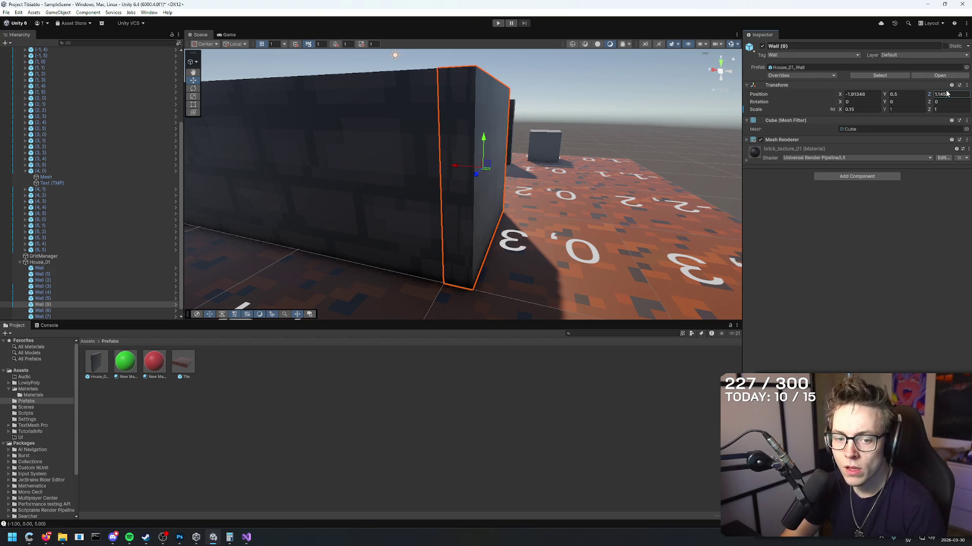
{"action": "scroll", "coordinate": [670, 126], "scroll_direction": "down", "scroll_amount": 6}
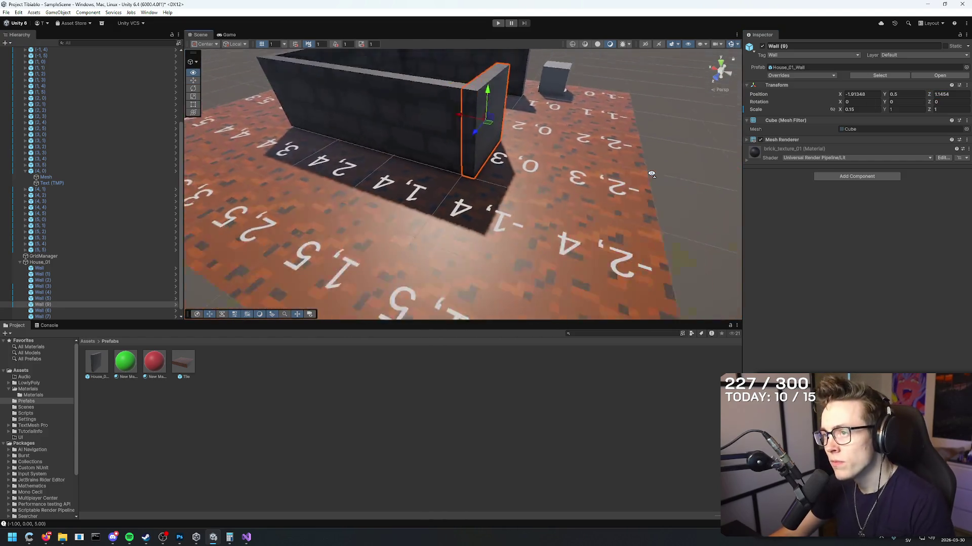
{"action": "left_click_drag", "start_coordinate": [670, 126], "coordinate": [484, 203]}
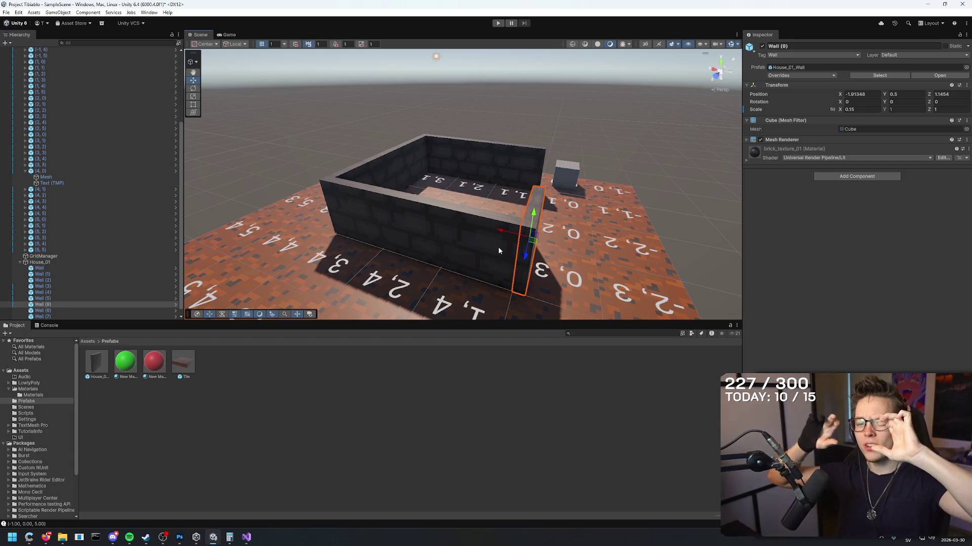
{"action": "key", "text": "w"}
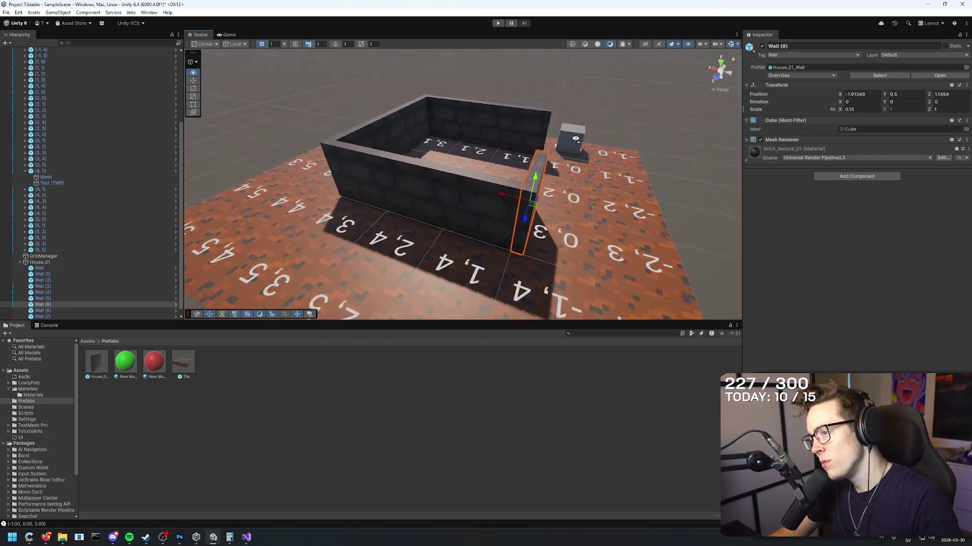
{"action": "key", "text": "s"}
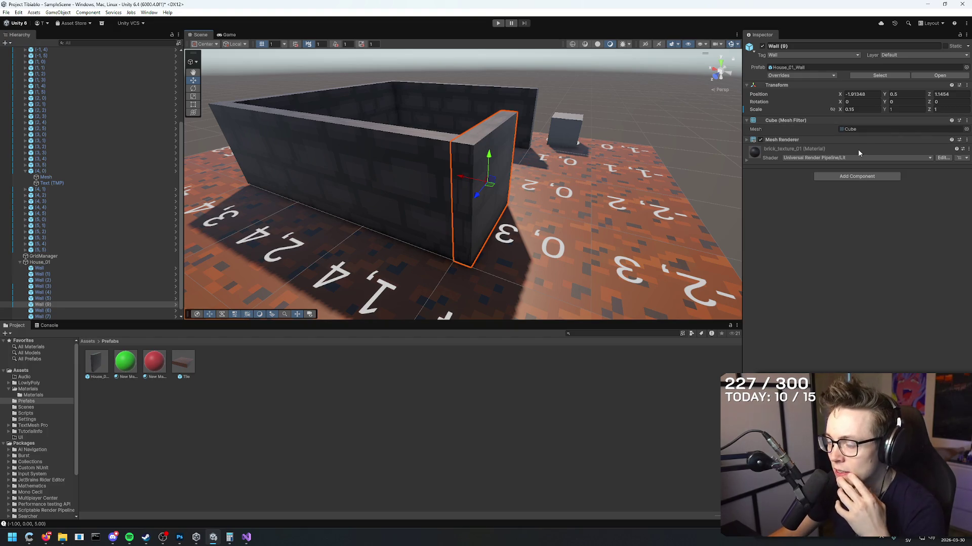
{"action": "left_click", "coordinate": [956, 95]}
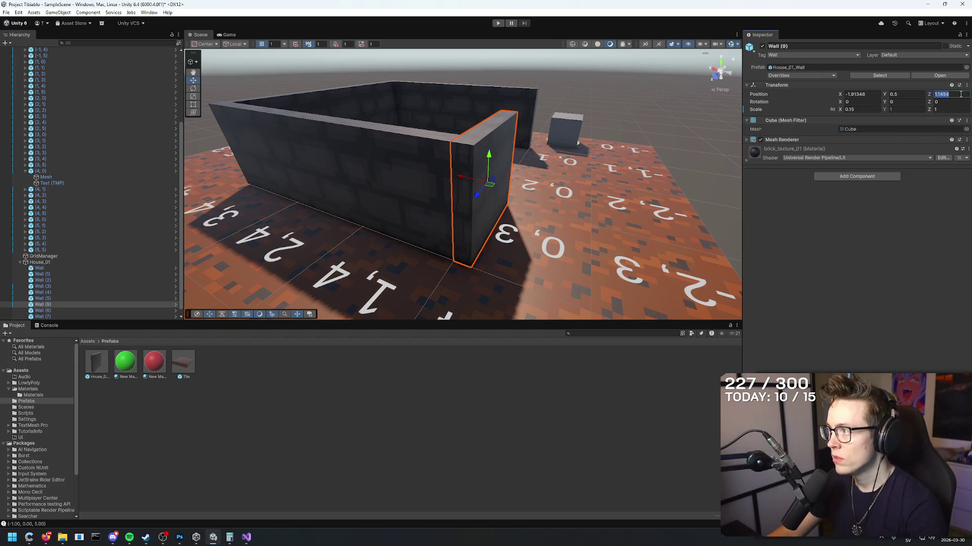
{"action": "mouse_move", "coordinate": [930, 95]}
{"action": "left_mouse_down"}
{"action": "mouse_move", "coordinate": [939, 95]}
{"action": "mouse_move", "coordinate": [929, 95]}
{"action": "left_mouse_up"}
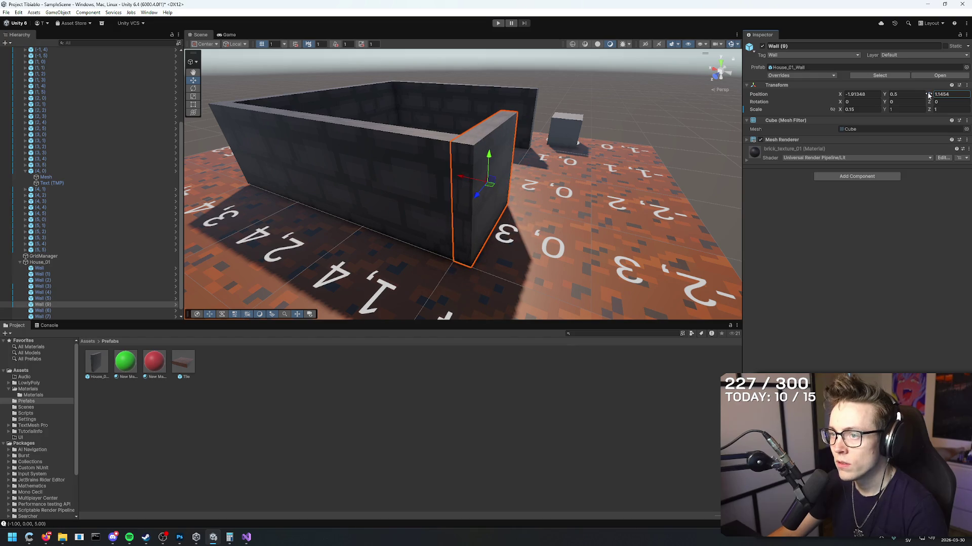
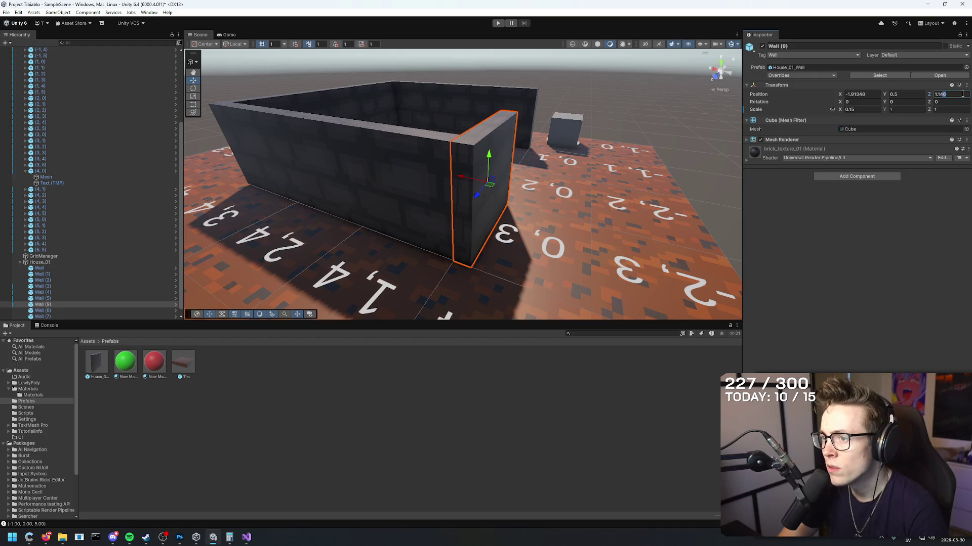
- Set Wall (9)'s Position Z to 1.14
{"action": "type", "text": "1.141"}
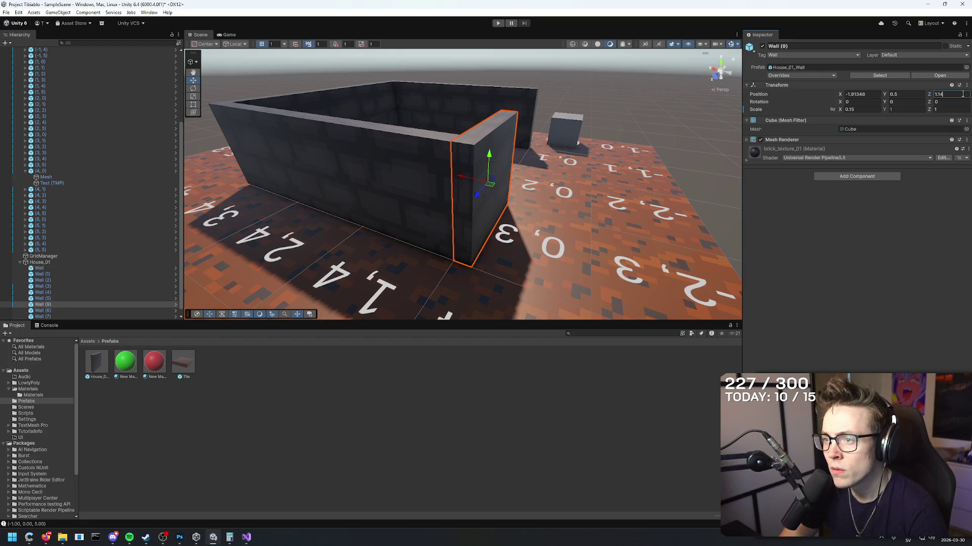
{"action": "key", "text": "BackSpace"}
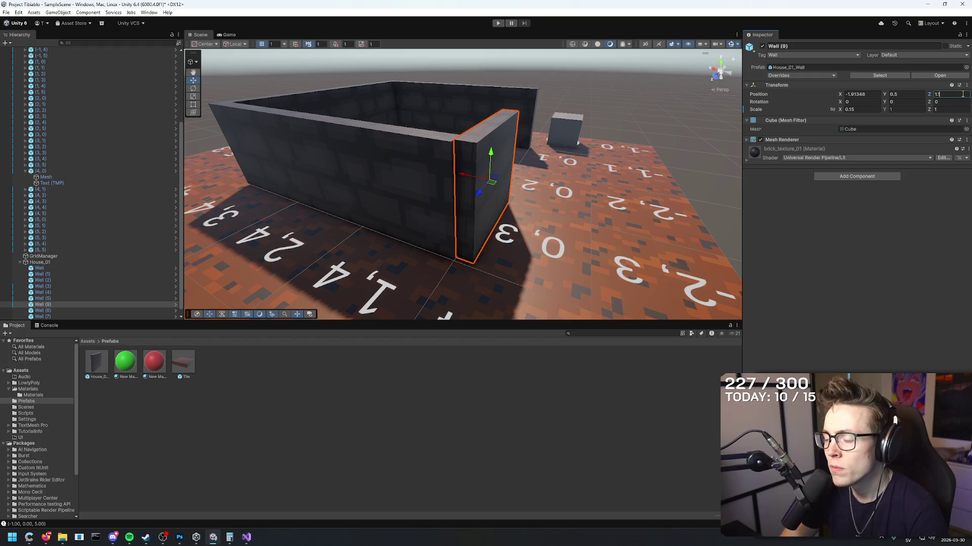
{"action": "type", "text": "4"}
{"action": "mouse_move", "coordinate": [648, 153]}
{"action": "left_mouse_down"}
{"action": "mouse_move", "coordinate": [586, 56]}
{"action": "mouse_move", "coordinate": [520, 250]}
{"action": "mouse_move", "coordinate": [455, 141]}
{"action": "mouse_move", "coordinate": [634, 117]}
{"action": "mouse_move", "coordinate": [622, 86]}
{"action": "mouse_move", "coordinate": [556, 110]}
{"action": "left_mouse_up"}
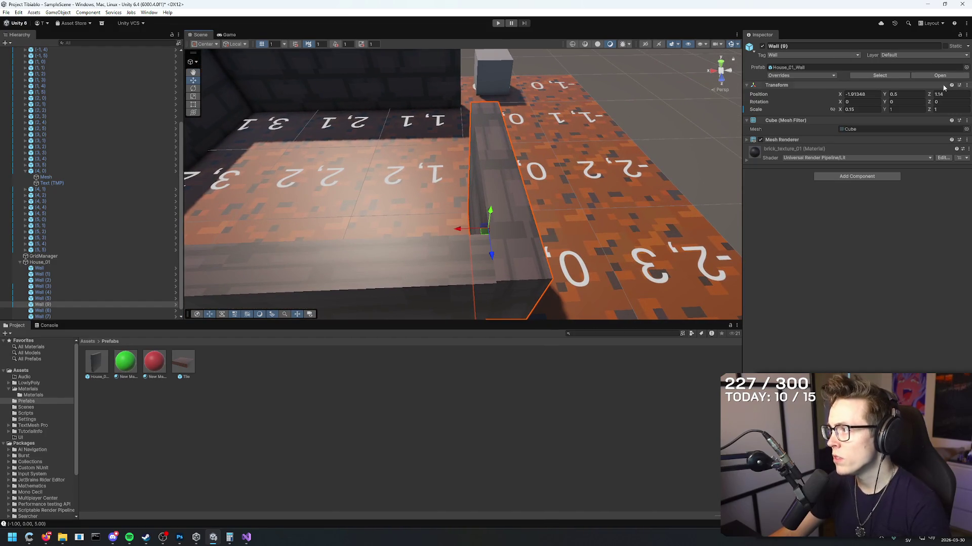
{"action": "left_click", "coordinate": [956, 94]}
{"action": "left_click", "coordinate": [890, 94]}
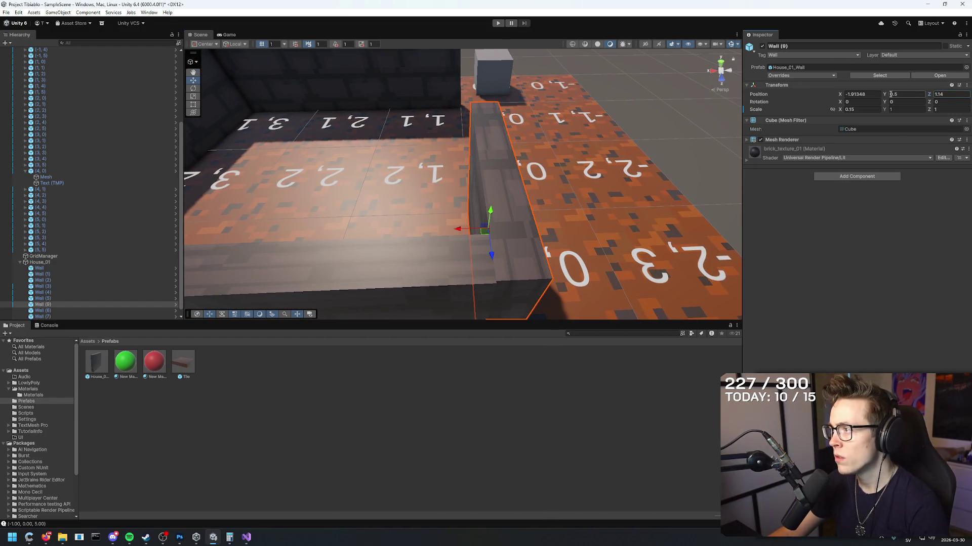
- Shift Wall (9)'s Position X by +0.15 to -1.76348, flush with the adjoining wall
{"action": "left_click_drag", "start_coordinate": [836, 97], "coordinate": [838, 97]}
{"action": "left_click", "coordinate": [872, 93]}
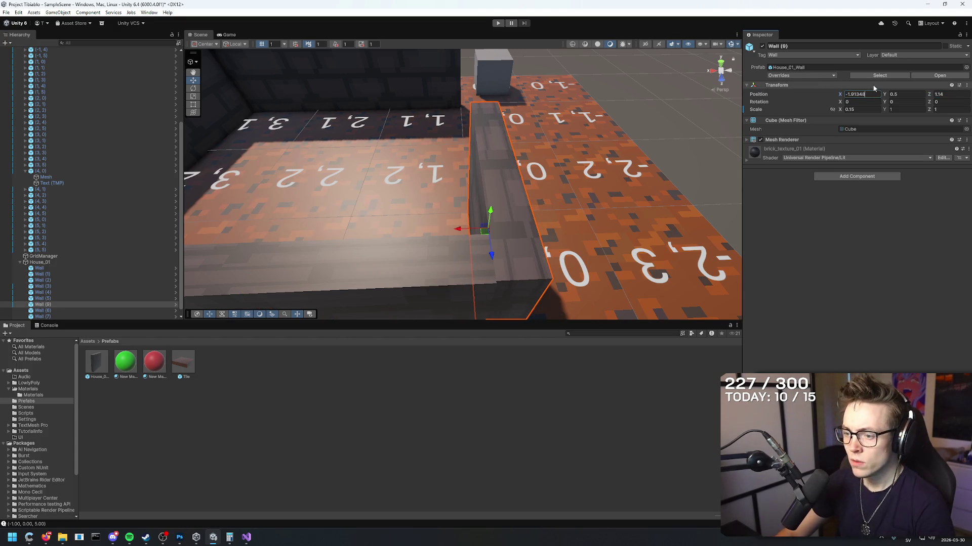
{"action": "type", "text": "-0.15"}
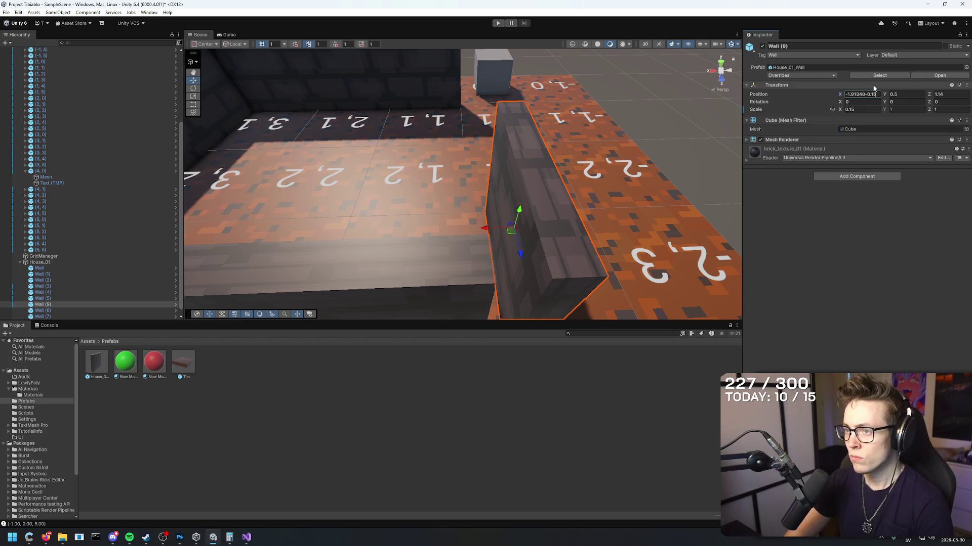
{"action": "key", "text": "BackSpace"}
{"action": "key", "text": "BackSpace"}
{"action": "key", "text": "BackSpace"}
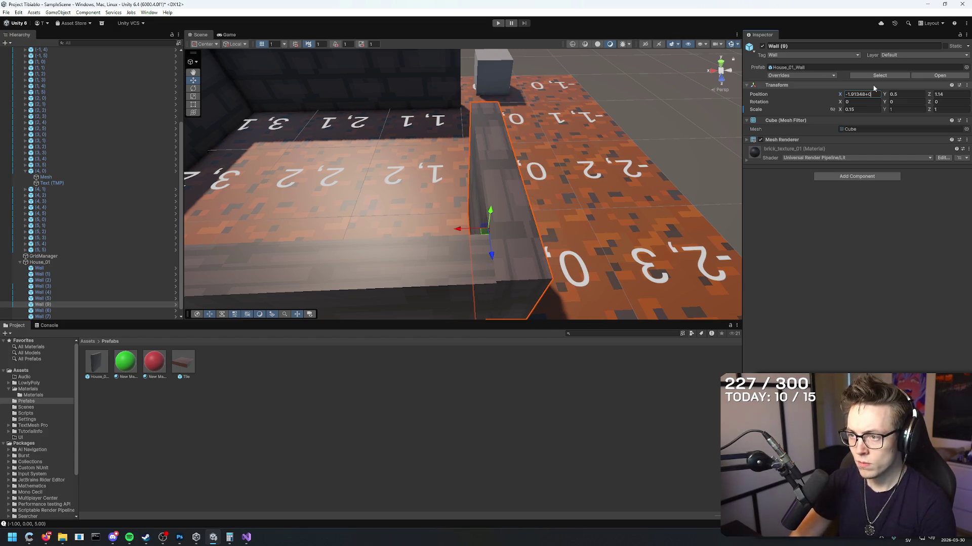
{"action": "type", "text": ".15"}
{"action": "mouse_move", "coordinate": [436, 126]}
{"action": "left_mouse_down"}
{"action": "mouse_move", "coordinate": [446, 121]}
{"action": "mouse_move", "coordinate": [422, 97]}
{"action": "mouse_move", "coordinate": [735, 96]}
{"action": "left_mouse_up"}
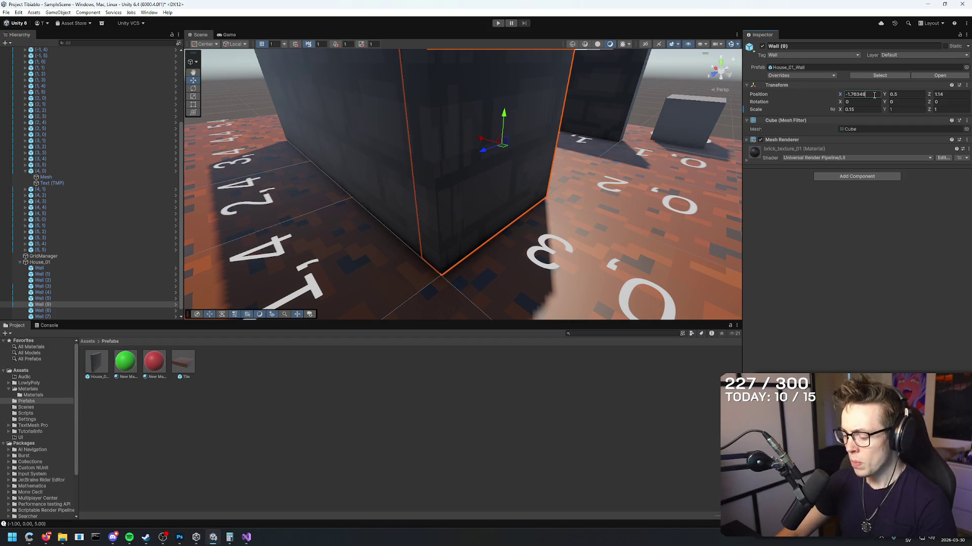
{"action": "type", "text": "+0.15"}
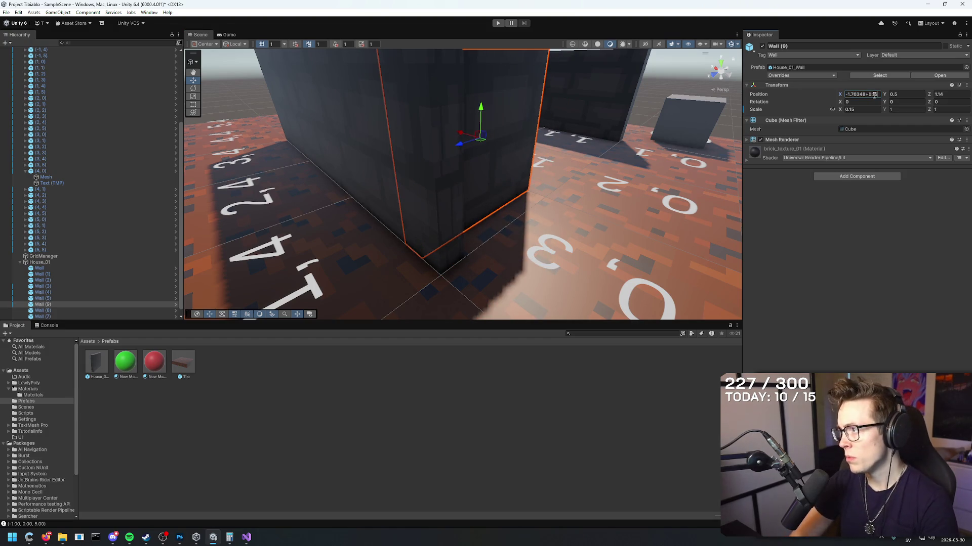
{"action": "key", "text": "BackSpace"}
{"action": "key", "text": "BackSpace"}
{"action": "type", "text": "36"}
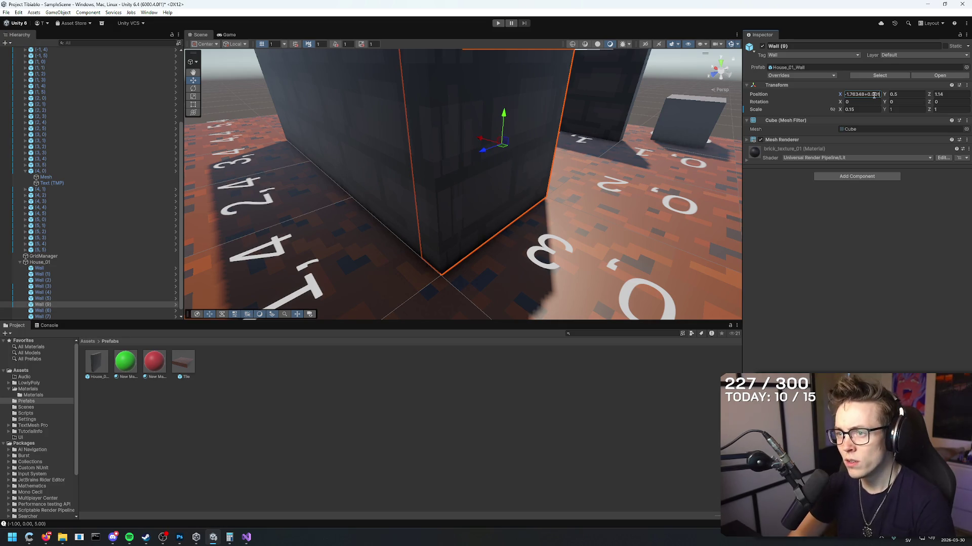
{"action": "key", "text": "BackSpace"}
{"action": "type", "text": "5"}
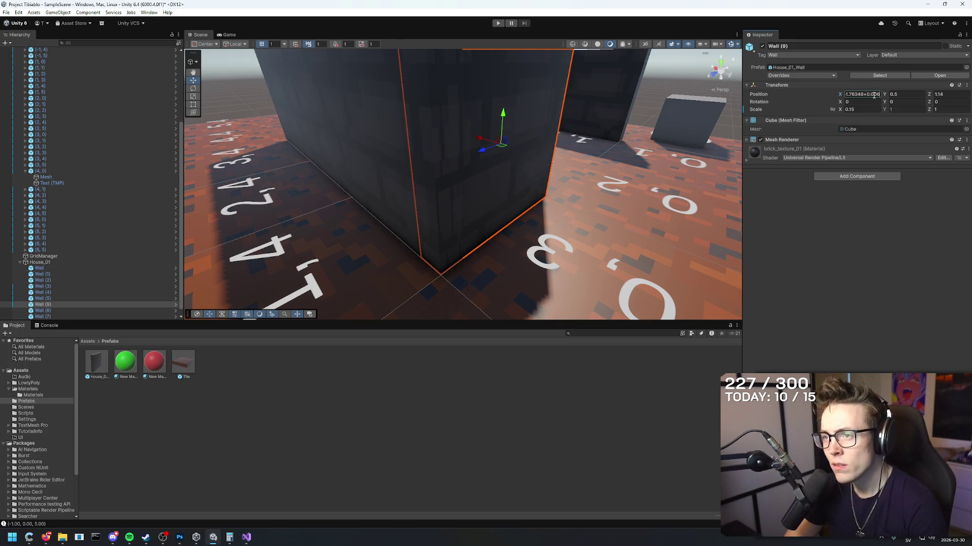
{"action": "key", "text": "BackSpace"}
{"action": "key", "text": "BackSpace"}
{"action": "type", "text": "1"}
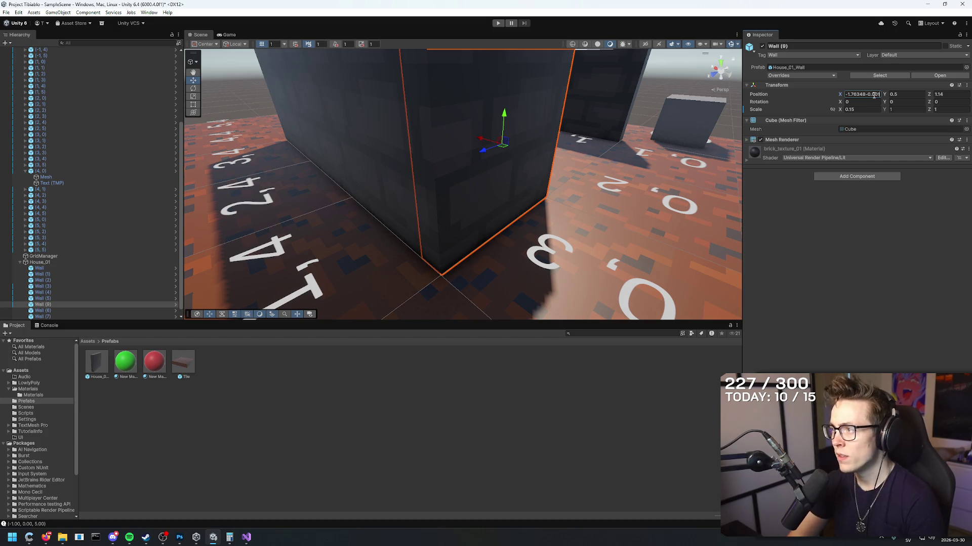
{"action": "mouse_move", "coordinate": [593, 173]}
{"action": "left_mouse_down"}
{"action": "mouse_move", "coordinate": [653, 71]}
{"action": "mouse_move", "coordinate": [648, 64]}
{"action": "mouse_move", "coordinate": [502, 139]}
{"action": "mouse_move", "coordinate": [480, 126]}
{"action": "mouse_move", "coordinate": [471, 44]}
{"action": "mouse_move", "coordinate": [475, 30]}
{"action": "mouse_move", "coordinate": [490, 35]}
{"action": "left_mouse_up"}
- Reselect Wall (9) and refine its Position Z to 1.1456
{"action": "left_click", "coordinate": [645, 81]}
{"action": "left_click", "coordinate": [484, 162]}
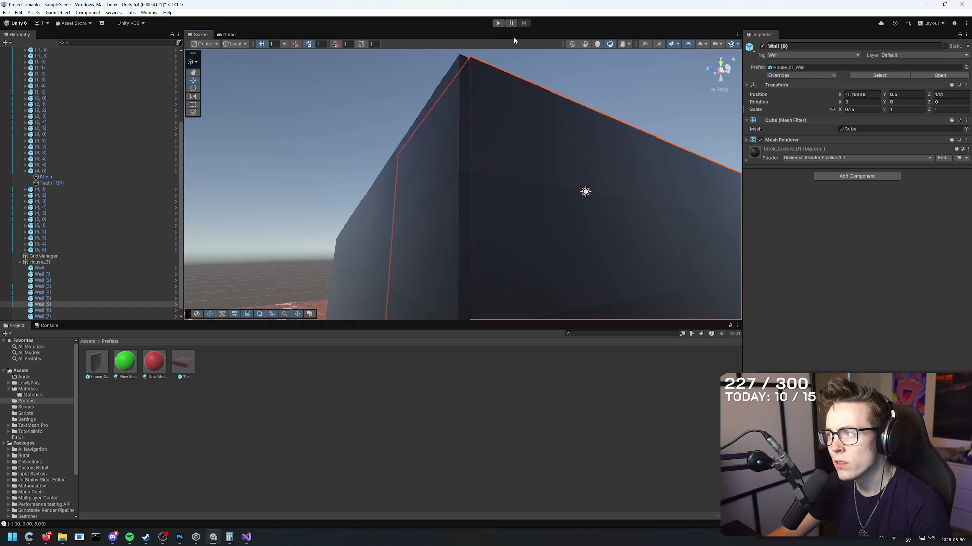
{"action": "left_click", "coordinate": [961, 95]}
{"action": "type", "text": "1"}
{"action": "key", "text": "BackSpace"}
{"action": "type", "text": "5"}
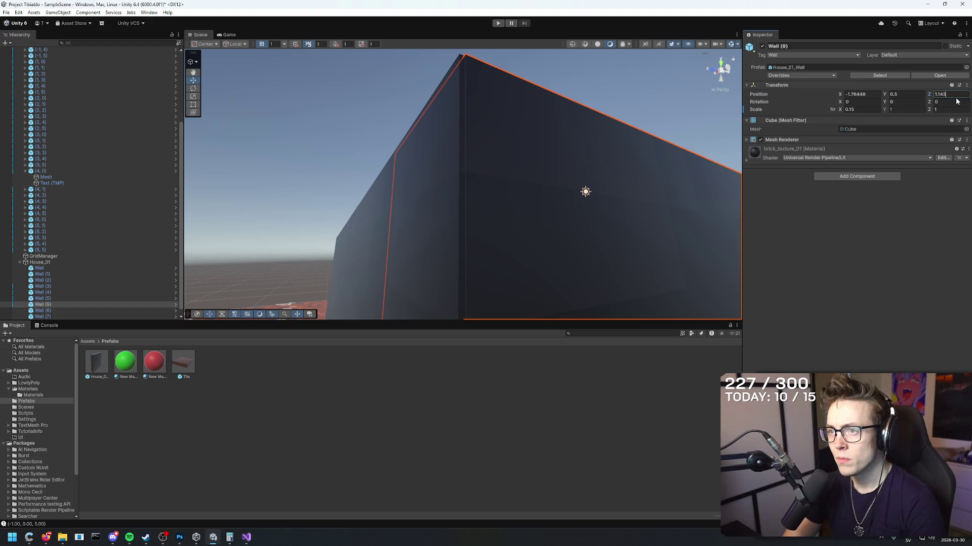
{"action": "key", "text": "BackSpace"}
{"action": "type", "text": "6"}
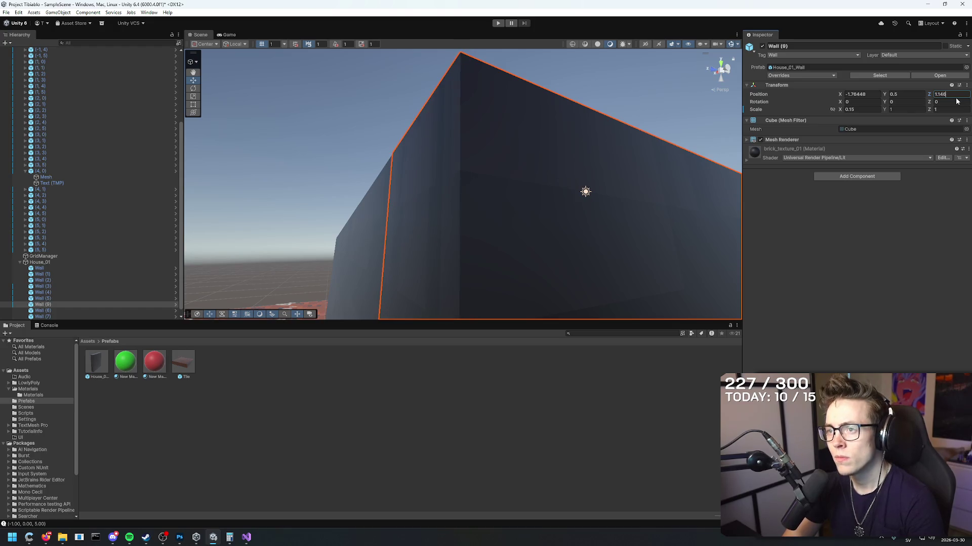
{"action": "key", "text": "BackSpace"}
{"action": "type", "text": "5"}
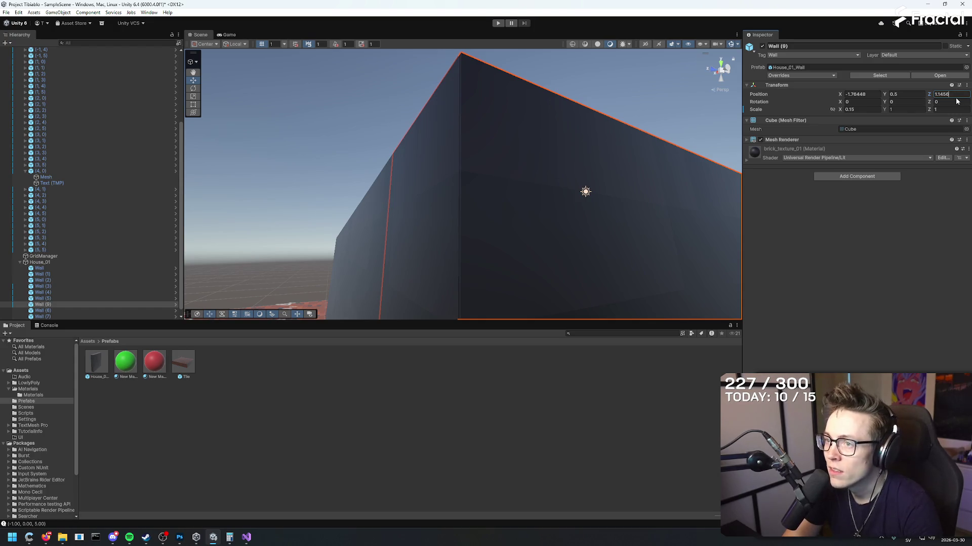
{"action": "key", "text": "BackSpace"}
{"action": "type", "text": "9"}
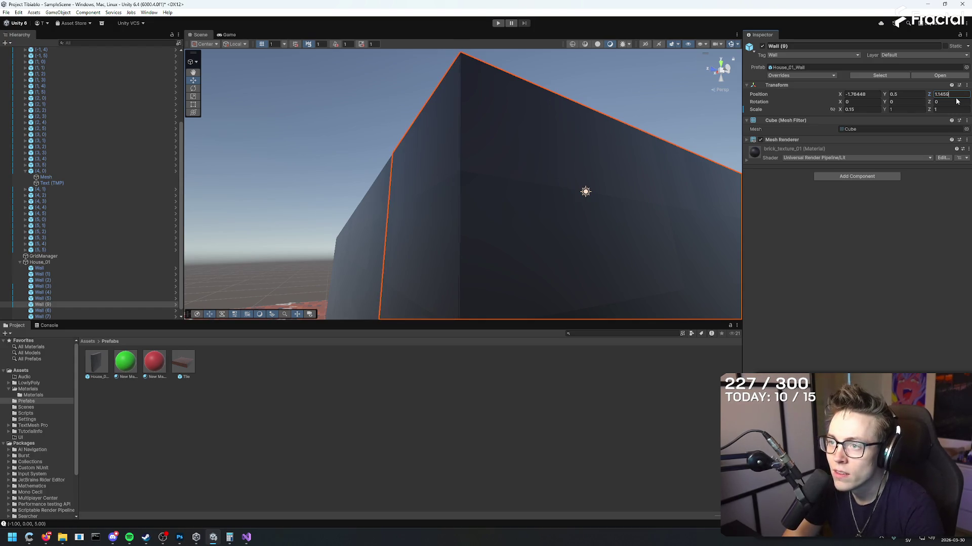
{"action": "key", "text": "BackSpace"}
{"action": "type", "text": "6"}
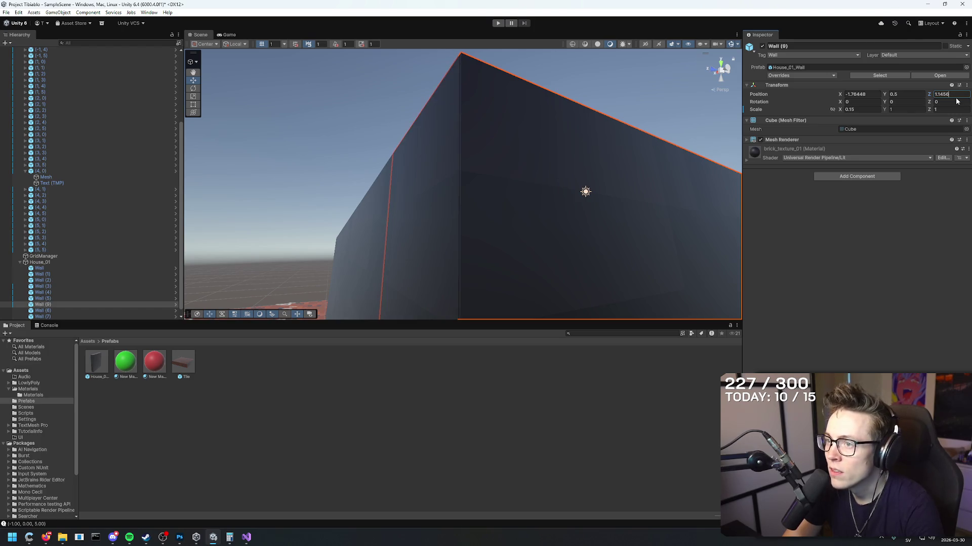
- Orbit the scene view to inspect the closed corner and the floor tiles
{"action": "left_click", "coordinate": [603, 93]}
{"action": "mouse_move", "coordinate": [603, 92]}
{"action": "left_mouse_down"}
{"action": "mouse_move", "coordinate": [603, 252]}
{"action": "mouse_move", "coordinate": [658, 203]}
{"action": "mouse_move", "coordinate": [734, 167]}
{"action": "left_mouse_up"}
{"action": "mouse_move", "coordinate": [858, 137]}
{"action": "left_mouse_down"}
{"action": "mouse_move", "coordinate": [876, 135]}
{"action": "mouse_move", "coordinate": [854, 89]}
{"action": "mouse_move", "coordinate": [872, 358]}
{"action": "mouse_move", "coordinate": [855, 309]}
{"action": "mouse_move", "coordinate": [674, 337]}
{"action": "mouse_move", "coordinate": [490, 288]}
{"action": "mouse_move", "coordinate": [491, 324]}
{"action": "mouse_move", "coordinate": [839, 254]}
{"action": "mouse_move", "coordinate": [846, 235]}
{"action": "mouse_move", "coordinate": [796, 177]}
{"action": "mouse_move", "coordinate": [698, 129]}
{"action": "mouse_move", "coordinate": [614, 109]}
{"action": "mouse_move", "coordinate": [642, 206]}
{"action": "mouse_move", "coordinate": [332, 232]}
{"action": "mouse_move", "coordinate": [283, 265]}
{"action": "mouse_move", "coordinate": [304, 269]}
{"action": "mouse_move", "coordinate": [192, 270]}
{"action": "mouse_move", "coordinate": [205, 113]}
{"action": "mouse_move", "coordinate": [460, 102]}
{"action": "mouse_move", "coordinate": [657, 170]}
{"action": "mouse_move", "coordinate": [561, 292]}
{"action": "mouse_move", "coordinate": [627, 202]}
{"action": "mouse_move", "coordinate": [456, 183]}
{"action": "mouse_move", "coordinate": [557, 203]}
{"action": "left_mouse_up"}
- Adjust the last digit of Wall (9)'s Position Z again and recheck the corner
{"action": "left_click", "coordinate": [548, 234]}
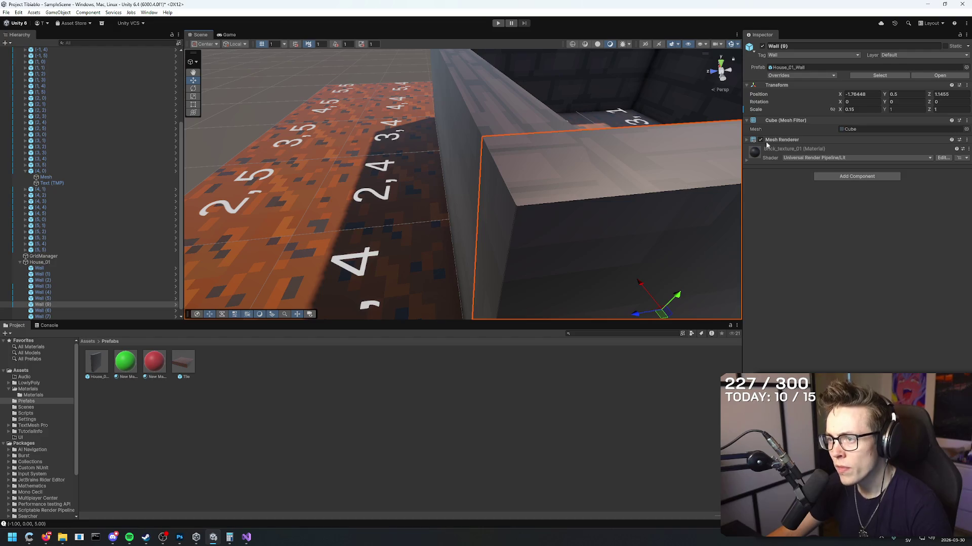
{"action": "left_click", "coordinate": [954, 95]}
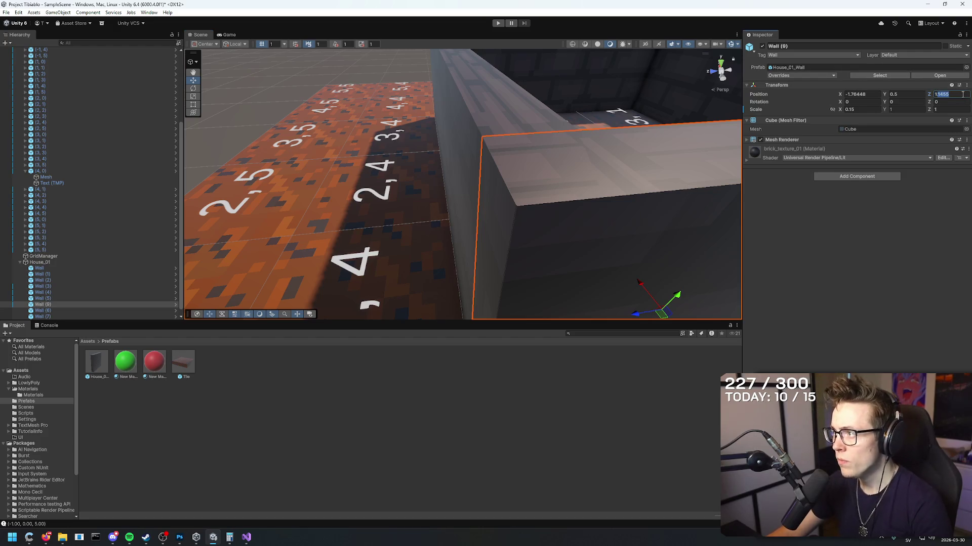
{"action": "type", "text": "3"}
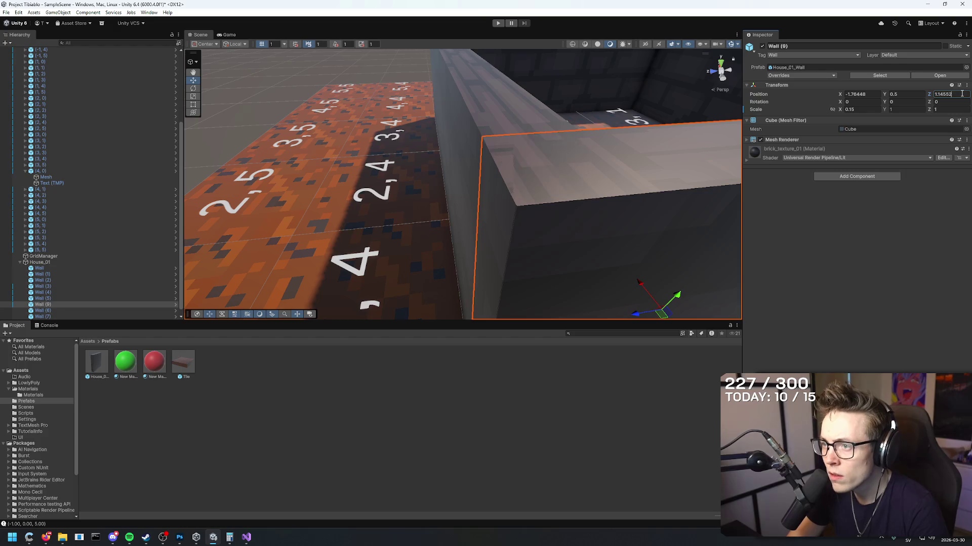
{"action": "key", "text": "BackSpace"}
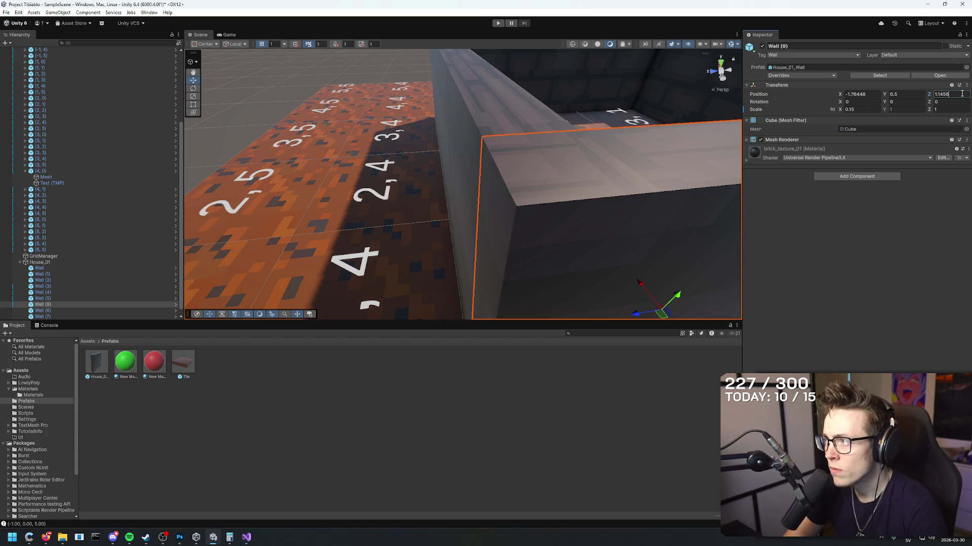
{"action": "type", "text": "7"}
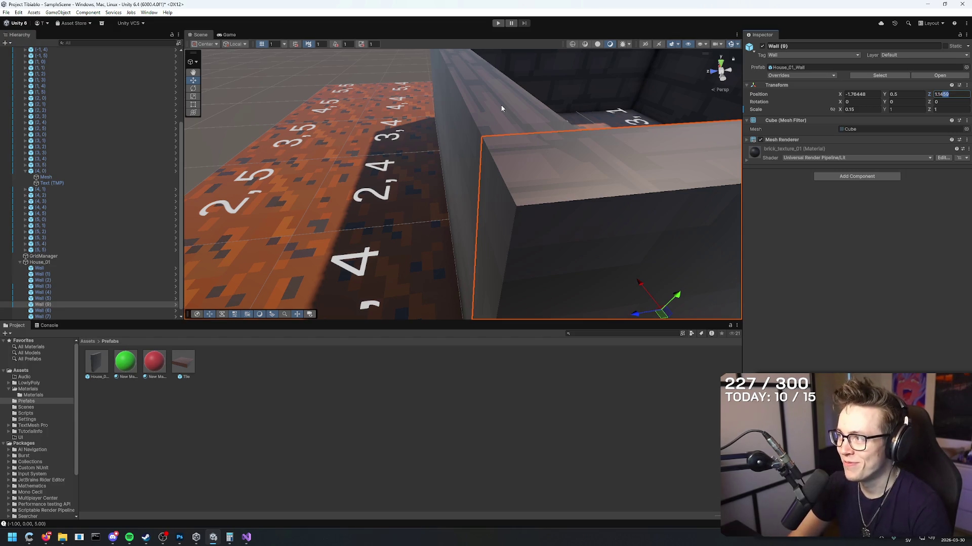
{"action": "left_click", "coordinate": [150, 158]}
{"action": "left_click", "coordinate": [260, 98]}
{"action": "mouse_move", "coordinate": [260, 98]}
{"action": "left_mouse_down"}
{"action": "mouse_move", "coordinate": [427, 109]}
{"action": "mouse_move", "coordinate": [419, 65]}
{"action": "mouse_move", "coordinate": [375, 74]}
{"action": "mouse_move", "coordinate": [405, 81]}
{"action": "left_mouse_up"}
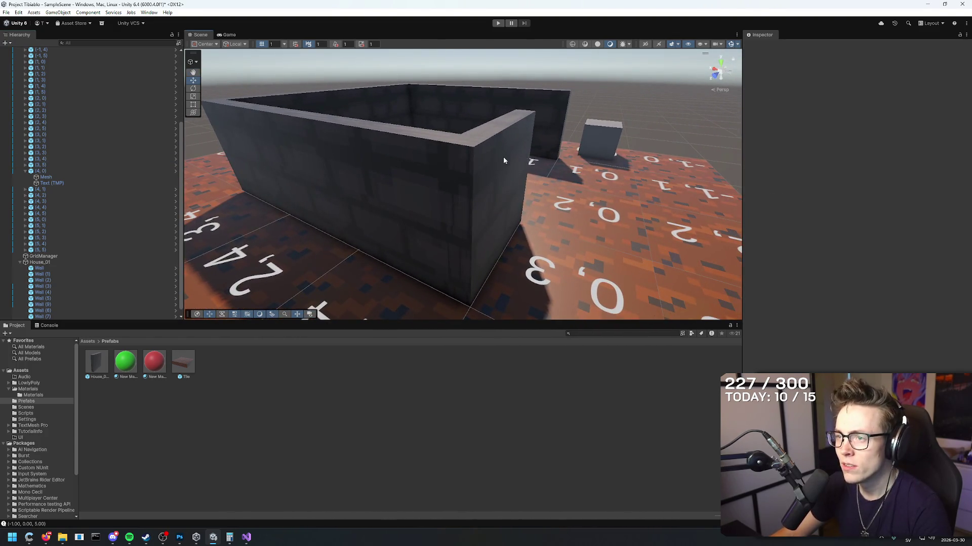
{"action": "left_click", "coordinate": [503, 157]}
{"action": "left_click", "coordinate": [964, 94]}
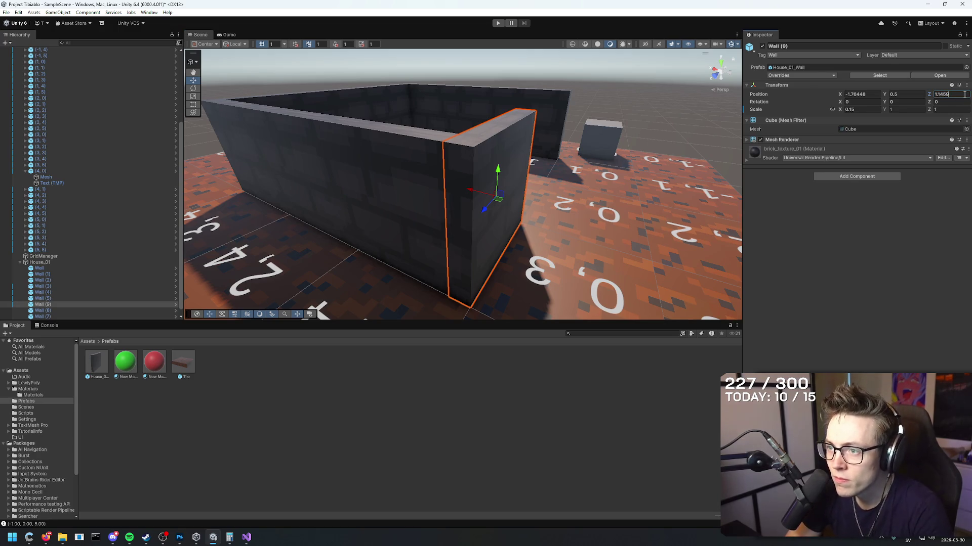
{"action": "left_click", "coordinate": [719, 121]}
- Duplicate the left wall as Wall (10) and drag it right along X
{"action": "left_click_drag", "start_coordinate": [718, 121], "coordinate": [735, 128]}
{"action": "mouse_move", "coordinate": [518, 131]}
{"action": "left_mouse_down"}
{"action": "mouse_move", "coordinate": [547, 113]}
{"action": "mouse_move", "coordinate": [412, 104]}
{"action": "left_mouse_up"}
{"action": "scroll", "coordinate": [547, 113], "scroll_direction": "down", "scroll_amount": 5}
{"action": "scroll", "coordinate": [575, 105], "scroll_direction": "up", "scroll_amount": 3}
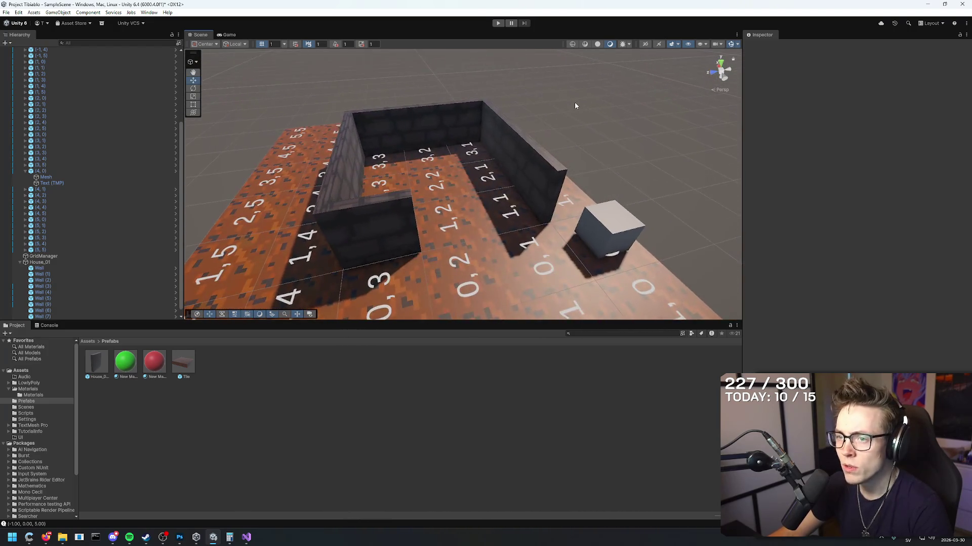
{"action": "left_click_drag", "start_coordinate": [575, 105], "coordinate": [506, 121]}
{"action": "left_click", "coordinate": [353, 180]}
{"action": "key", "text": "ctrl+d"}
{"action": "mouse_move", "coordinate": [313, 189]}
{"action": "left_mouse_down"}
{"action": "mouse_move", "coordinate": [643, 173]}
{"action": "mouse_move", "coordinate": [575, 150]}
{"action": "mouse_move", "coordinate": [598, 151]}
{"action": "mouse_move", "coordinate": [557, 159]}
{"action": "mouse_move", "coordinate": [693, 159]}
{"action": "mouse_move", "coordinate": [499, 176]}
{"action": "left_mouse_up"}
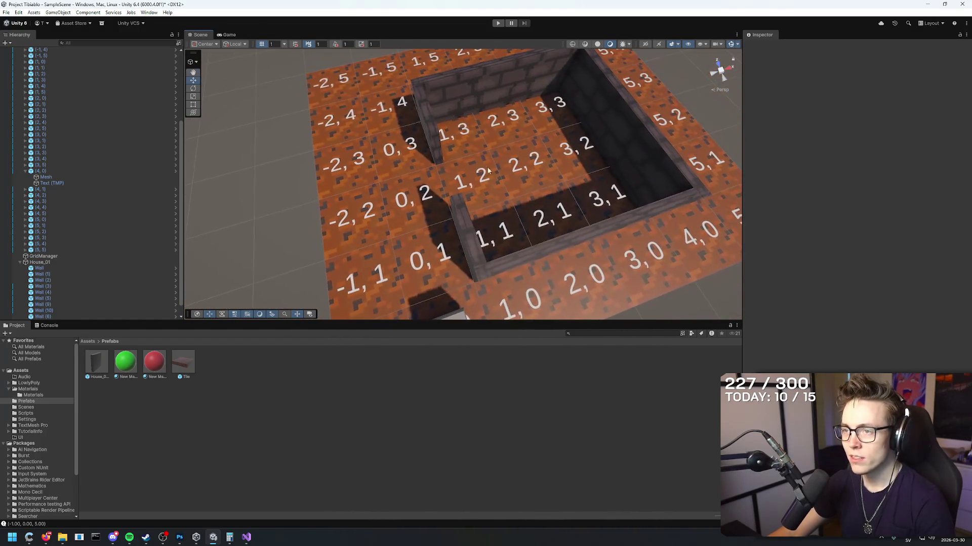
- Tag tiles (0, 3) and (0, 1) as Indoors
{"action": "left_click", "coordinate": [438, 160]}
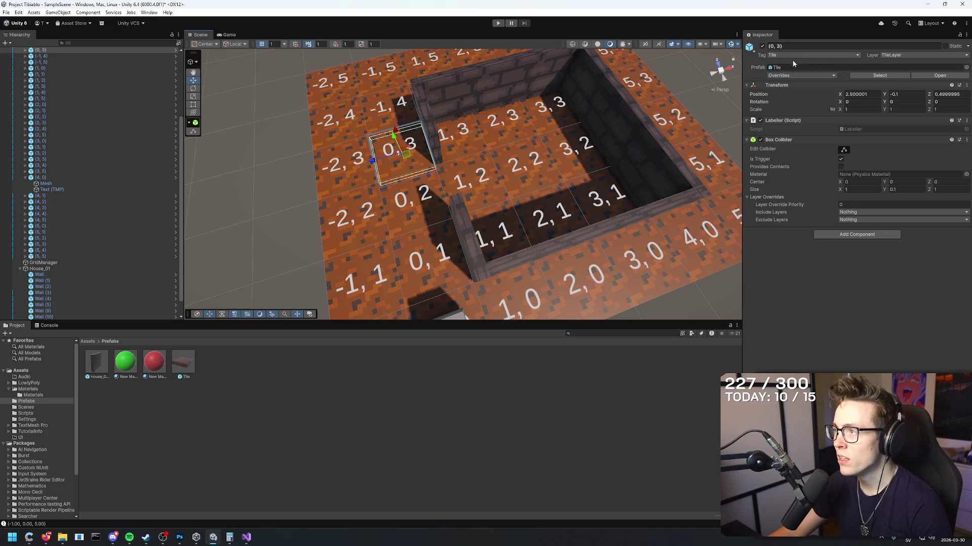
{"action": "left_click", "coordinate": [812, 55]}
{"action": "left_click", "coordinate": [800, 148]}
{"action": "left_click", "coordinate": [419, 193]}
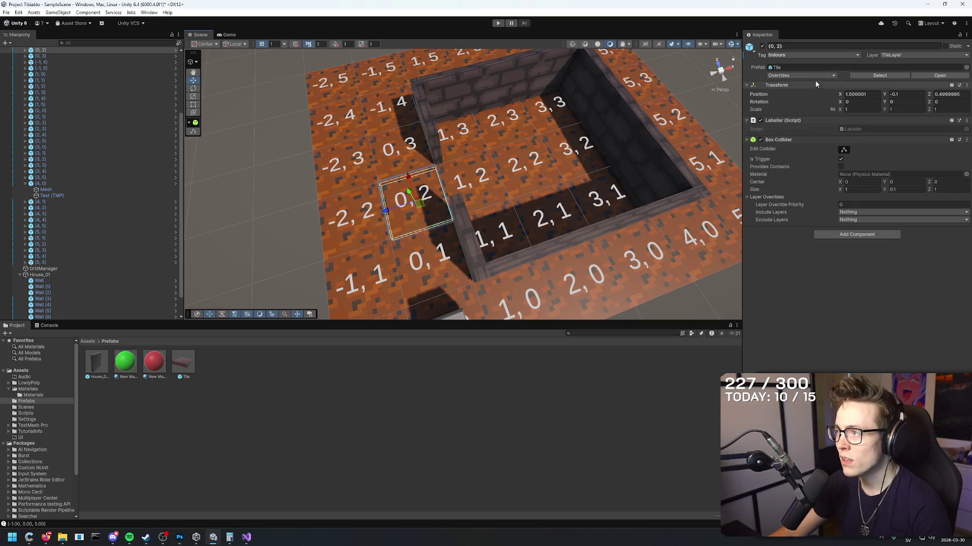
{"action": "left_click", "coordinate": [444, 248]}
{"action": "left_click", "coordinate": [816, 55]}
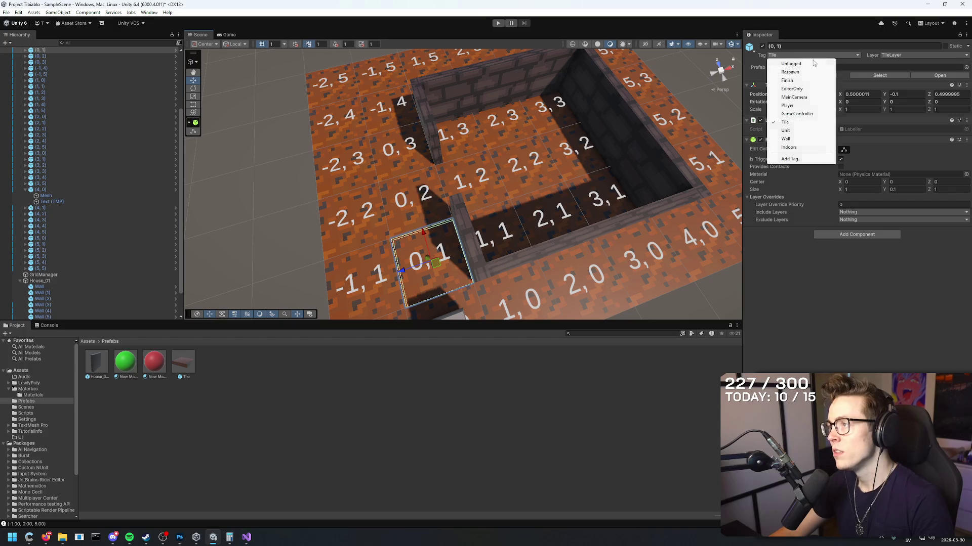
{"action": "left_click", "coordinate": [800, 148]}
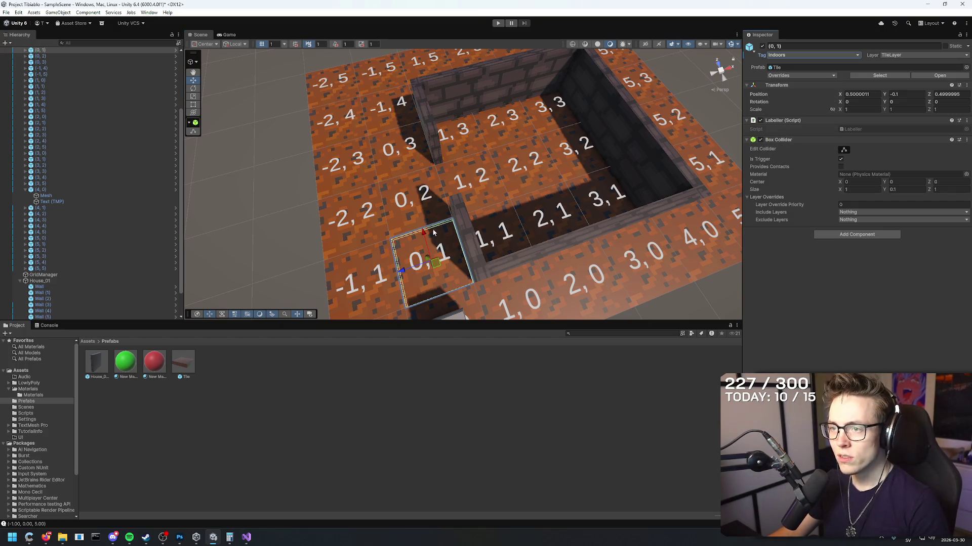
{"action": "left_click", "coordinate": [806, 55]}
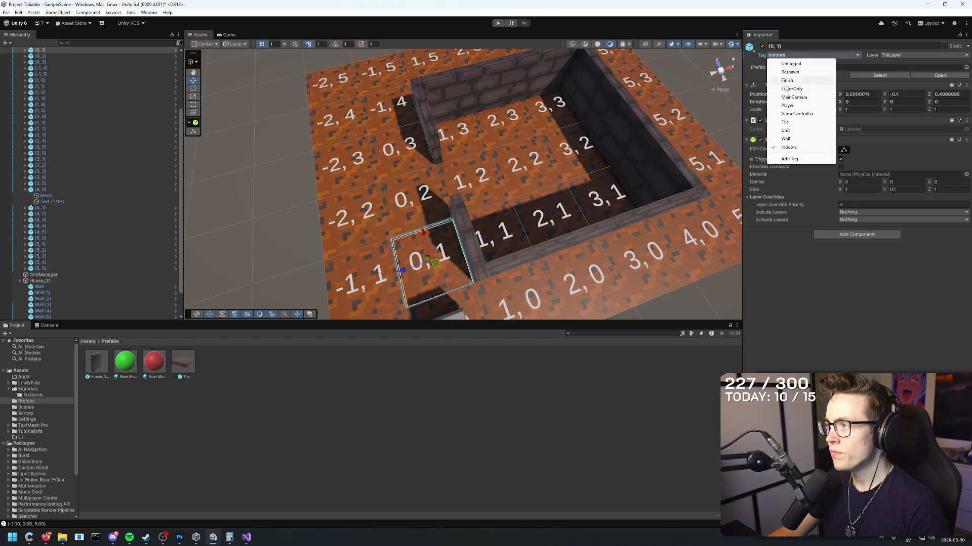
{"action": "key", "text": "Escape"}
- Retag tile (0, 3) as Tile
{"action": "left_click", "coordinate": [413, 151]}
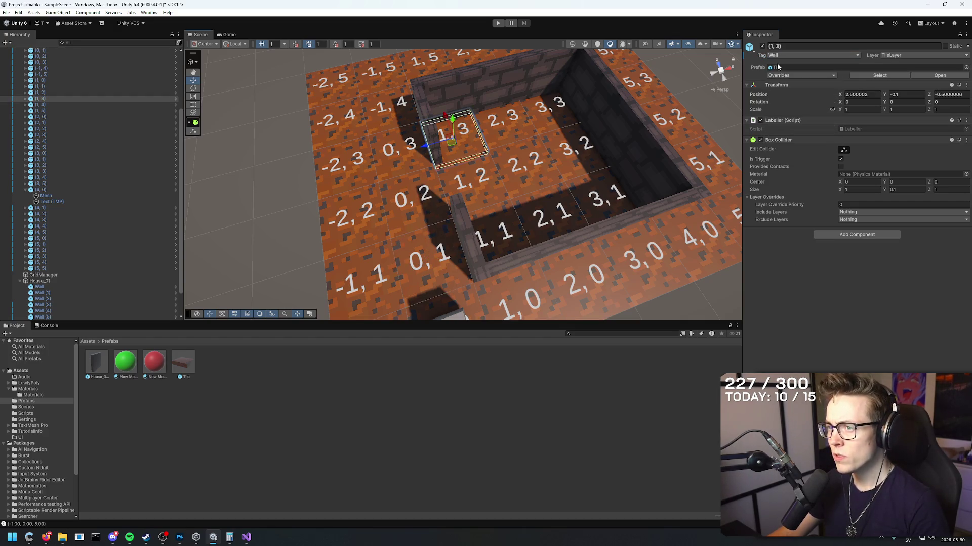
{"action": "left_click", "coordinate": [790, 46]}
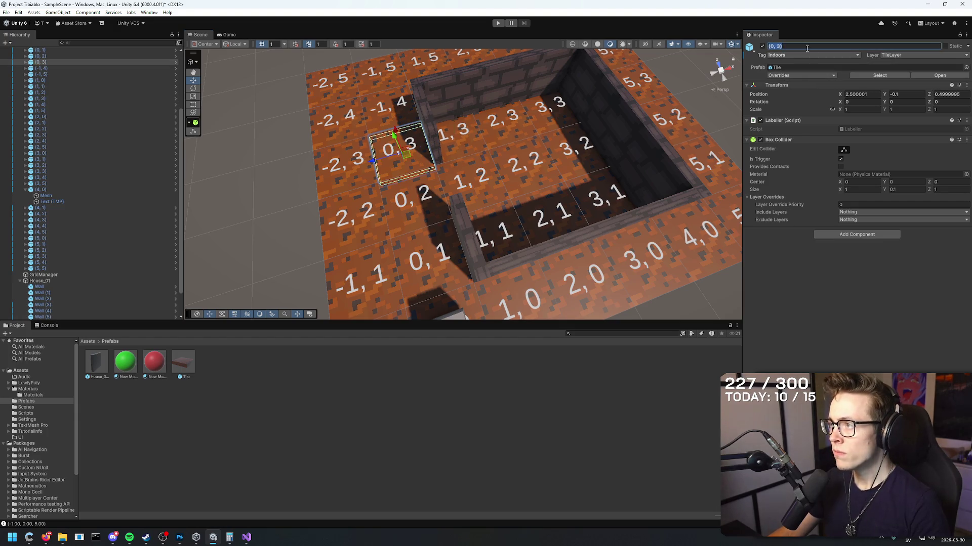
{"action": "left_click", "coordinate": [810, 55]}
{"action": "left_click", "coordinate": [786, 122]}
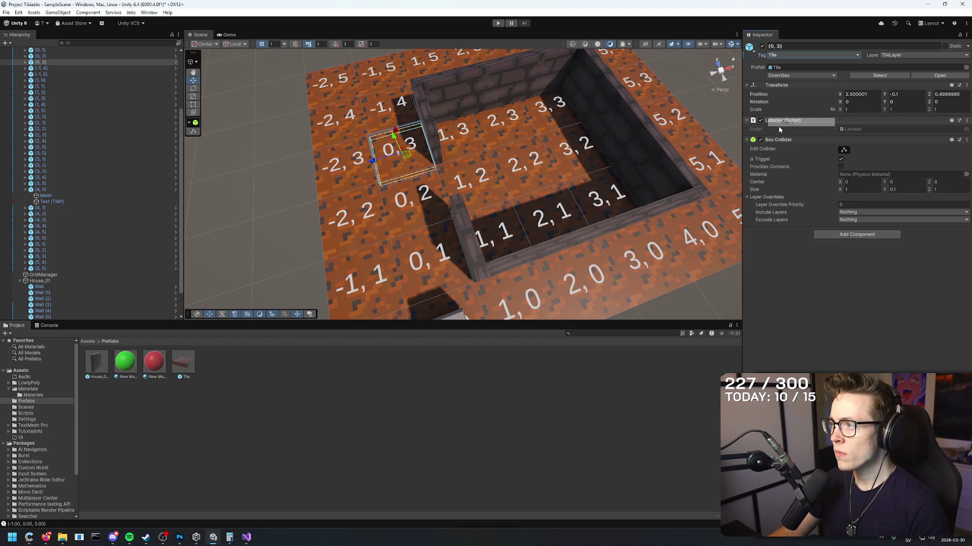
- Check the tags of tiles (0, 2), (1, 2), (3, 2), (3, 3) and (2, 3)
{"action": "left_click", "coordinate": [413, 215]}
{"action": "left_click", "coordinate": [484, 189]}
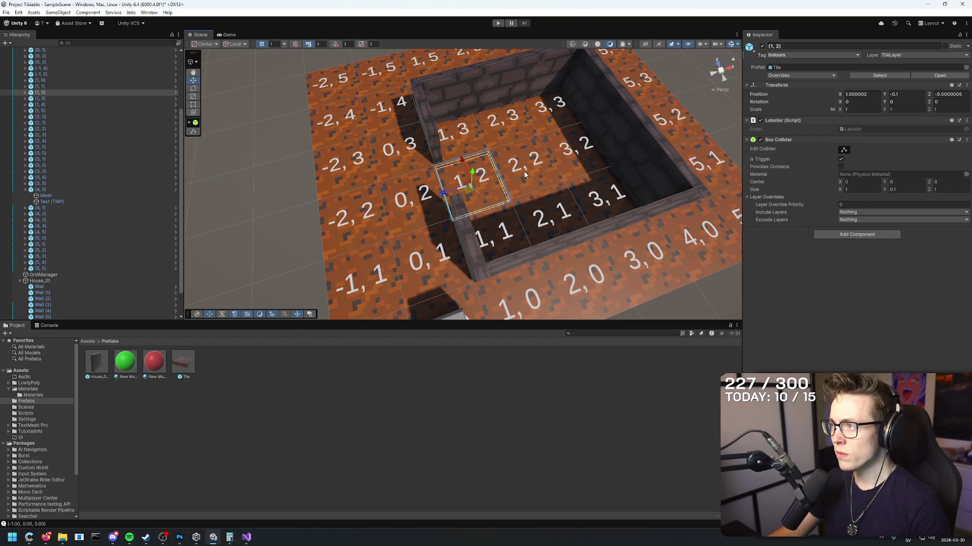
{"action": "left_click", "coordinate": [569, 163]}
{"action": "left_click", "coordinate": [552, 106]}
{"action": "left_click", "coordinate": [501, 121]}
{"action": "left_click", "coordinate": [468, 175]}
{"action": "left_click", "coordinate": [577, 147]}
- Clear the tile selection and enter Play mode
{"action": "mouse_move", "coordinate": [601, 249]}
{"action": "left_mouse_down"}
{"action": "mouse_move", "coordinate": [621, 227]}
{"action": "mouse_move", "coordinate": [609, 272]}
{"action": "left_mouse_up"}
{"action": "left_click", "coordinate": [283, 101]}
{"action": "left_click", "coordinate": [497, 23]}
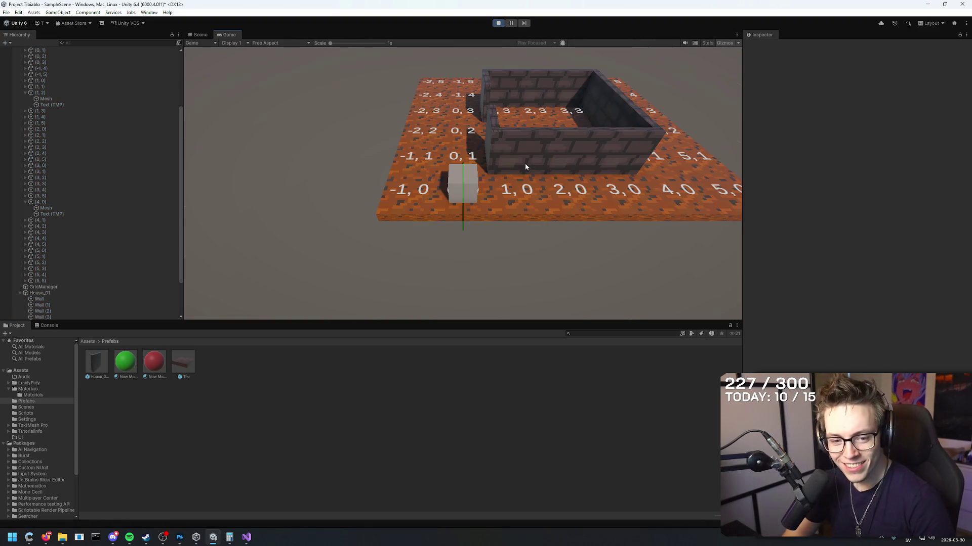
- Walk the player cube to tiles (1, 3), (3, 2) and (0, 2), repeatedly testing a south step
{"action": "scroll", "coordinate": [526, 166], "scroll_direction": "up", "scroll_amount": 3}
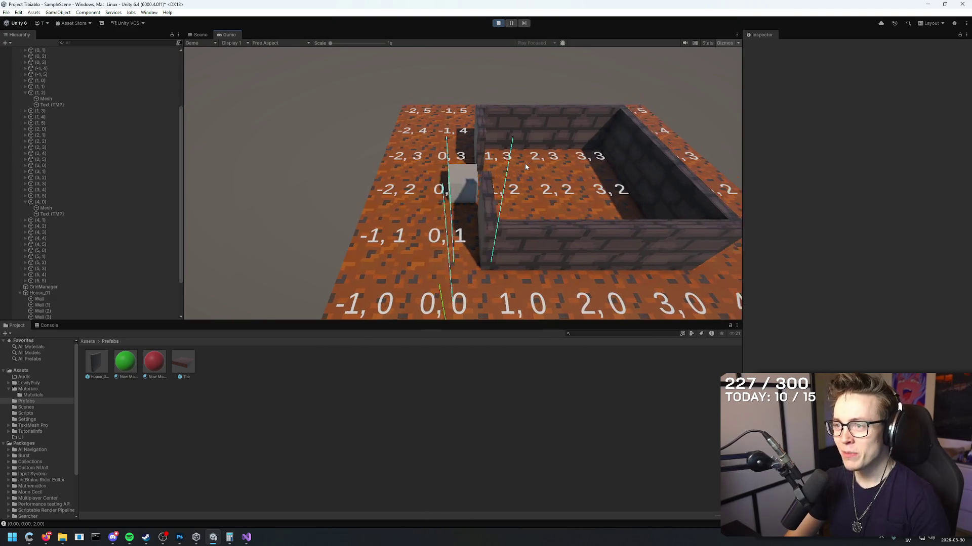
{"action": "key", "text": "d"}
{"action": "key", "text": "w"}
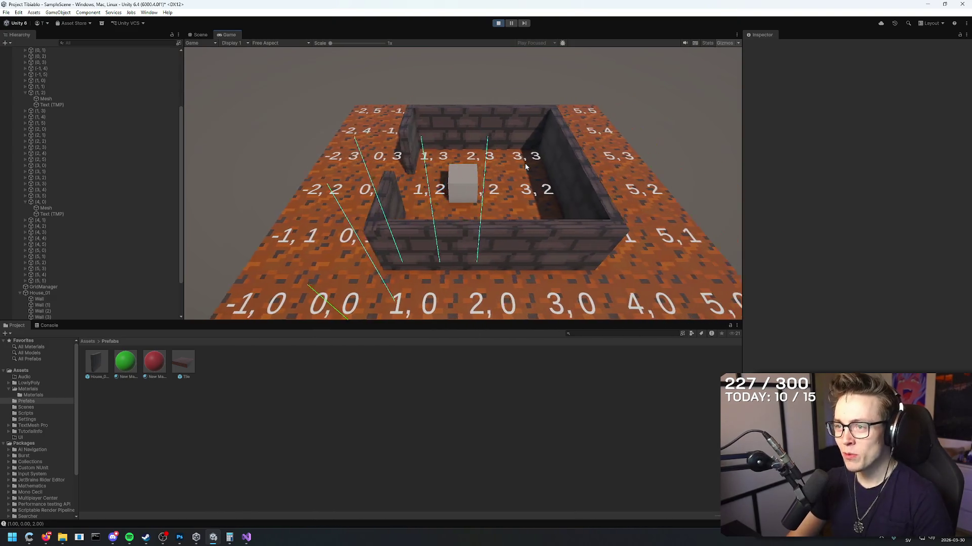
{"action": "key", "text": "d"}
{"action": "key", "text": "d"}
{"action": "key", "text": "s"}
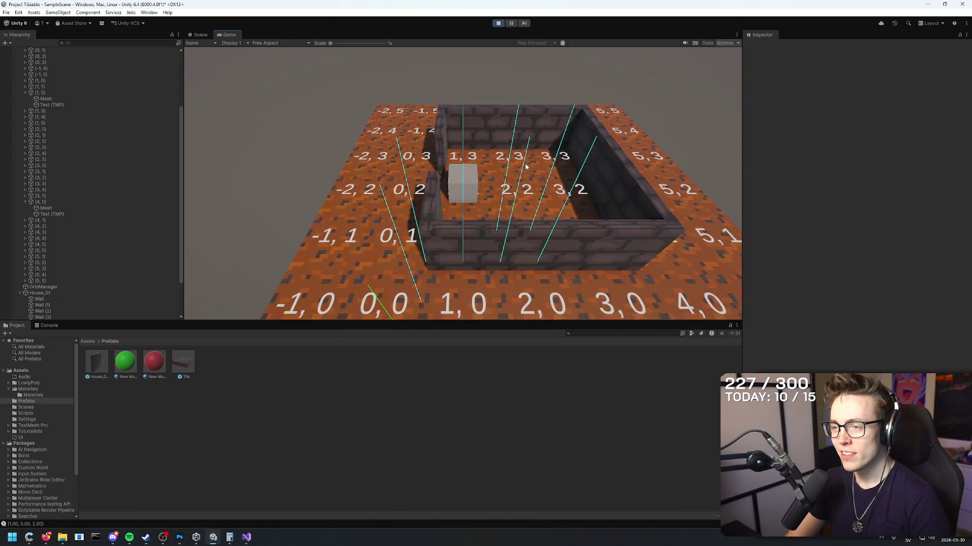
{"action": "key", "text": "a"}
{"action": "key", "text": "a"}
{"action": "key", "text": "a"}
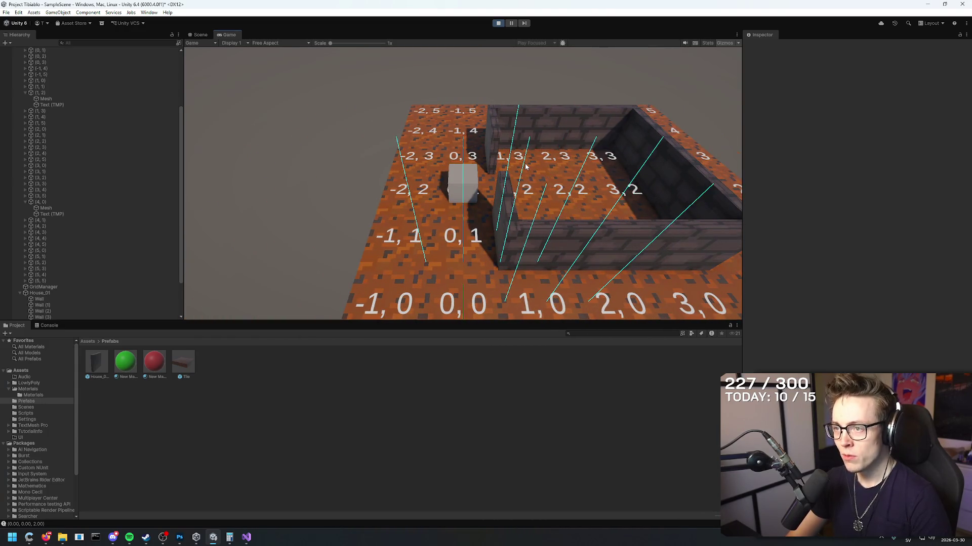
{"action": "key", "text": "d"}
{"action": "key", "text": "w"}
{"action": "key", "text": "d"}
{"action": "key", "text": "s"}
{"action": "key", "text": "w"}
{"action": "key", "text": "s"}
{"action": "key", "text": "w"}
{"action": "key", "text": "s"}
{"action": "key", "text": "w"}
{"action": "key", "text": "s"}
{"action": "key", "text": "w"}
{"action": "key", "text": "s"}
{"action": "key", "text": "w"}
{"action": "key", "text": "s"}
{"action": "key", "text": "w"}
{"action": "key", "text": "s"}
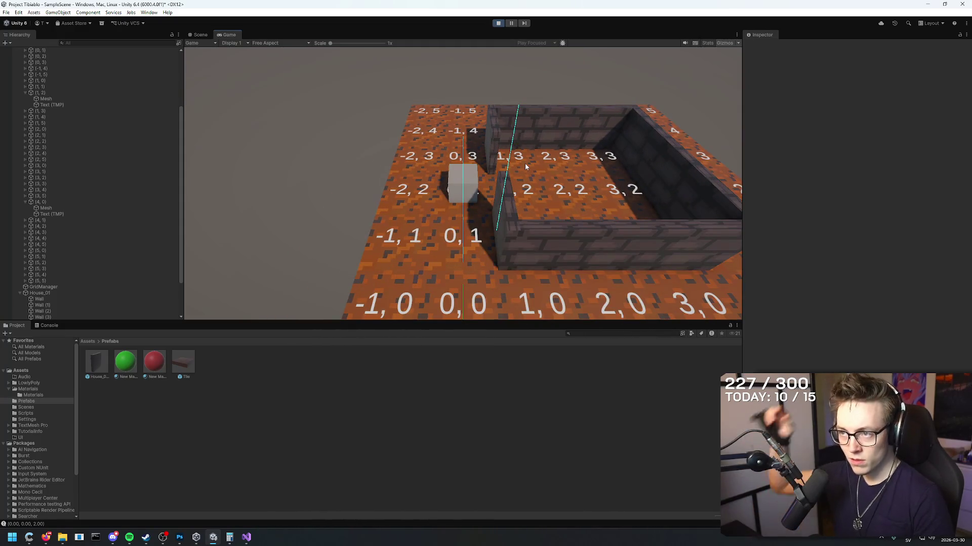
- Move the player to tile (-1, 4), back to (0, 2), then to (3, 1), (1, 1) and (1, 2)
{"action": "key", "text": "a"}
{"action": "key", "text": "w"}
{"action": "key", "text": "w"}
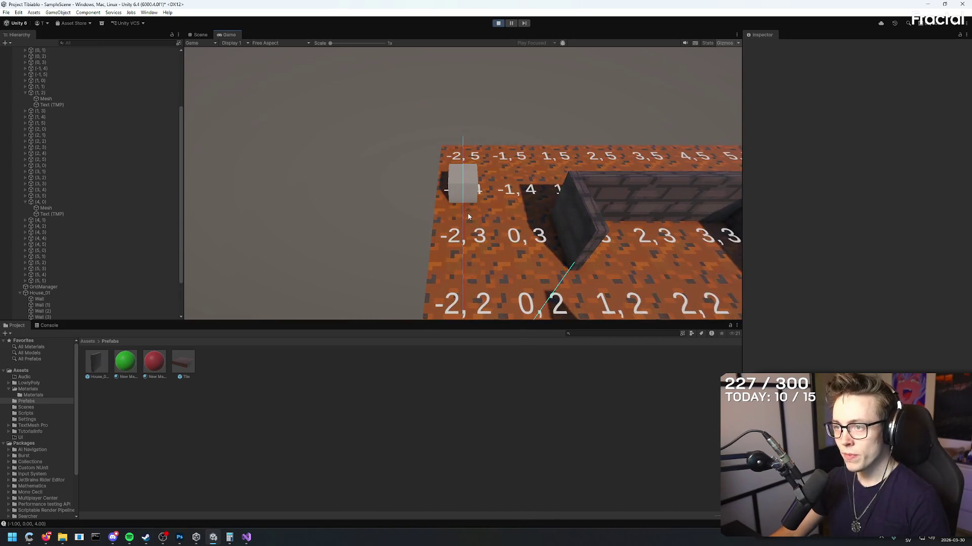
{"action": "key", "text": "s"}
{"action": "key", "text": "d"}
{"action": "key", "text": "s"}
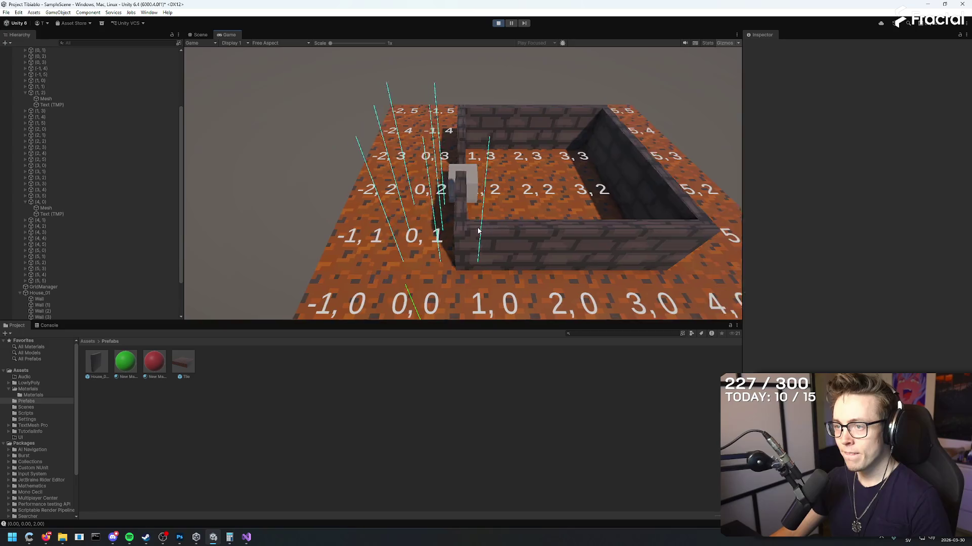
{"action": "key", "text": "d"}
{"action": "key", "text": "d"}
{"action": "key", "text": "d"}
{"action": "key", "text": "s"}
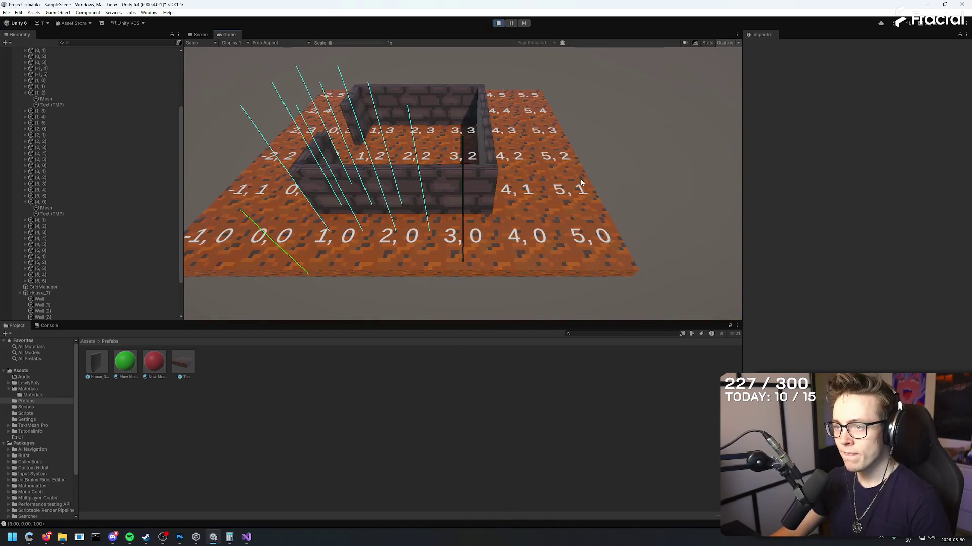
{"action": "key", "text": "a"}
{"action": "key", "text": "a"}
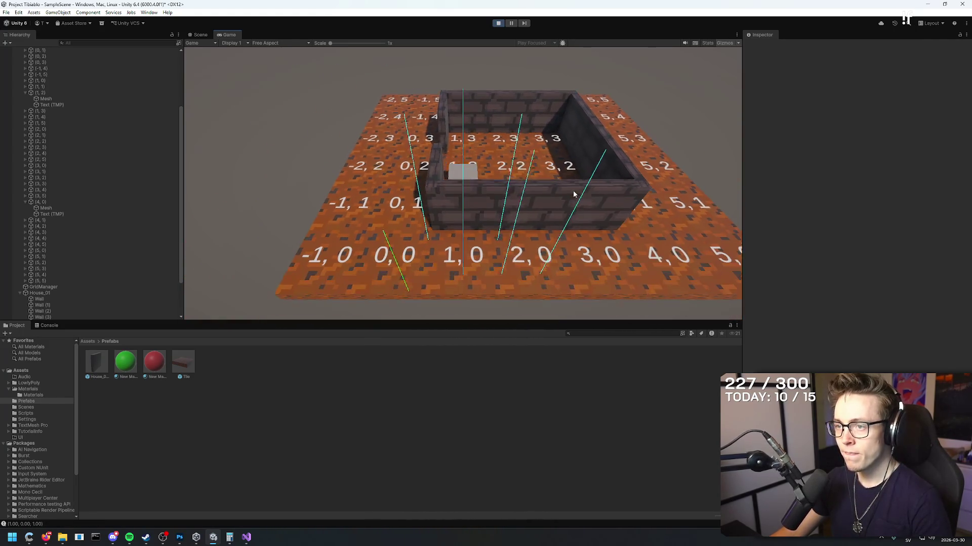
{"action": "key", "text": "a"}
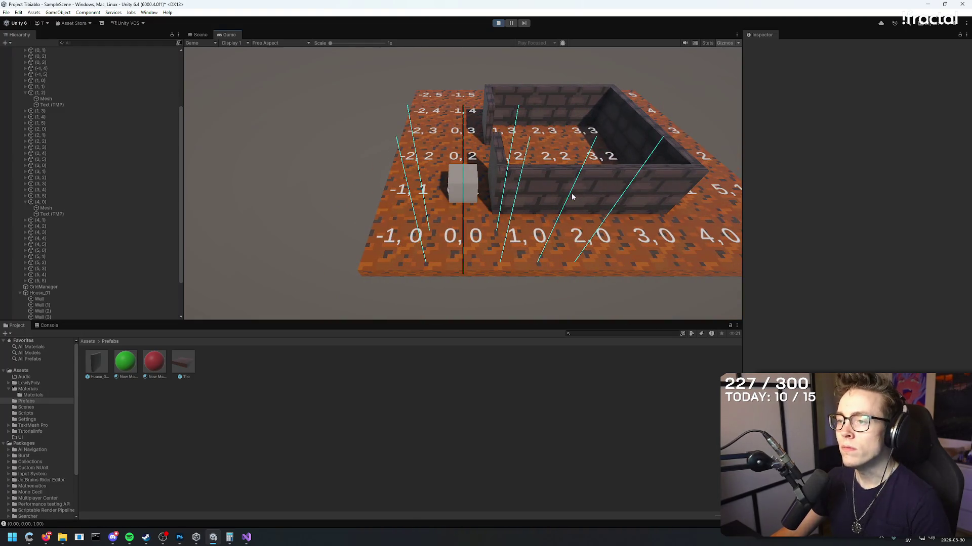
{"action": "key", "text": "d"}
{"action": "key", "text": "w"}
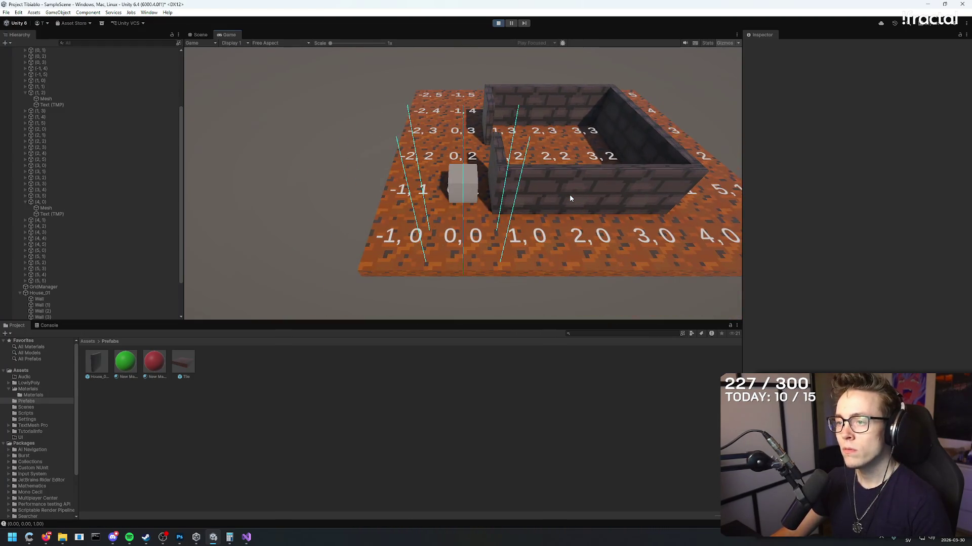
- Walk the player into the house wall, then step via (-1, 3) to finish on (0, 3)
{"action": "key", "text": "a"}
{"action": "key", "text": "s"}
{"action": "key", "text": "d"}
{"action": "key", "text": "w"}
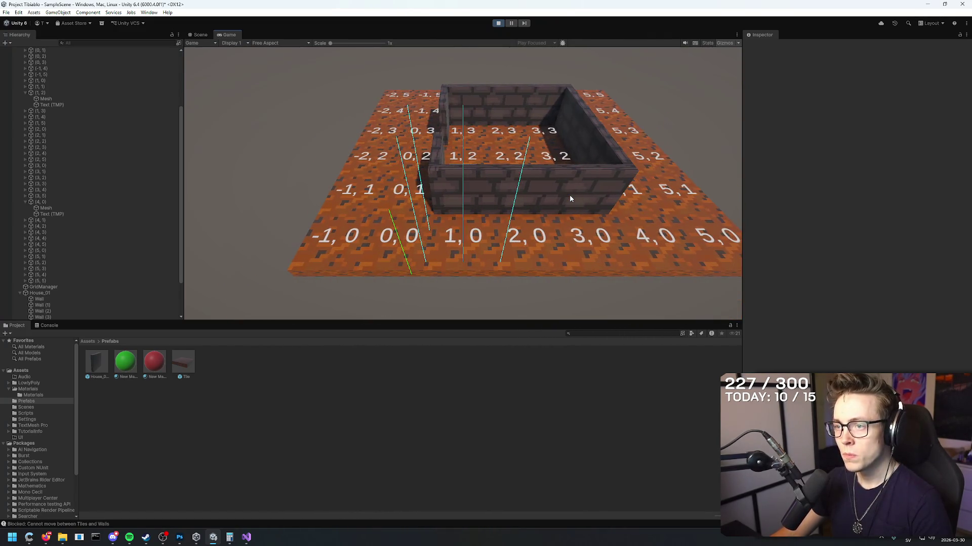
{"action": "key", "text": "a"}
{"action": "key", "text": "w"}
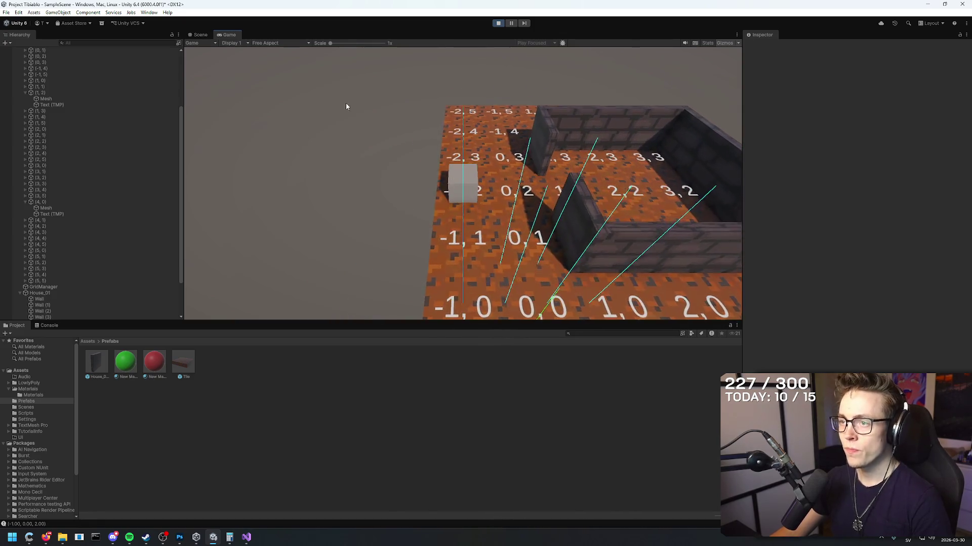
{"action": "key", "text": "d"}
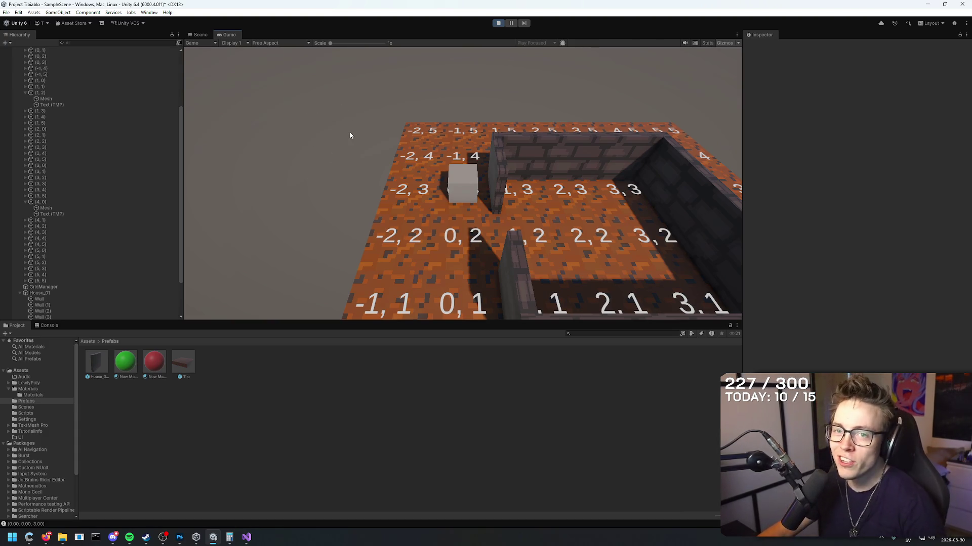
{"action": "scroll", "coordinate": [90, 90], "scroll_direction": "up", "scroll_amount": 5}
- Select Tiles and turn off the gizmo outlines in the Game view
{"action": "left_click", "coordinate": [60, 89]}
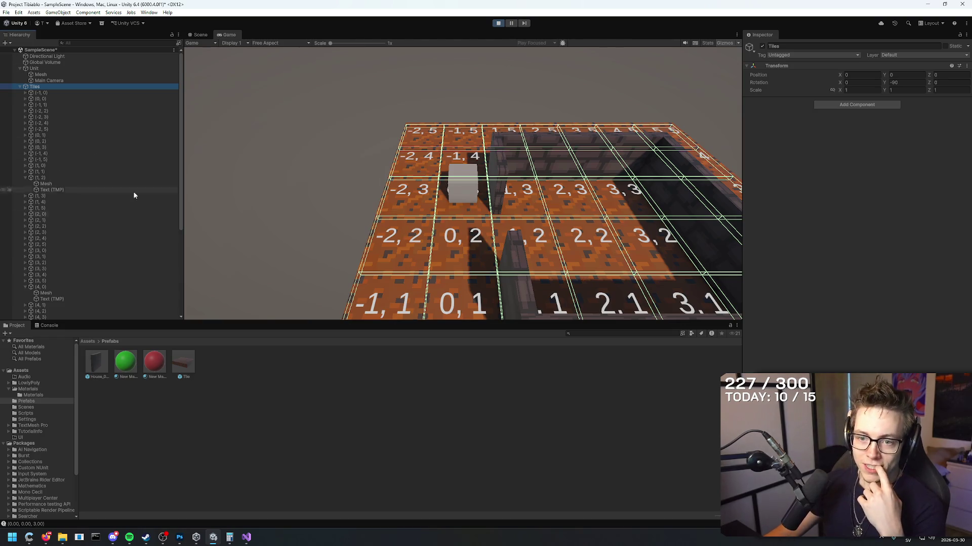
{"action": "left_click", "coordinate": [728, 43]}
{"action": "left_click", "coordinate": [725, 43]}
{"action": "left_click", "coordinate": [730, 44]}
{"action": "left_click", "coordinate": [739, 44]}
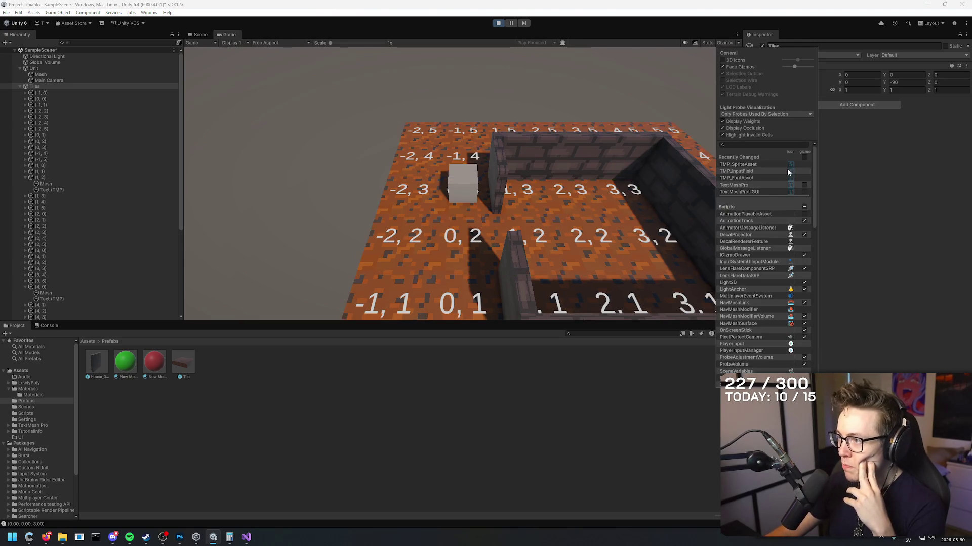
{"action": "scroll", "coordinate": [770, 239], "scroll_direction": "down", "scroll_amount": 5}
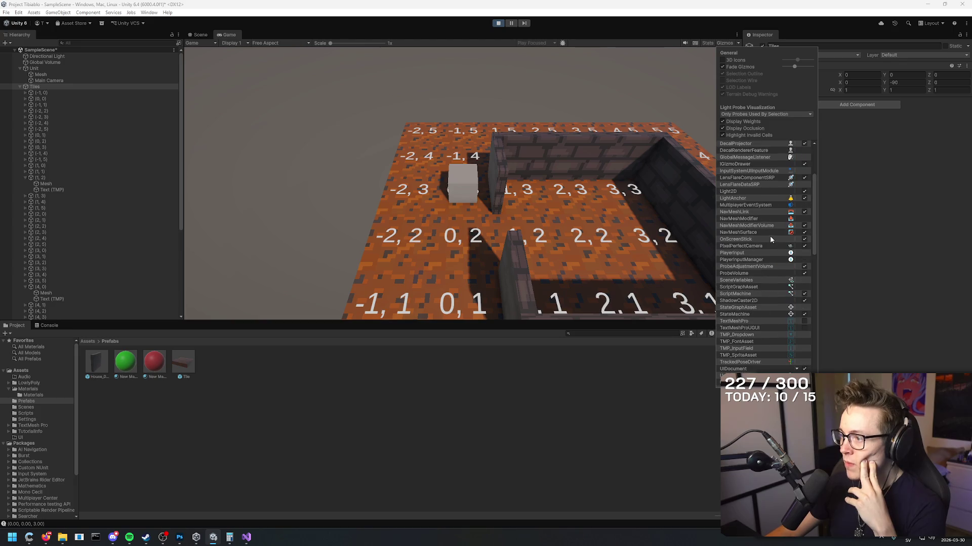
{"action": "scroll", "coordinate": [769, 235], "scroll_direction": "down", "scroll_amount": 7}
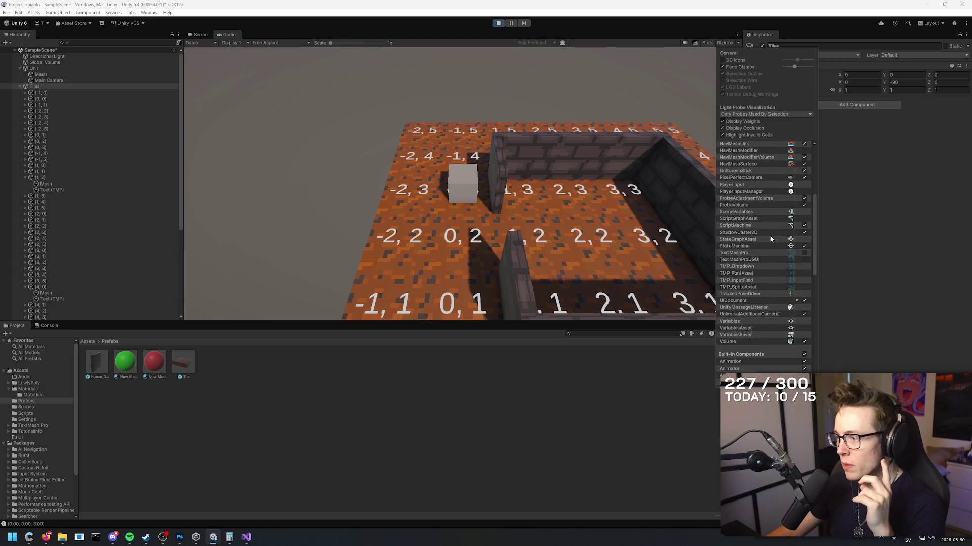
{"action": "left_click", "coordinate": [22, 89]}
- Browse the project folders back up to the top-level Assets folder
{"action": "left_click", "coordinate": [26, 92]}
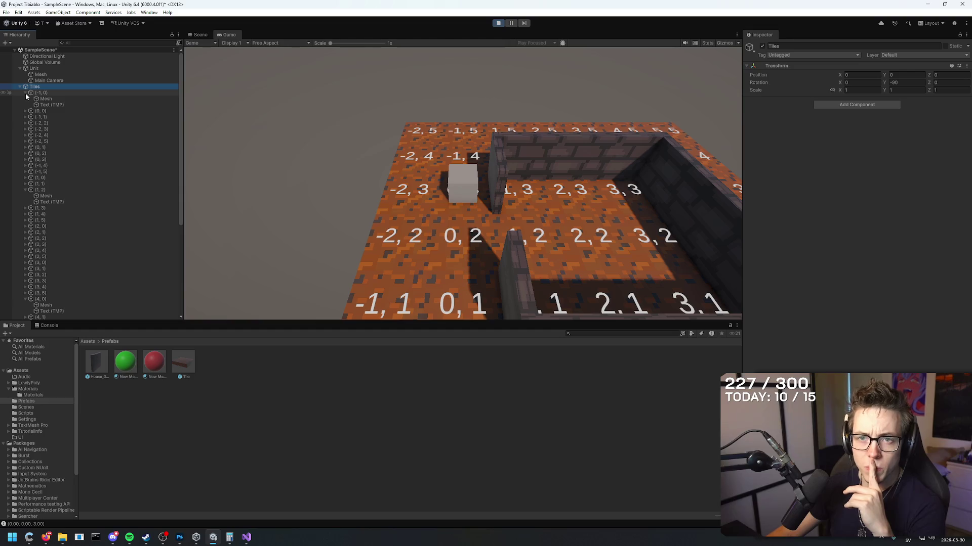
{"action": "left_click", "coordinate": [25, 93]}
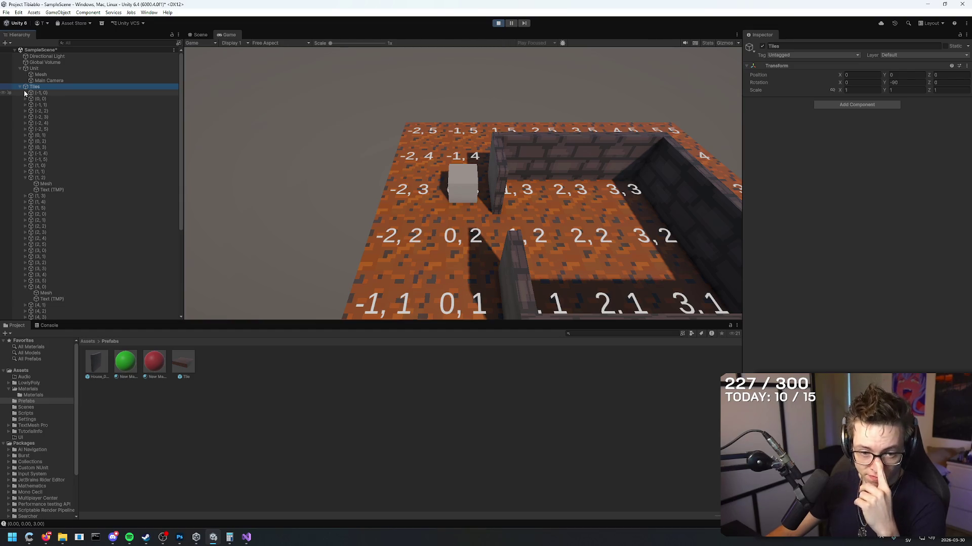
{"action": "left_click", "coordinate": [34, 395]}
{"action": "left_click", "coordinate": [32, 389]}
{"action": "left_click", "coordinate": [31, 384]}
{"action": "left_click", "coordinate": [30, 378]}
{"action": "left_click", "coordinate": [29, 372]}
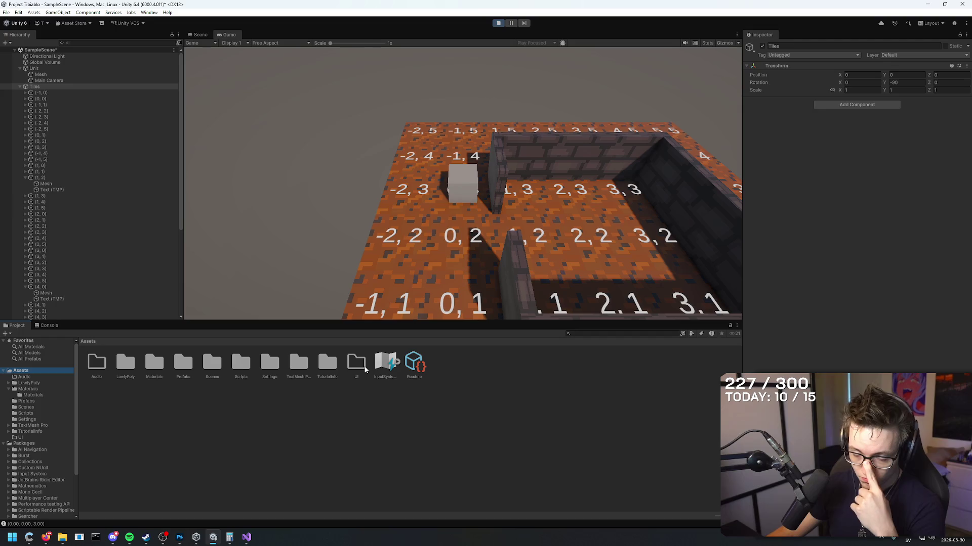
- Search the project assets and open the TextMesh Pro folder, then refocus the game
{"action": "type", "text": "text"}
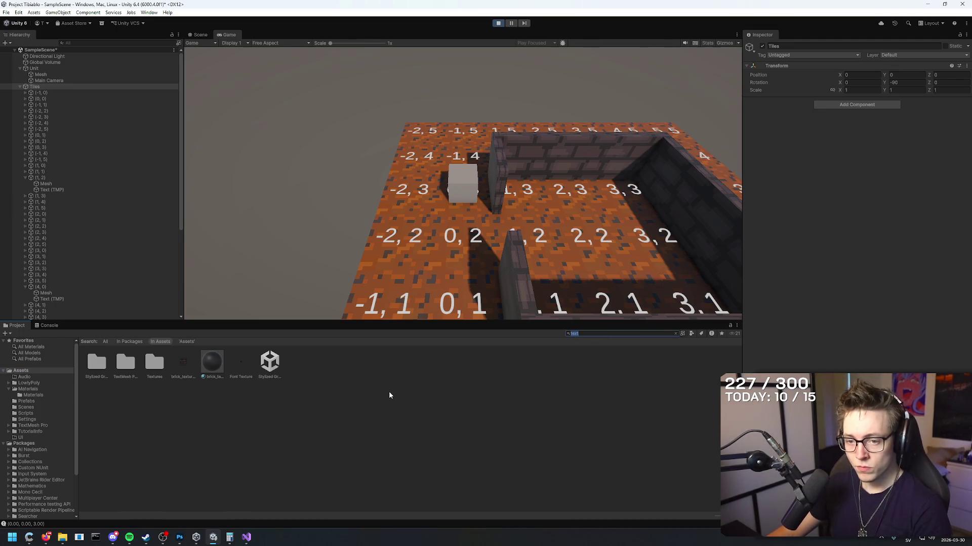
{"action": "double_click", "coordinate": [124, 362]}
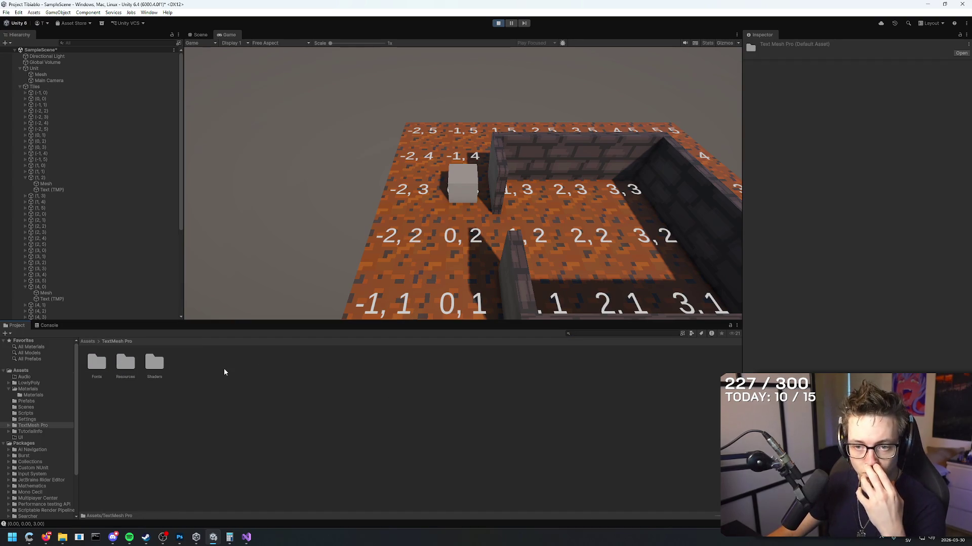
{"action": "left_click", "coordinate": [587, 334]}
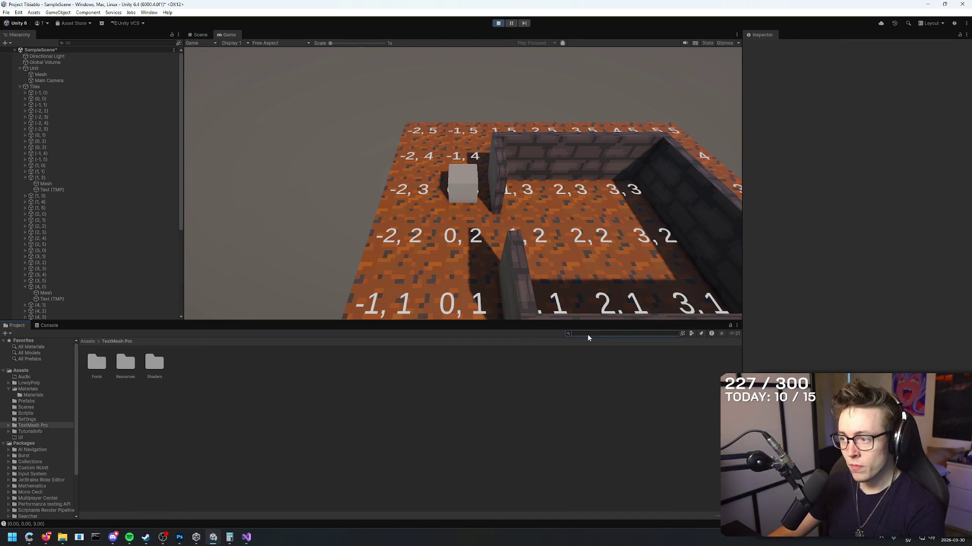
{"action": "left_click", "coordinate": [35, 87]}
{"action": "left_click", "coordinate": [451, 146]}
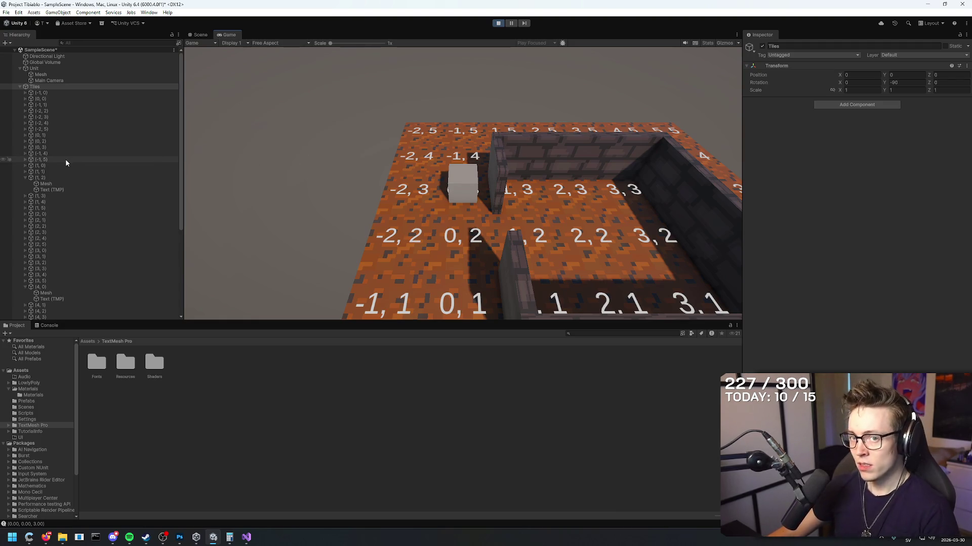
- Hide the coordinate label of tile (1, 2), then show it again
{"action": "left_click", "coordinate": [46, 190]}
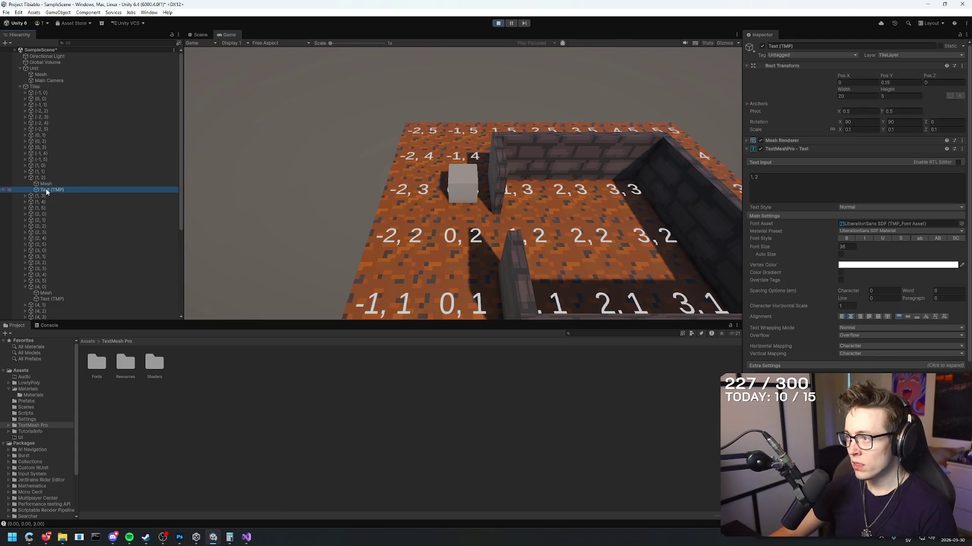
{"action": "left_click", "coordinate": [762, 148]}
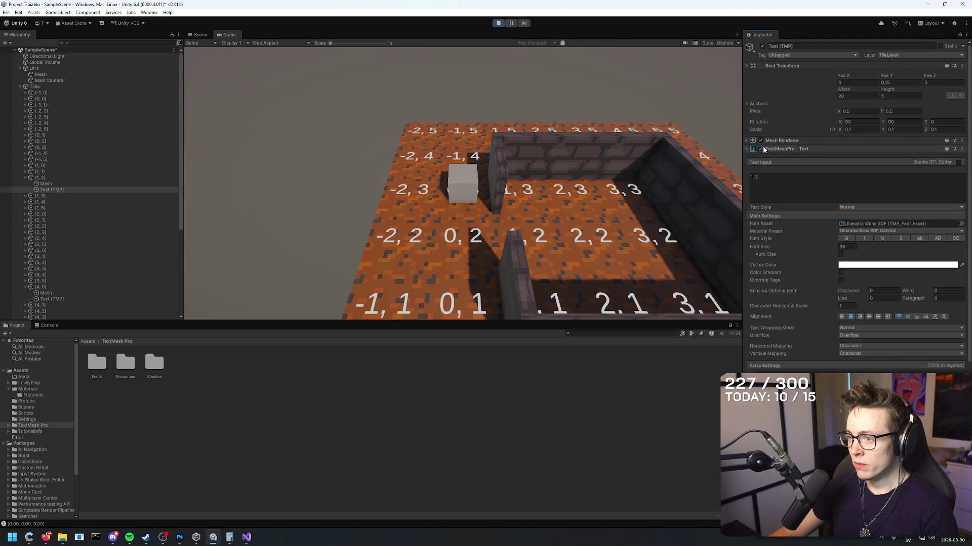
{"action": "left_click", "coordinate": [760, 149]}
- Select the tiles from (-1, 0) to (5, 5), then settle on the Tiles group object
{"action": "left_click", "coordinate": [101, 93]}
{"action": "scroll", "coordinate": [108, 142], "scroll_direction": "down", "scroll_amount": 5}
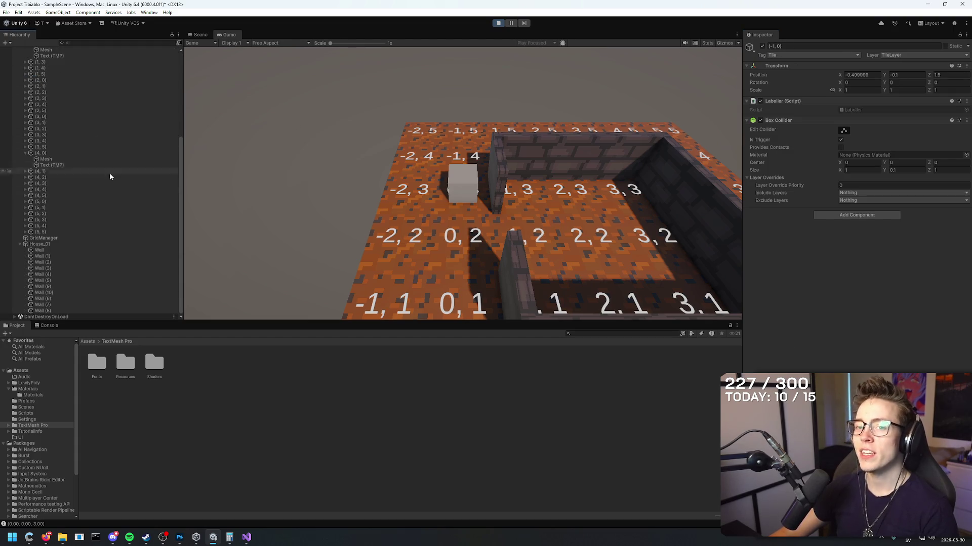
{"action": "left_click", "coordinate": [56, 231], "text": "shift"}
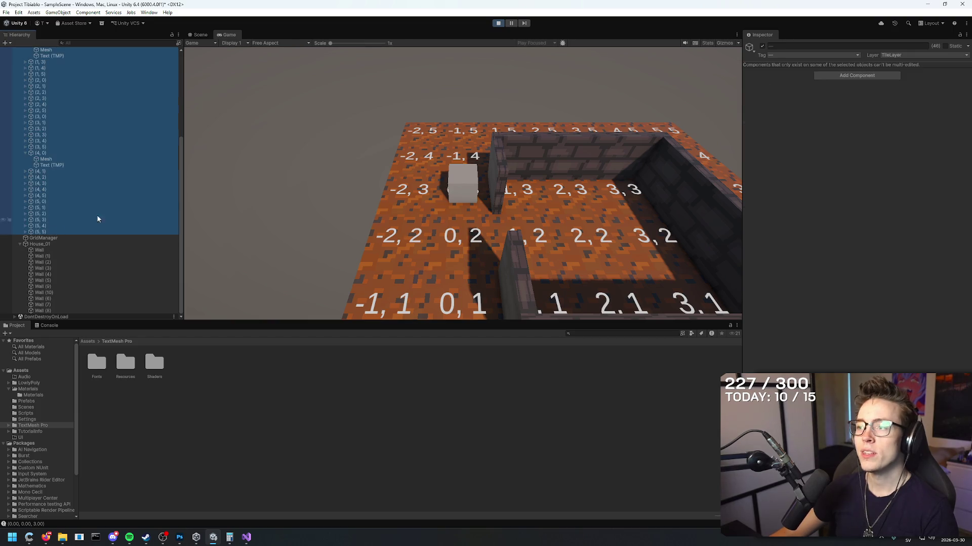
{"action": "left_click", "coordinate": [98, 135]}
{"action": "scroll", "coordinate": [96, 141], "scroll_direction": "up", "scroll_amount": 10}
{"action": "left_click", "coordinate": [96, 92]}
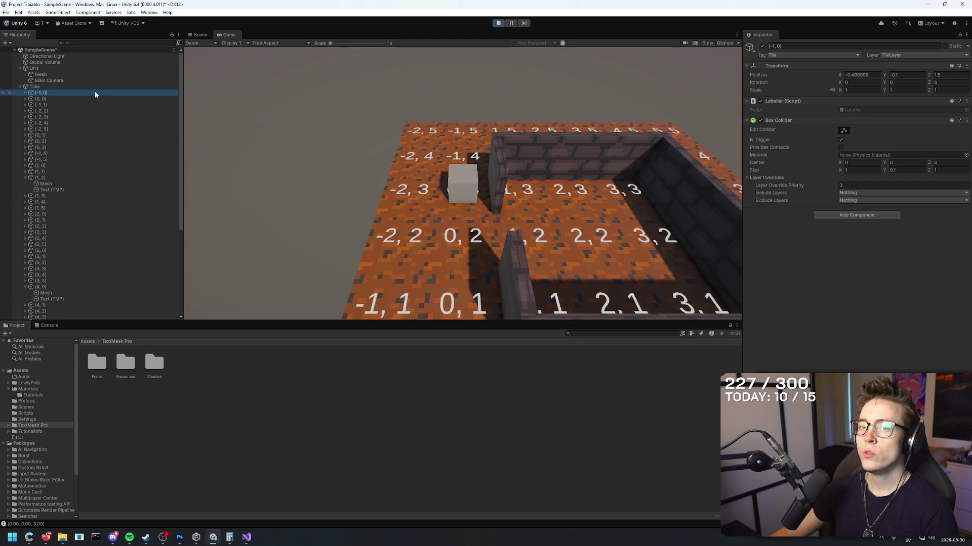
{"action": "left_click", "coordinate": [93, 86]}
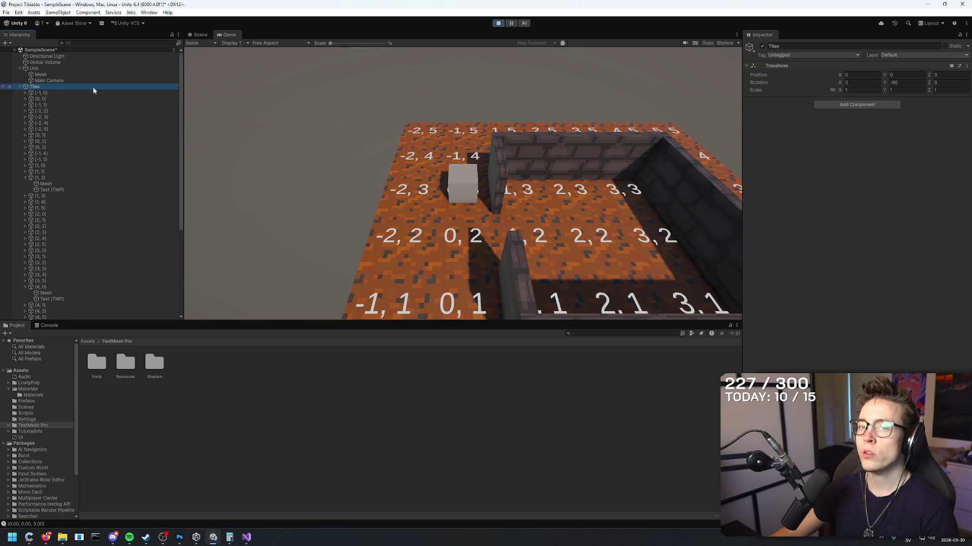
- Expand tiles (-1, 0), (0, 0) and (-1, 1) and screenshot their Mesh and Text (TMP) children
{"action": "left_click", "coordinate": [25, 92]}
{"action": "left_click", "coordinate": [25, 111]}
{"action": "left_click", "coordinate": [25, 129]}
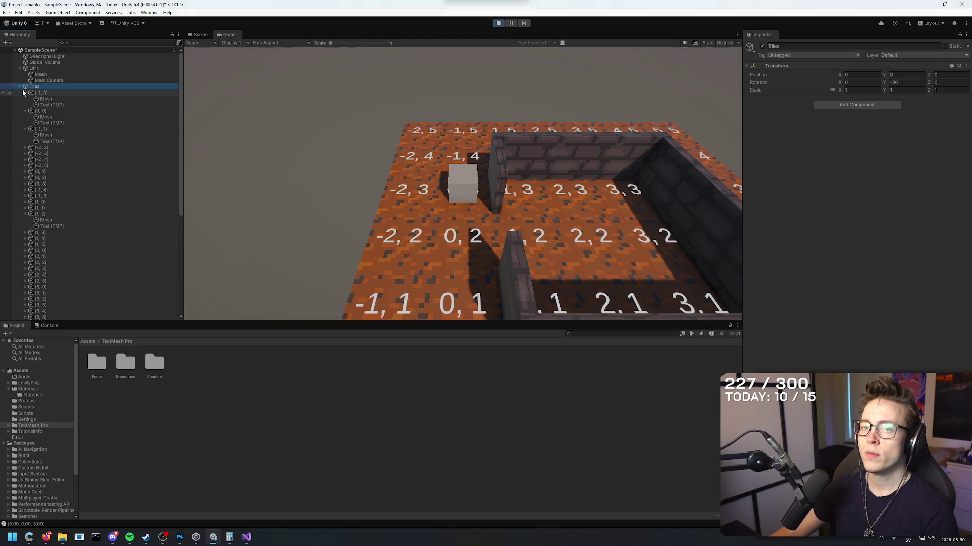
{"action": "key", "text": "super+shift+s"}
{"action": "left_click_drag", "start_coordinate": [4, 76], "coordinate": [90, 158]}
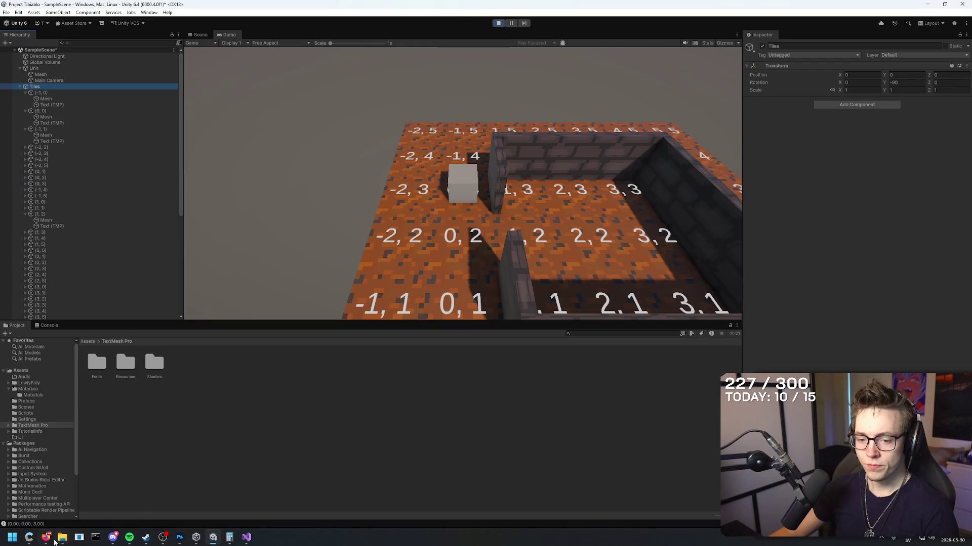
- Ask Gemini how to turn off Text (TMP) visibility for all tiles, attaching the Hierarchy screenshot
{"action": "left_click", "coordinate": [55, 541]}
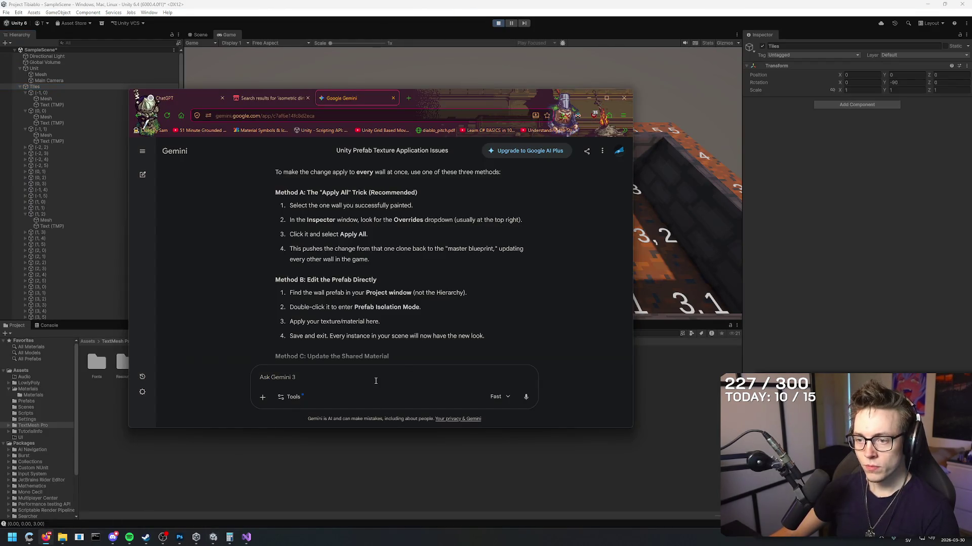
{"action": "type", "text": "How do I turn off the visibility of the Text (TMP) for all my"}
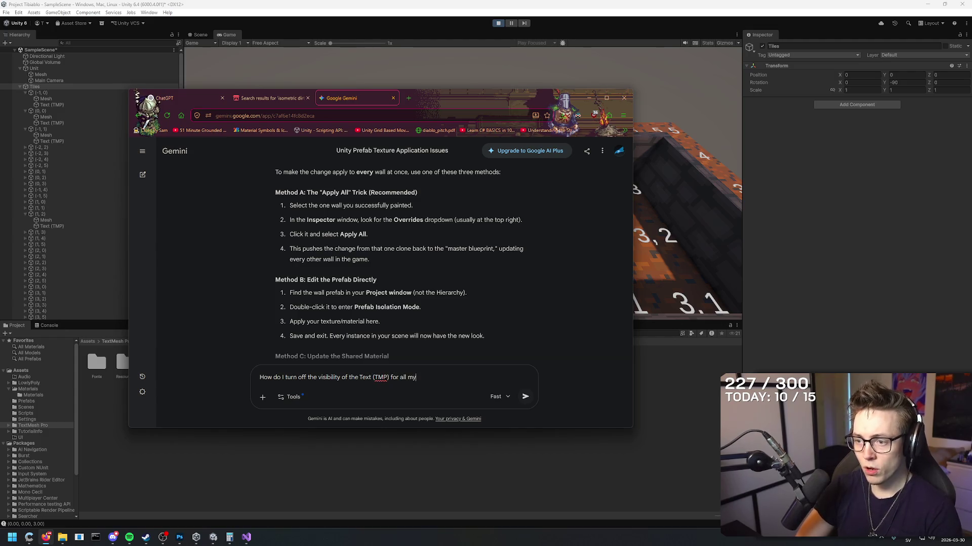
{"action": "key", "text": "BackSpace"}
{"action": "key", "text": "BackSpace"}
{"action": "key", "text": "BackSpace"}
{"action": "type", "text": "of them at once?"}
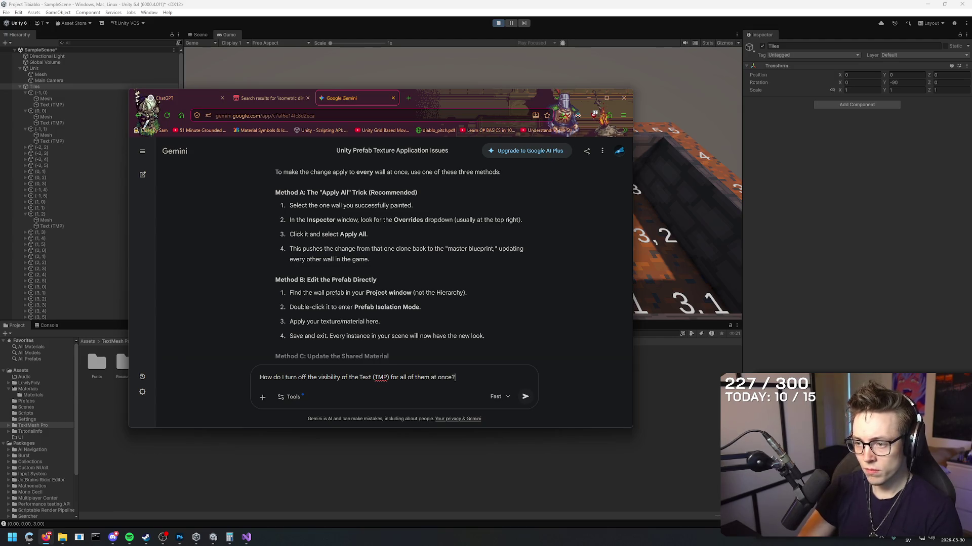
{"action": "key", "text": "ctrl+v"}
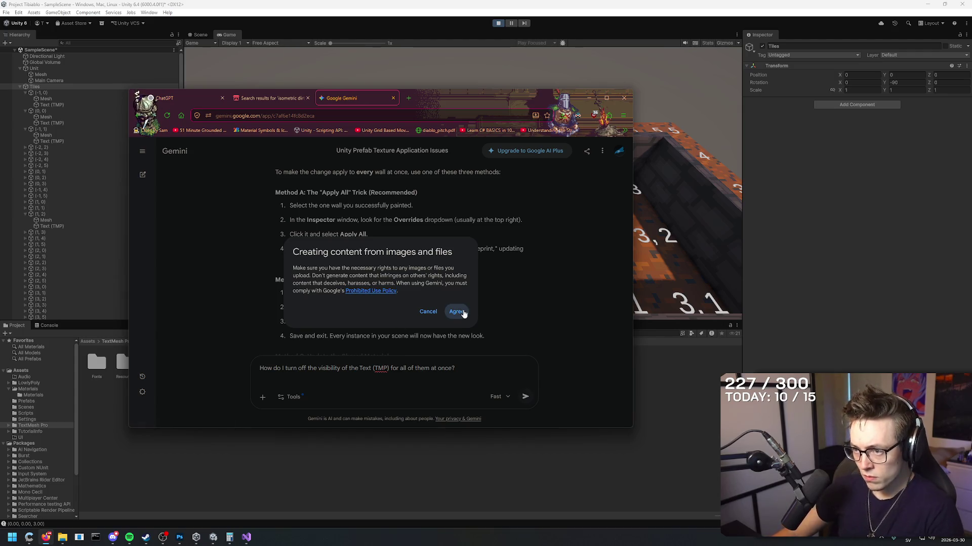
{"action": "left_click", "coordinate": [463, 313]}
{"action": "left_click", "coordinate": [459, 370]}
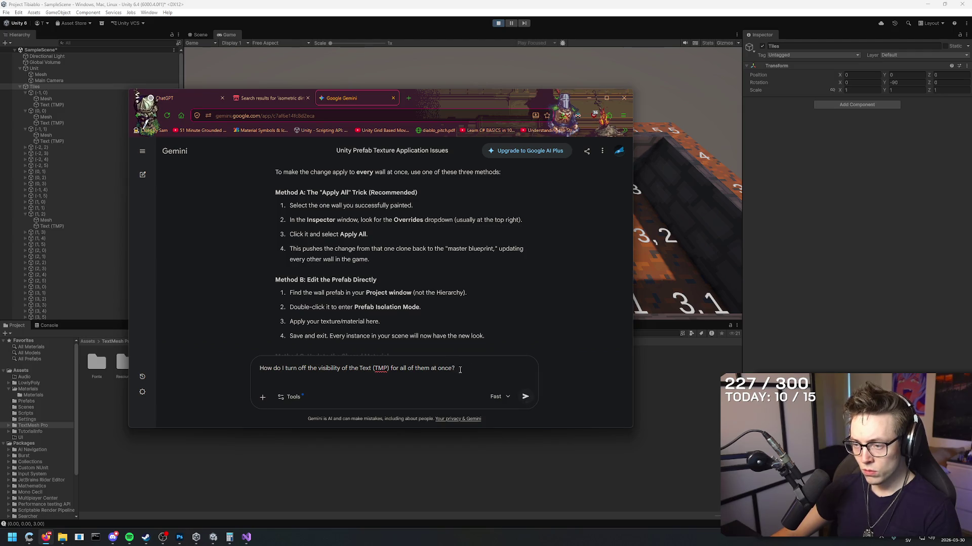
{"action": "key", "text": "ctrl+v"}
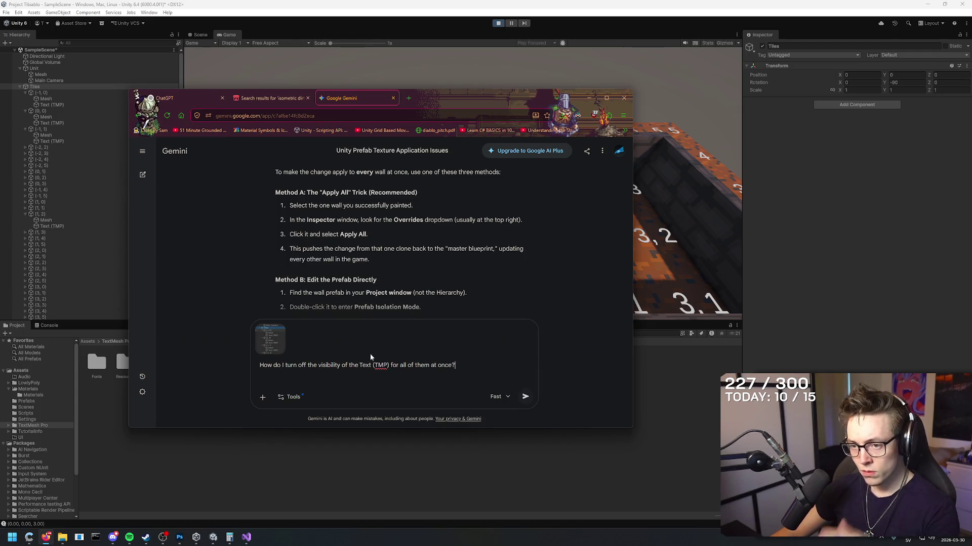
- Send the question with the Fast model and read Gemini's Prefab Mode answer
{"action": "left_click", "coordinate": [526, 396]}
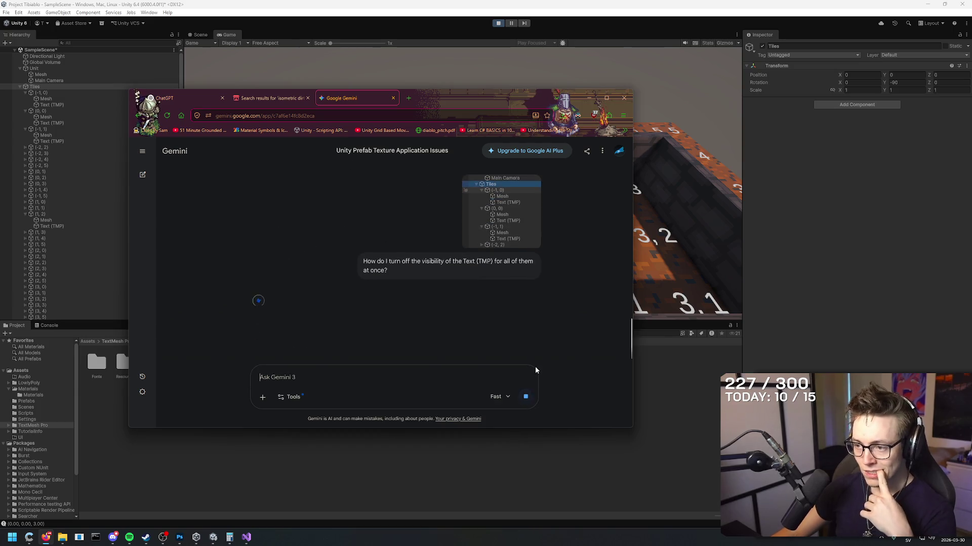
{"action": "left_click", "coordinate": [508, 397]}
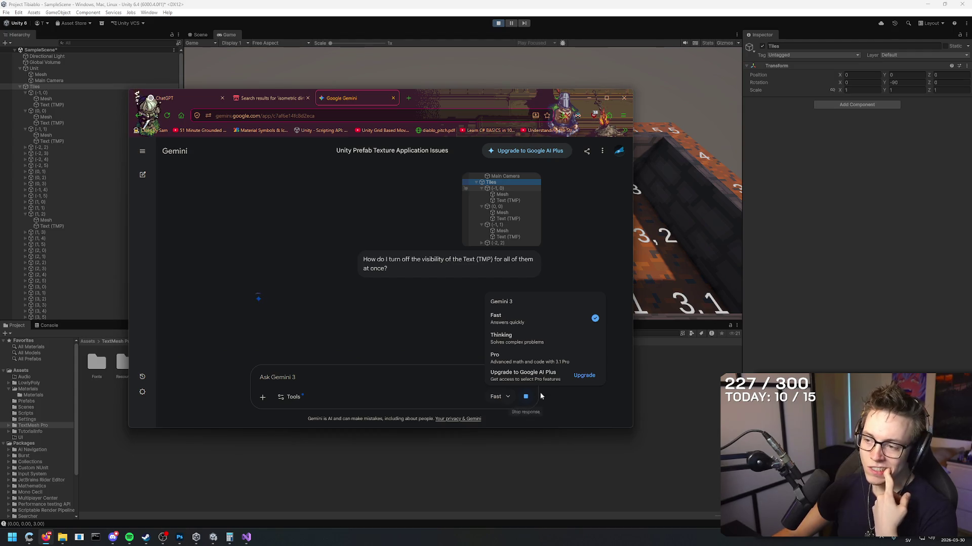
{"action": "left_click", "coordinate": [508, 397]}
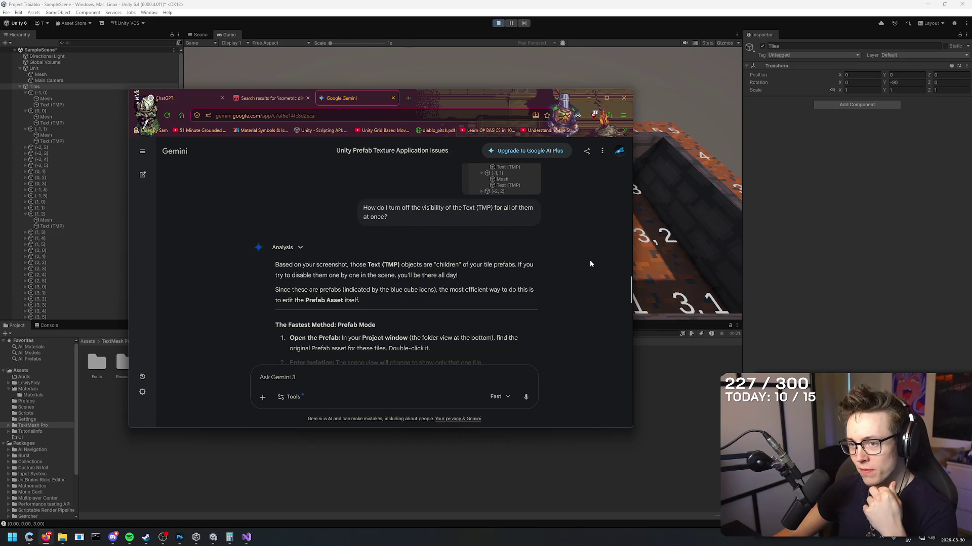
{"action": "scroll", "coordinate": [590, 264], "scroll_direction": "down", "scroll_amount": 1}
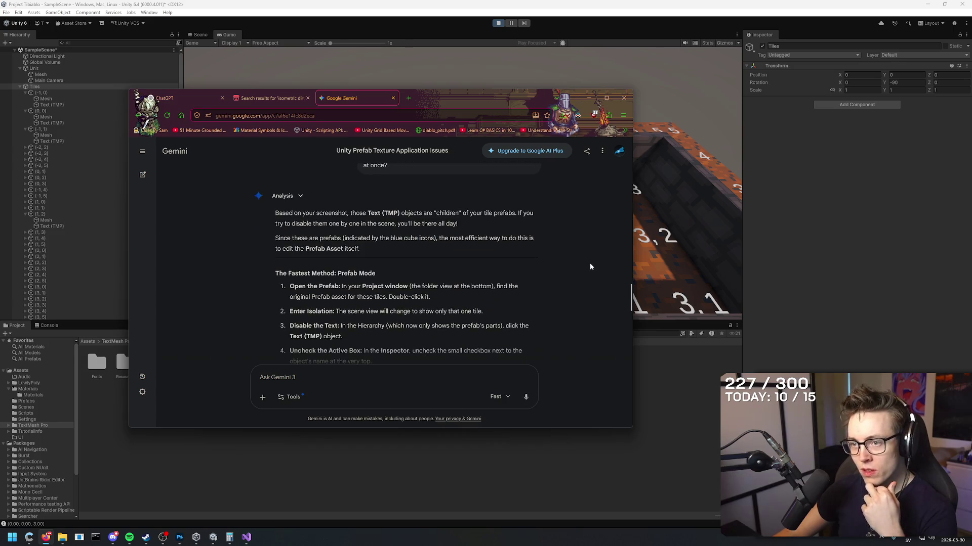
{"action": "right_click", "coordinate": [581, 225]}
{"action": "left_click", "coordinate": [580, 221]}
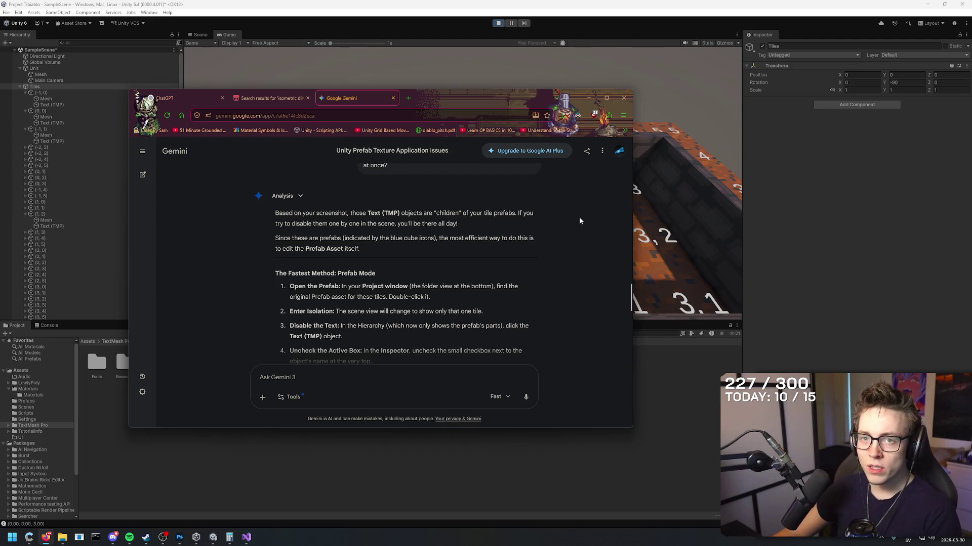
{"action": "scroll", "coordinate": [577, 241], "scroll_direction": "up", "scroll_amount": 2}
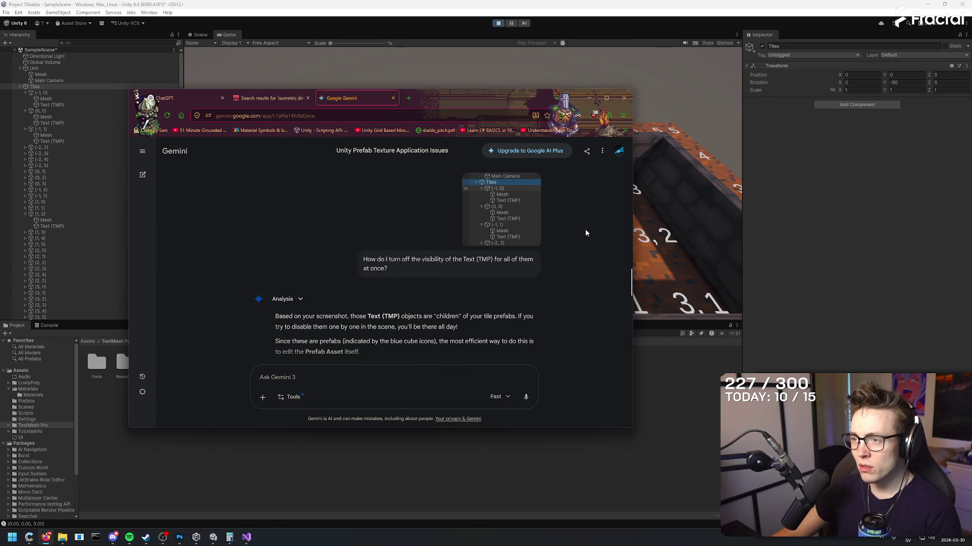
{"action": "scroll", "coordinate": [585, 230], "scroll_direction": "down", "scroll_amount": 2}
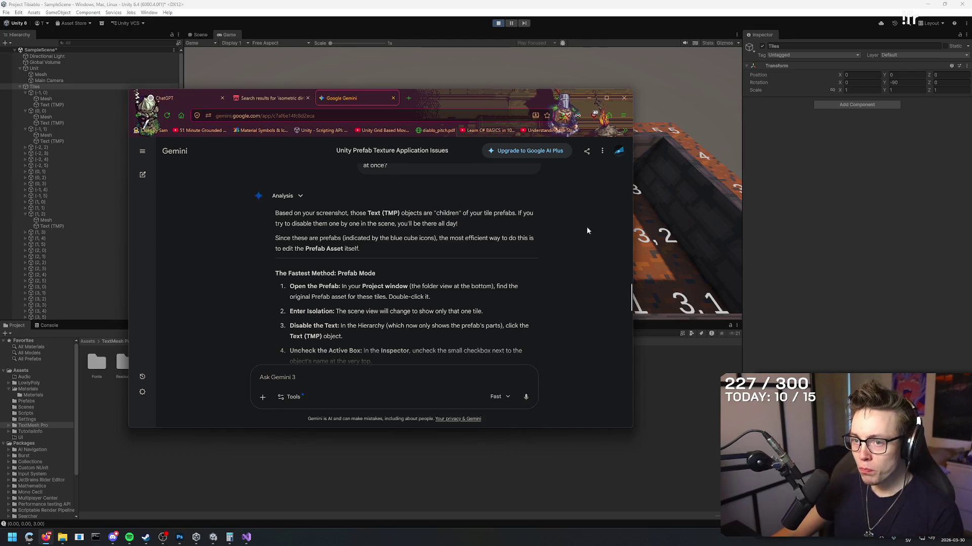
{"action": "left_click", "coordinate": [659, 405]}
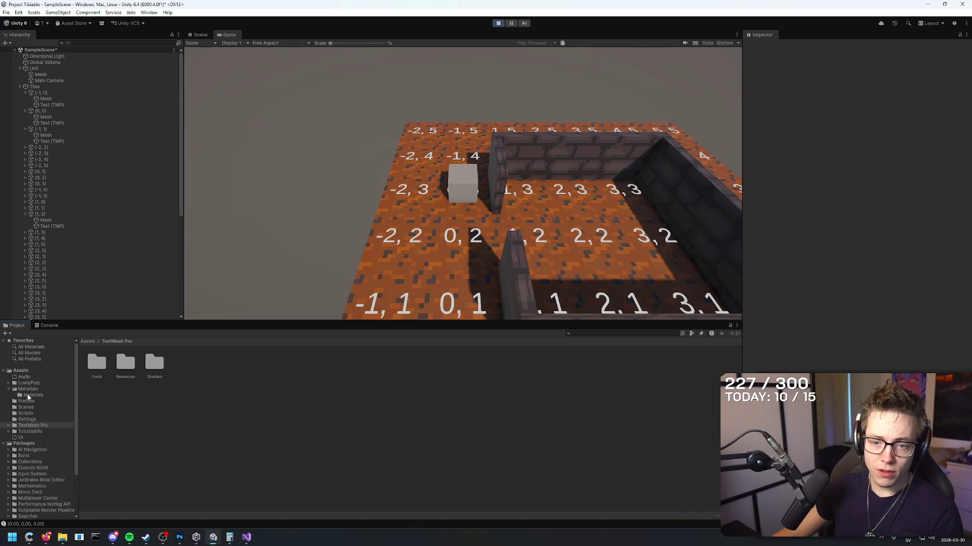
- Open the Tile prefab from the Prefabs folder, select its Text (TMP), then stop Play mode
{"action": "left_click", "coordinate": [27, 401]}
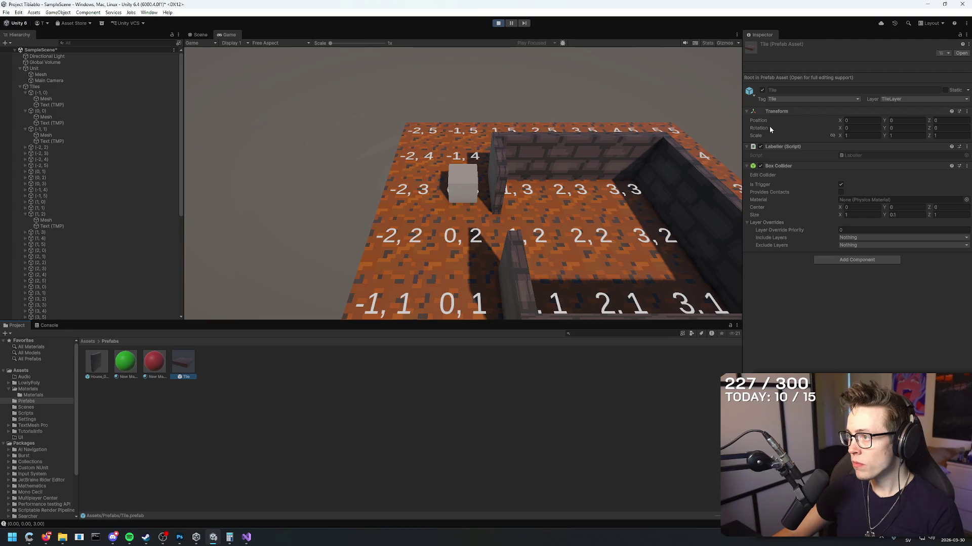
{"action": "double_click", "coordinate": [188, 362]}
{"action": "left_click", "coordinate": [66, 73]}
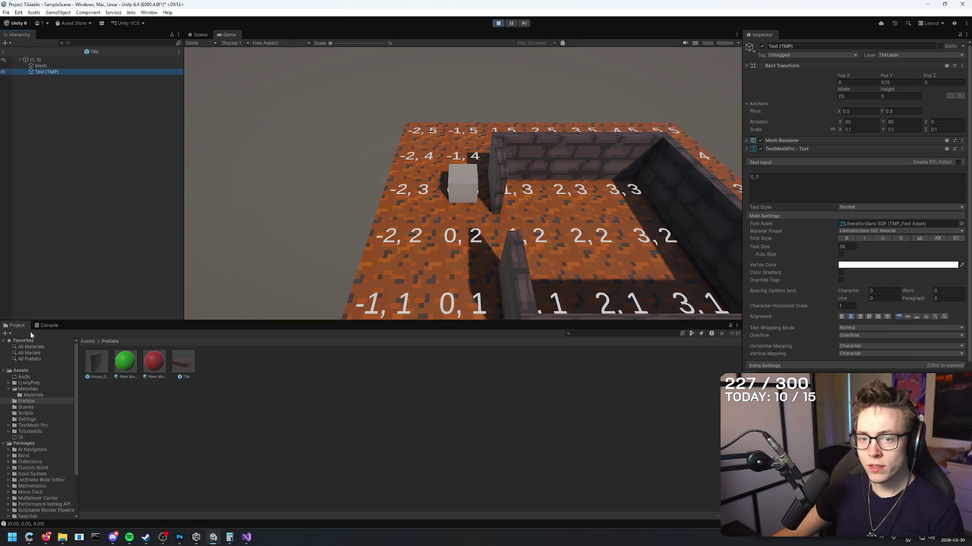
{"action": "left_click", "coordinate": [5, 54]}
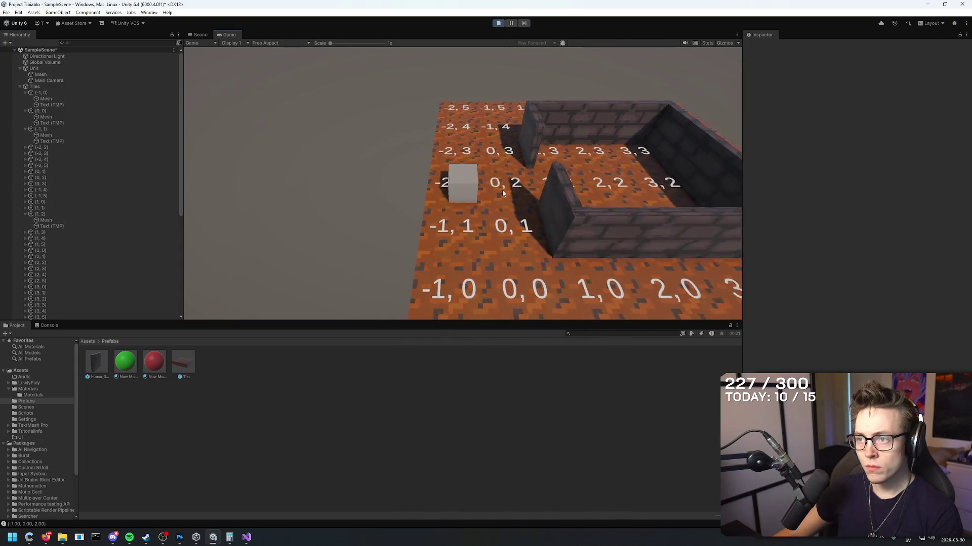
{"action": "left_click", "coordinate": [498, 23]}
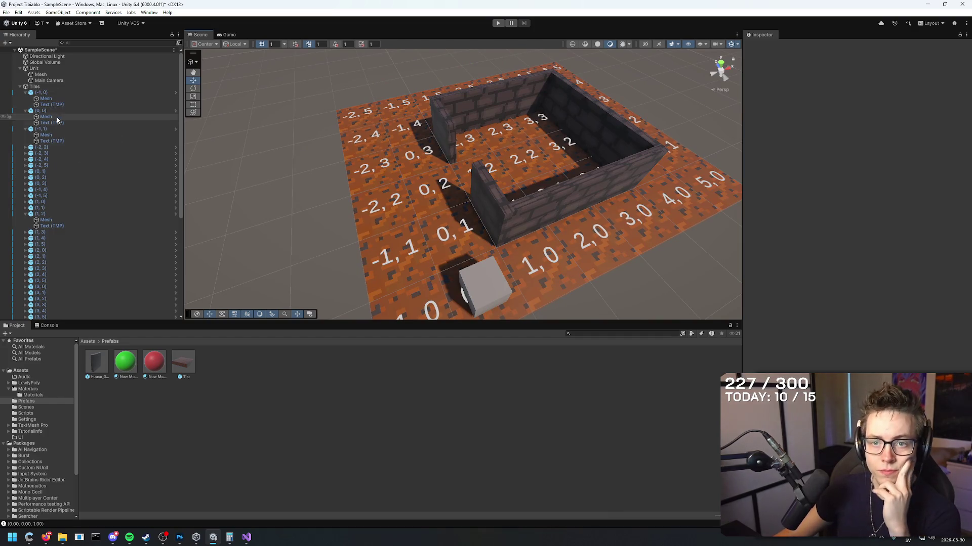
- Reopen the Tile prefab, hide its Text (TMP) label, and return to SampleScene
{"action": "double_click", "coordinate": [84, 112]}
{"action": "left_click", "coordinate": [3, 72]}
{"action": "left_click_drag", "start_coordinate": [379, 129], "coordinate": [387, 117]}
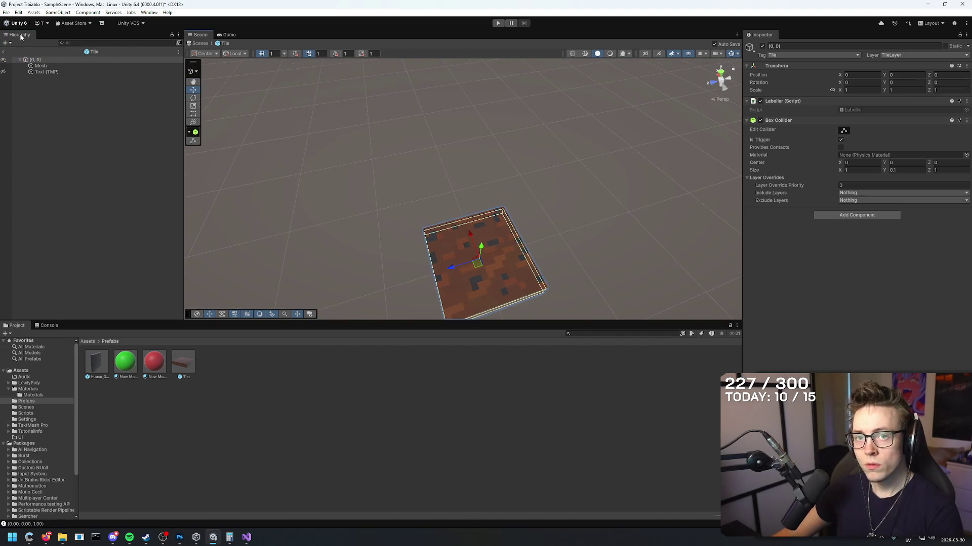
{"action": "left_click", "coordinate": [6, 47]}
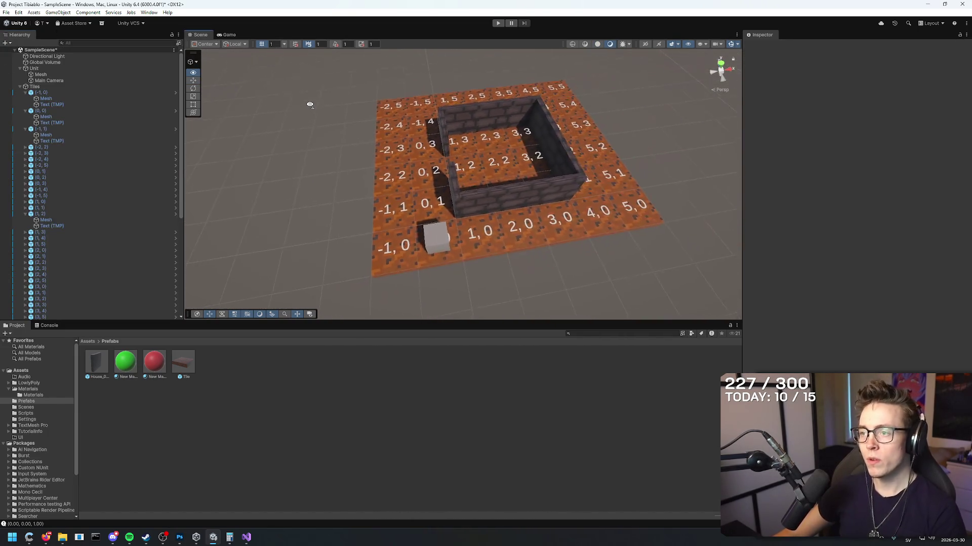
- Orbit around the still-labelled tile grid, then scroll through Gemini's Prefab Mode steps again
{"action": "left_click_drag", "start_coordinate": [311, 96], "coordinate": [324, 99]}
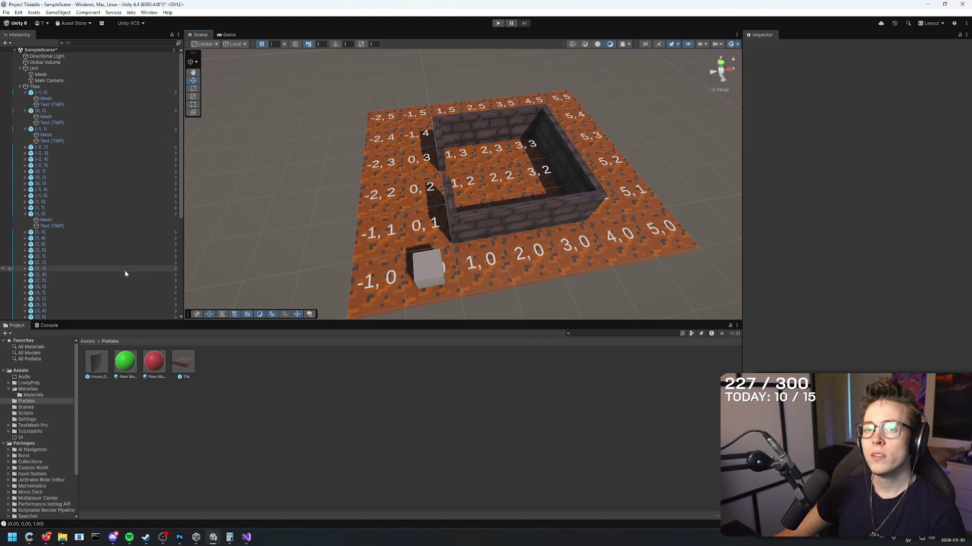
{"action": "key", "text": "alt+Tab"}
{"action": "scroll", "coordinate": [344, 294], "scroll_direction": "down", "scroll_amount": 2}
{"action": "scroll", "coordinate": [345, 293], "scroll_direction": "down", "scroll_amount": 1}
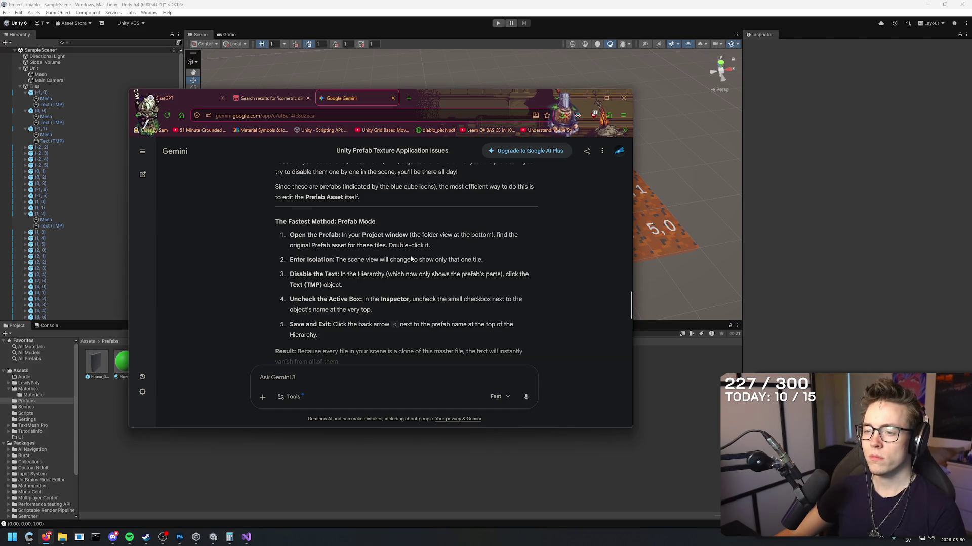
- Read Gemini's step 5, Result and Overrides section, then go back to Unity
{"action": "scroll", "coordinate": [411, 259], "scroll_direction": "down", "scroll_amount": 2}
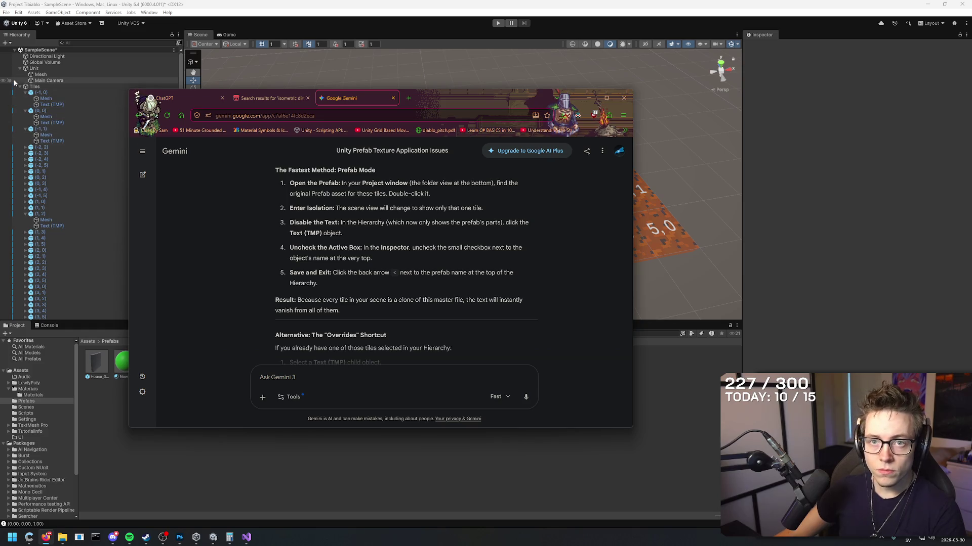
{"action": "left_click", "coordinate": [429, 478]}
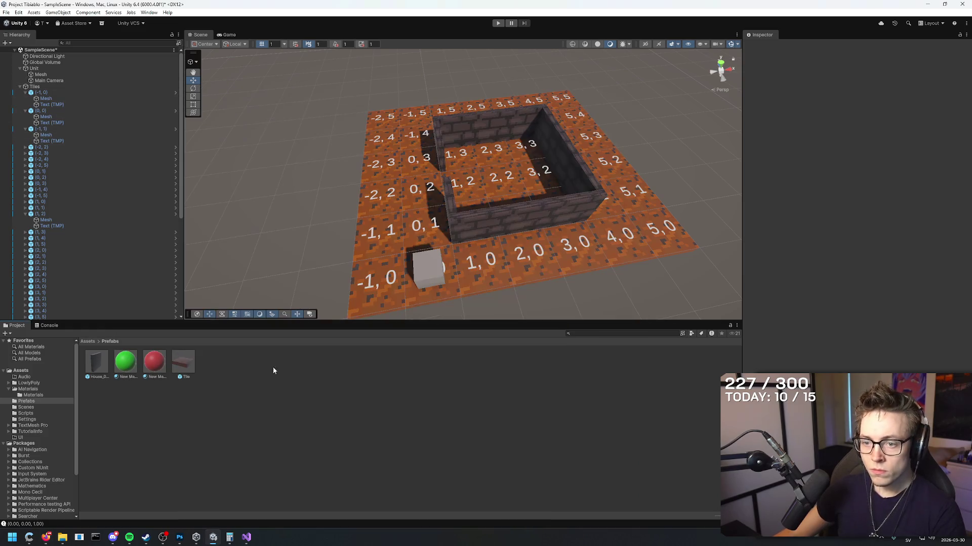
- Open the Tile prefab, toggle the Text (TMP) visibility icon, and return to the scene
{"action": "double_click", "coordinate": [183, 359]}
{"action": "left_click", "coordinate": [4, 72]}
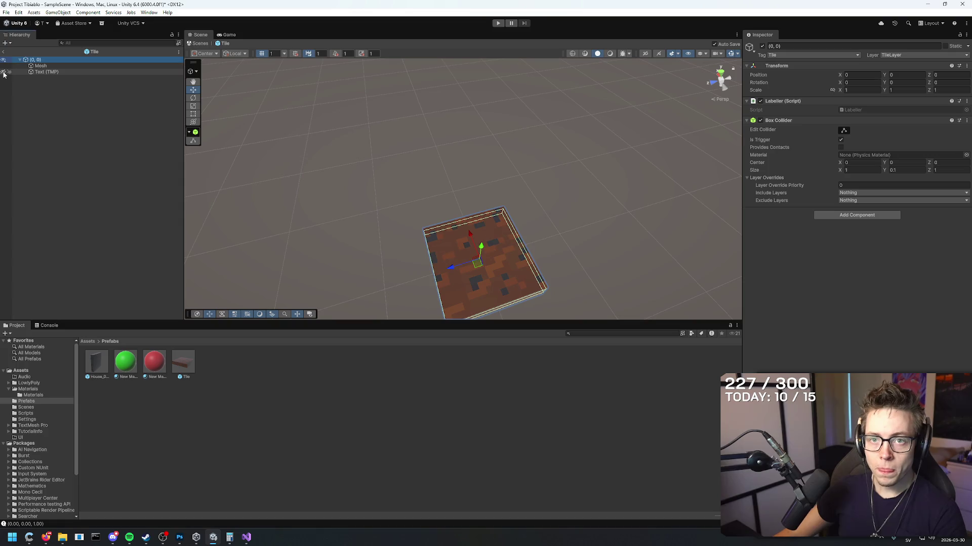
{"action": "right_click", "coordinate": [35, 72]}
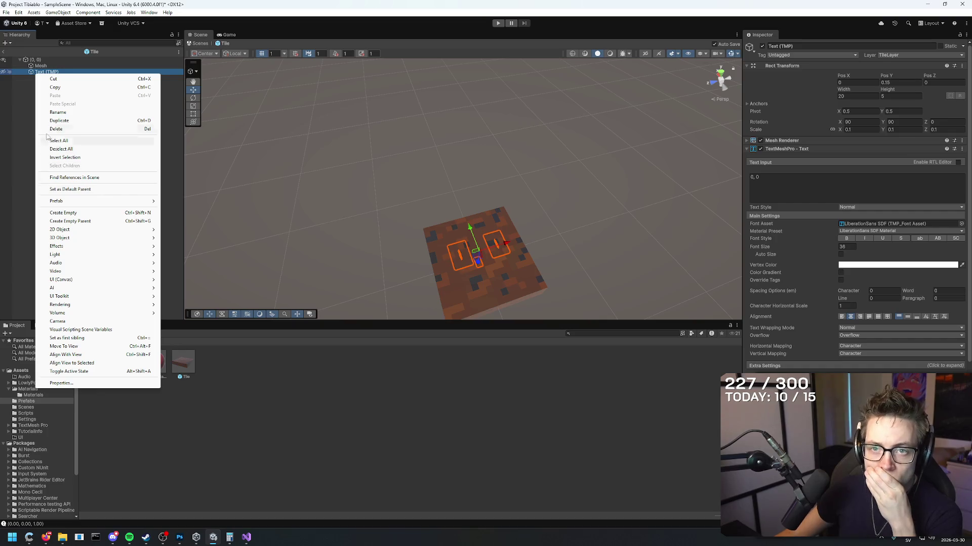
{"action": "left_click", "coordinate": [61, 148]}
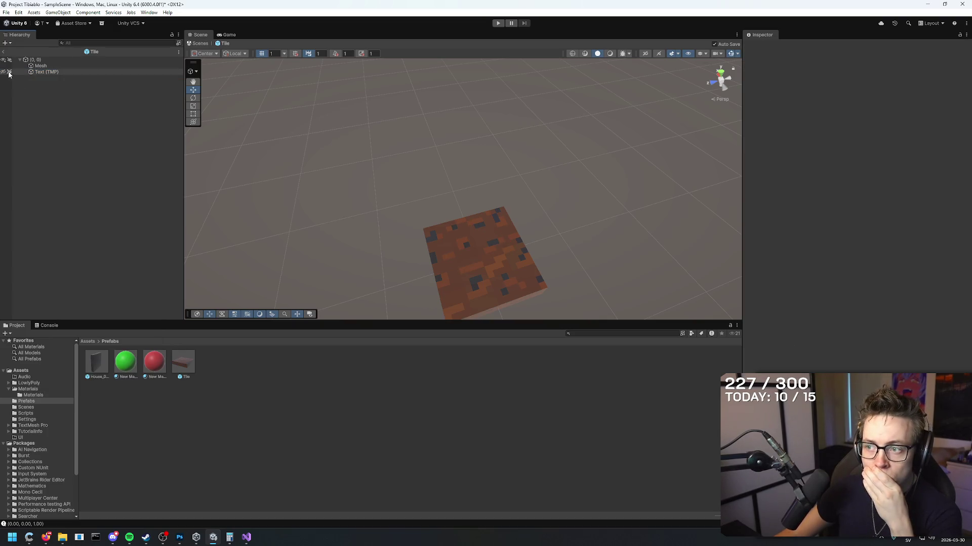
{"action": "left_click", "coordinate": [4, 52]}
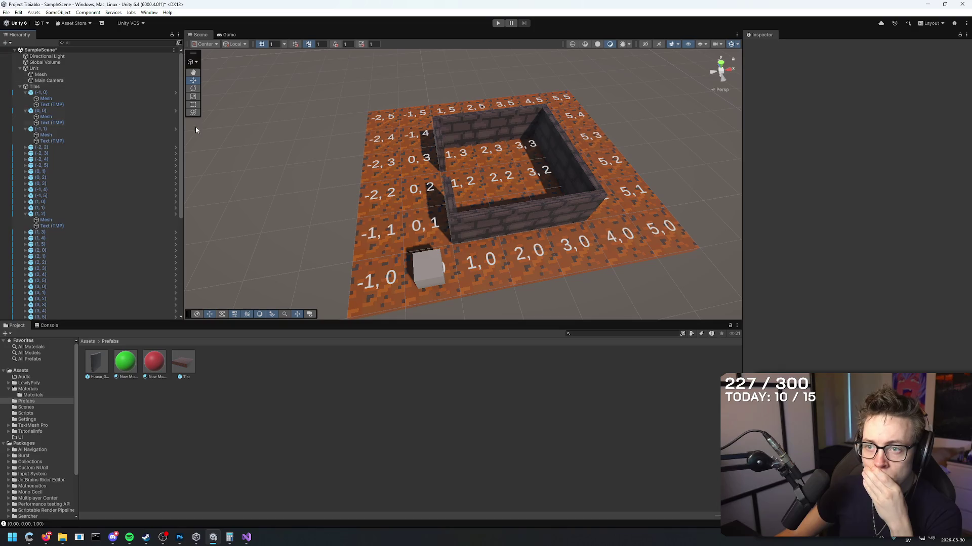
- Reopen the Tile prefab, test toggling its Mesh and Text (TMP) visibility, and exit
{"action": "left_click", "coordinate": [175, 208]}
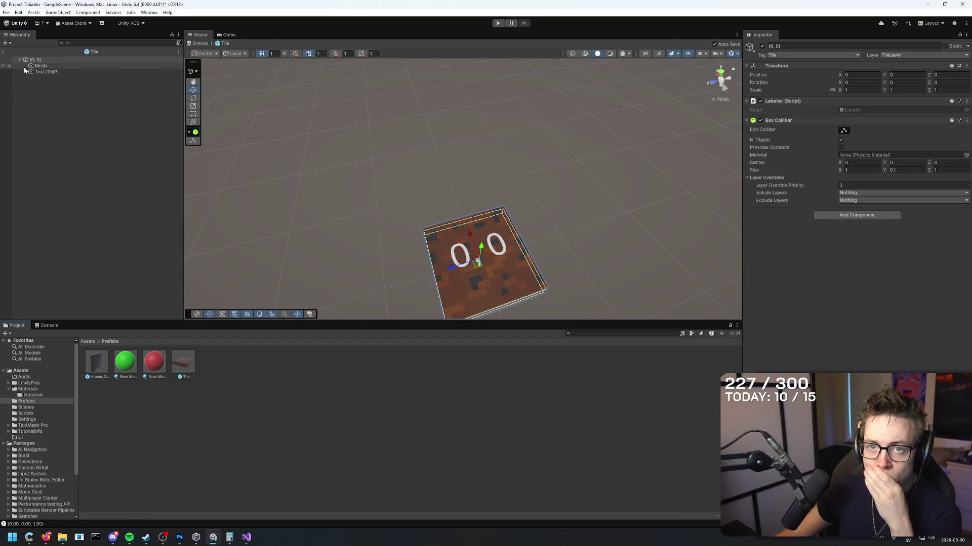
{"action": "left_click", "coordinate": [10, 66]}
{"action": "left_click", "coordinate": [9, 67]}
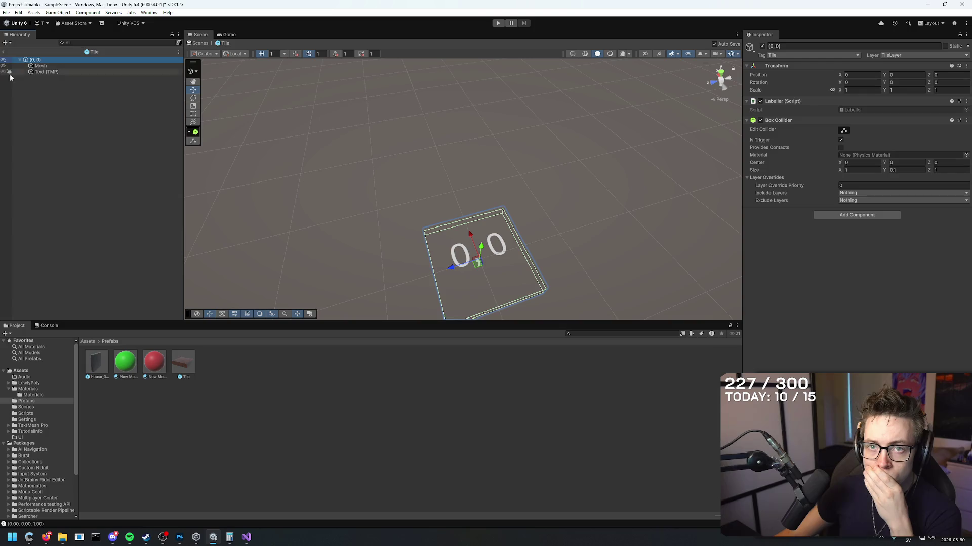
{"action": "left_click", "coordinate": [9, 66]}
{"action": "left_click", "coordinate": [9, 72]}
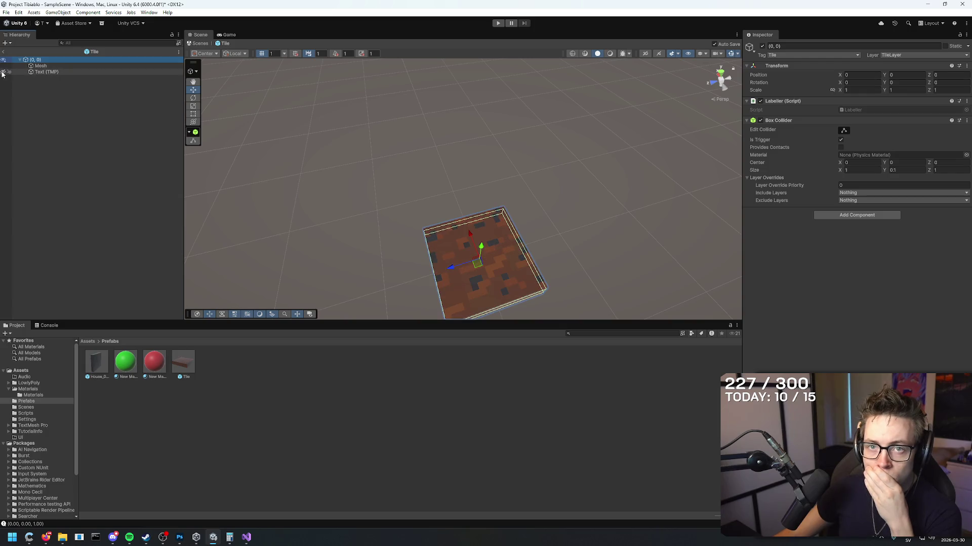
{"action": "left_click", "coordinate": [37, 73]}
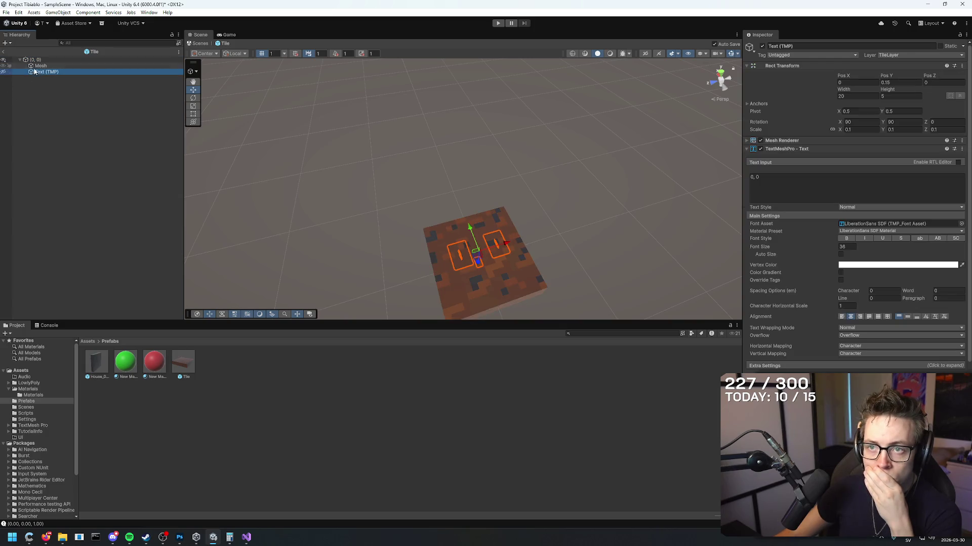
{"action": "left_click", "coordinate": [5, 45]}
- Disable the Text (TMP) TextMeshPro component in the Tile prefab, keeping the old name
{"action": "double_click", "coordinate": [187, 367]}
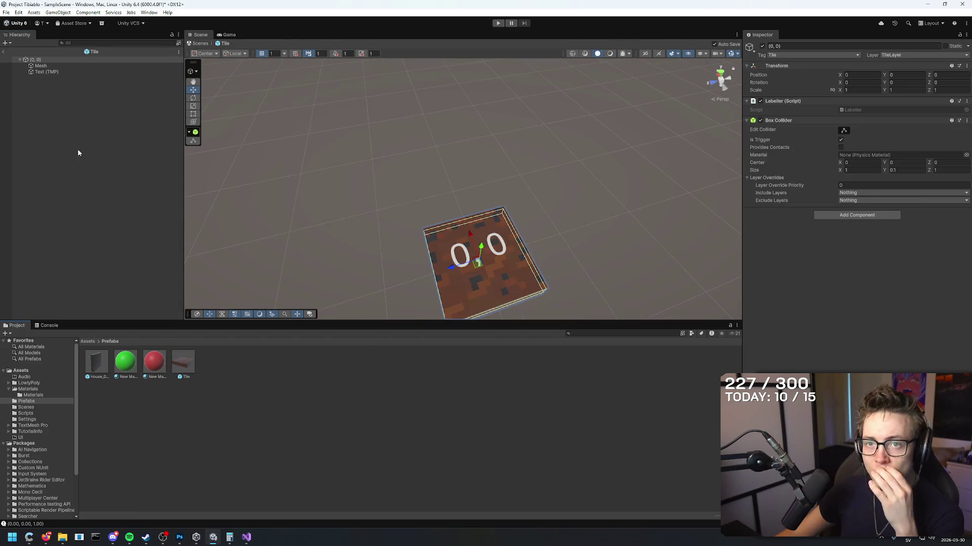
{"action": "left_click", "coordinate": [47, 71]}
{"action": "left_click", "coordinate": [760, 149]}
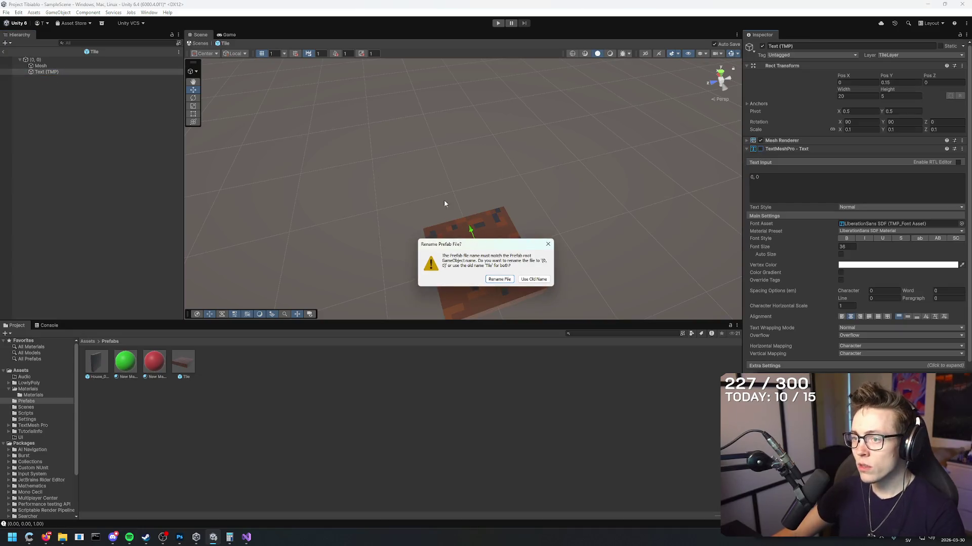
{"action": "left_click", "coordinate": [534, 280]}
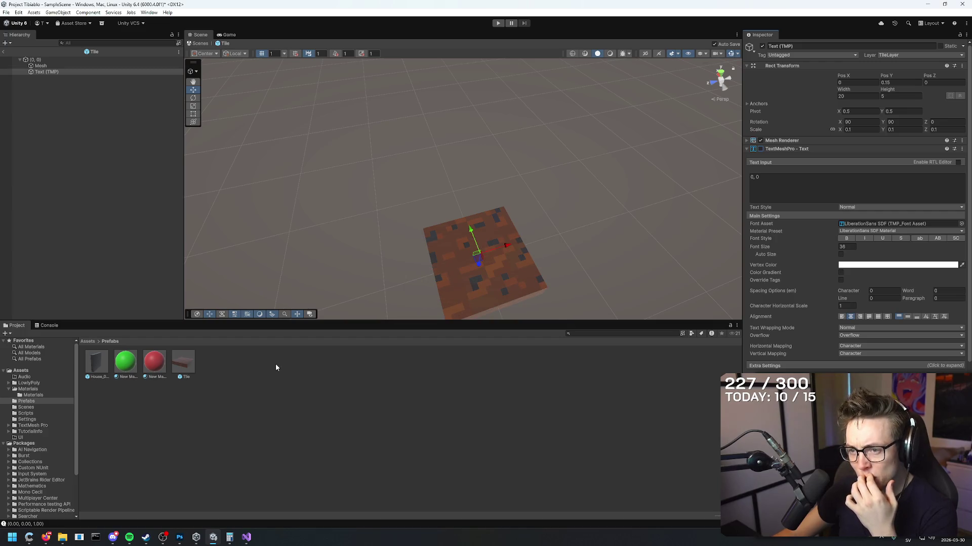
{"action": "left_click", "coordinate": [4, 51]}
{"action": "mouse_move", "coordinate": [492, 108]}
{"action": "left_mouse_down"}
{"action": "mouse_move", "coordinate": [717, 98]}
{"action": "mouse_move", "coordinate": [633, 115]}
{"action": "left_mouse_up"}
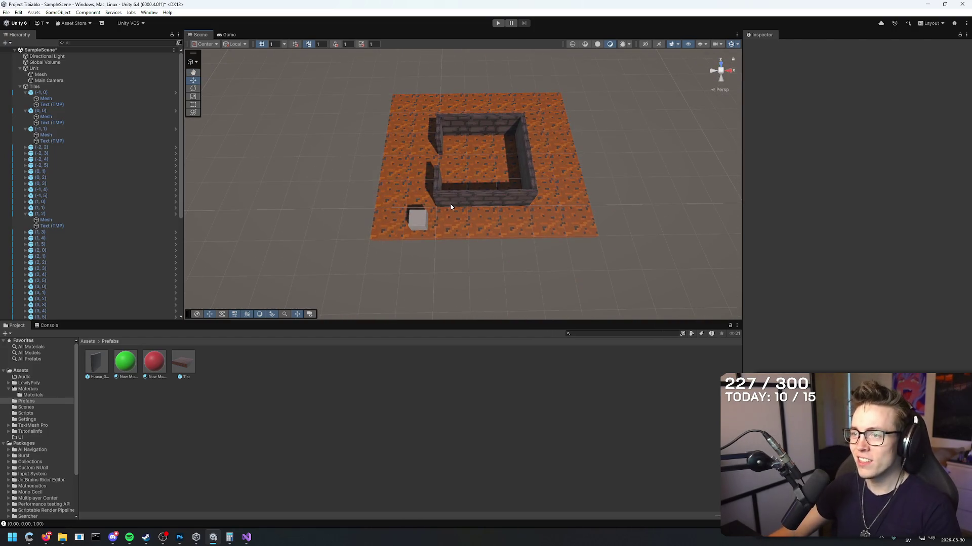
- Select floor tiles in the Scene view, ending with tile (5,0) selected
{"action": "left_click", "coordinate": [402, 104]}
{"action": "left_click", "coordinate": [587, 223], "text": "ctrl"}
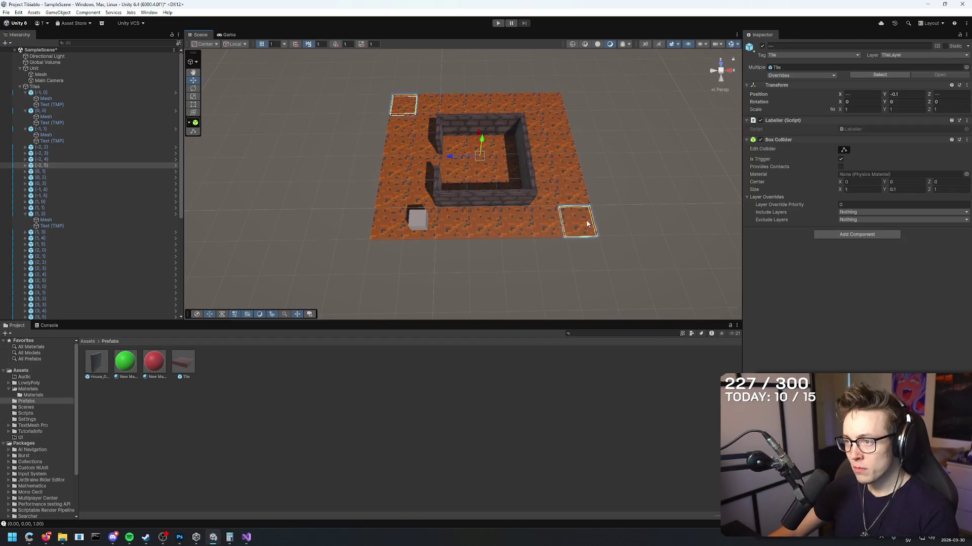
{"action": "left_click", "coordinate": [582, 274]}
{"action": "left_click_drag", "start_coordinate": [582, 275], "coordinate": [594, 263]}
{"action": "left_click", "coordinate": [575, 196]}
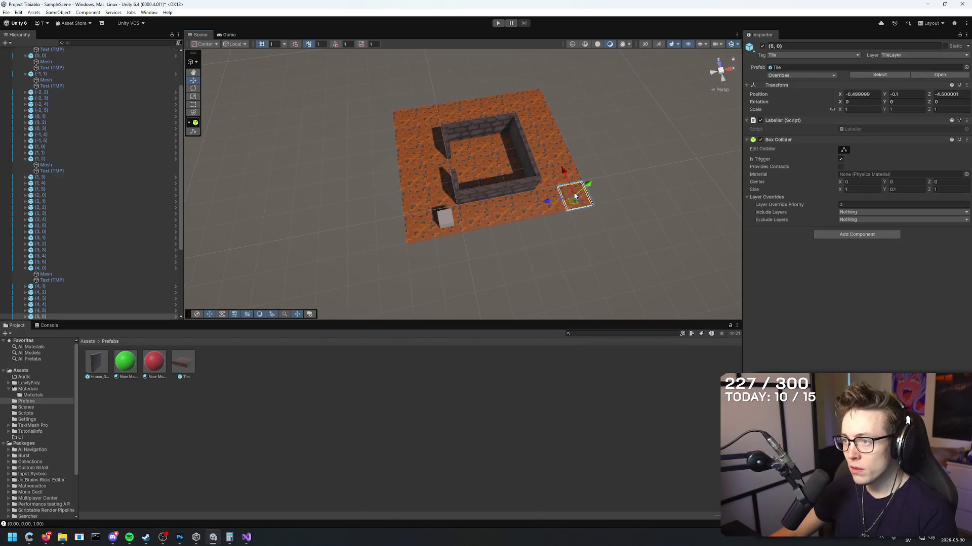
{"action": "left_click", "coordinate": [619, 185]}
{"action": "left_click", "coordinate": [579, 197]}
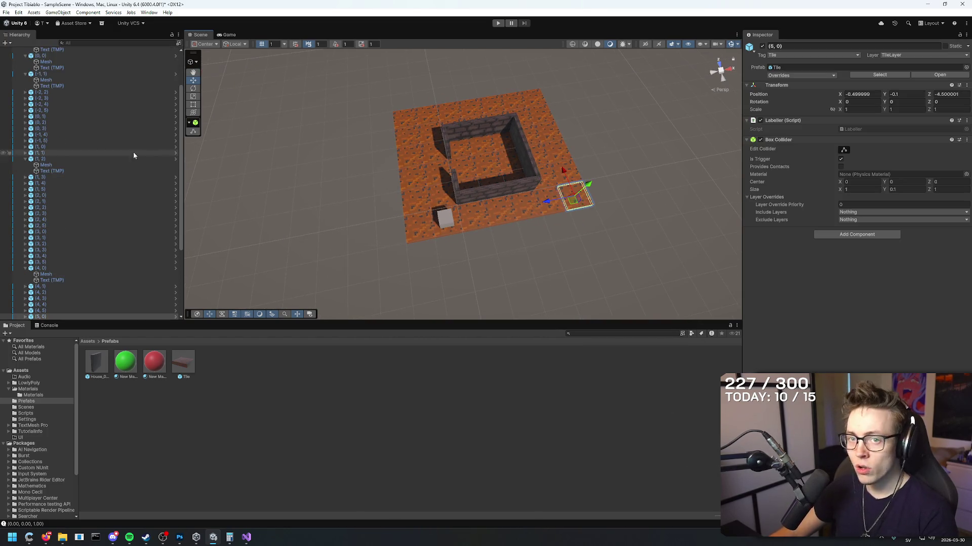
- Collapse the expanded children of tiles (-1,1), (0,0), (-1,0), (1,2) and (4,0) in the Hierarchy
{"action": "left_click", "coordinate": [44, 81]}
{"action": "scroll", "coordinate": [44, 93], "scroll_direction": "up", "scroll_amount": 3}
{"action": "left_click", "coordinate": [25, 120]}
{"action": "left_click", "coordinate": [25, 101]}
{"action": "left_click", "coordinate": [25, 83]}
{"action": "left_click", "coordinate": [25, 168]}
{"action": "left_click", "coordinate": [41, 83]}
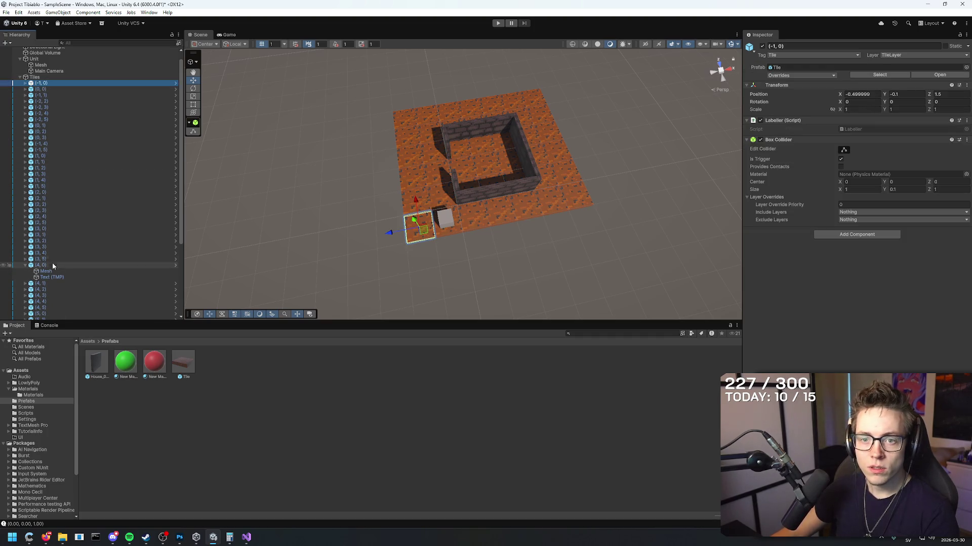
{"action": "left_click", "coordinate": [27, 267]}
{"action": "left_click", "coordinate": [54, 76]}
- Duplicate all 42 tiles from (-1,0) to (5,5) and move the copy in front of the grid
{"action": "left_click", "coordinate": [55, 83]}
{"action": "scroll", "coordinate": [71, 199], "scroll_direction": "down", "scroll_amount": 5}
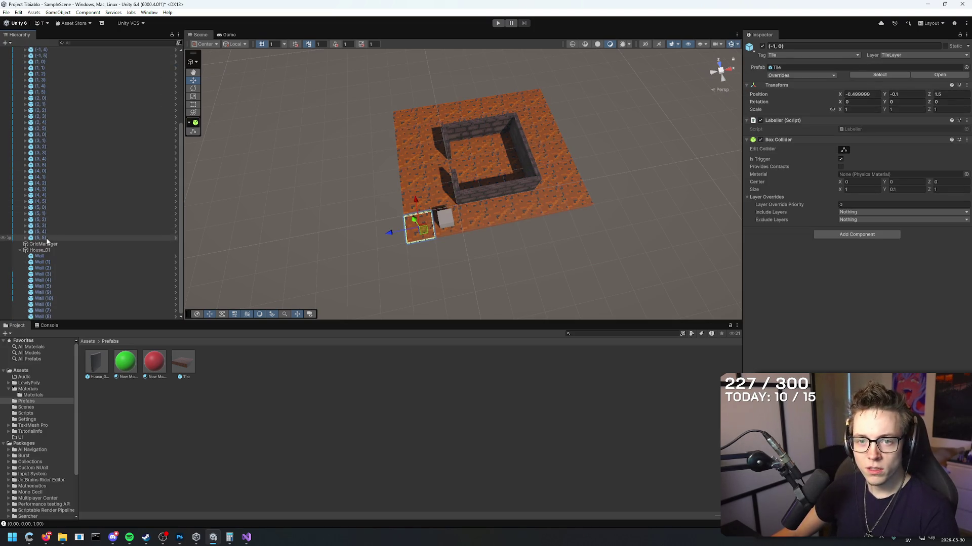
{"action": "left_click", "coordinate": [60, 237], "text": "shift"}
{"action": "scroll", "coordinate": [76, 218], "scroll_direction": "up", "scroll_amount": 5}
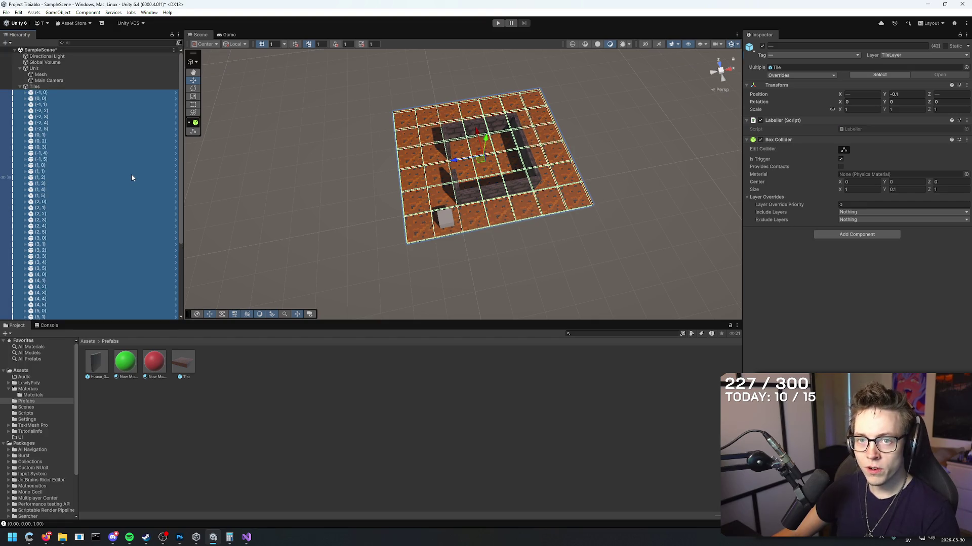
{"action": "key", "text": "ctrl+d"}
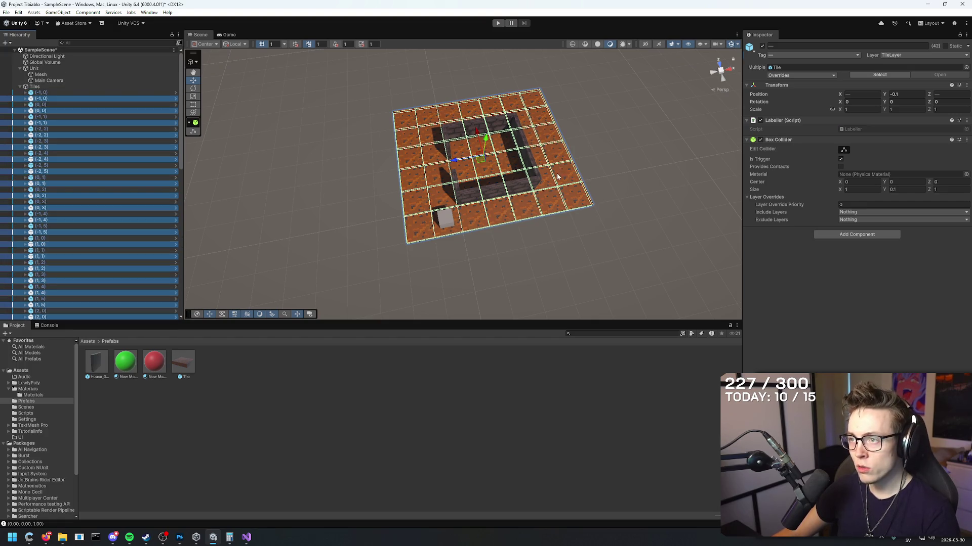
{"action": "left_click_drag", "start_coordinate": [482, 156], "coordinate": [551, 315]}
{"action": "left_click", "coordinate": [621, 189]}
{"action": "mouse_move", "coordinate": [620, 189]}
{"action": "left_mouse_down"}
{"action": "mouse_move", "coordinate": [443, 233]}
{"action": "mouse_move", "coordinate": [592, 200]}
{"action": "mouse_move", "coordinate": [572, 177]}
{"action": "left_mouse_up"}
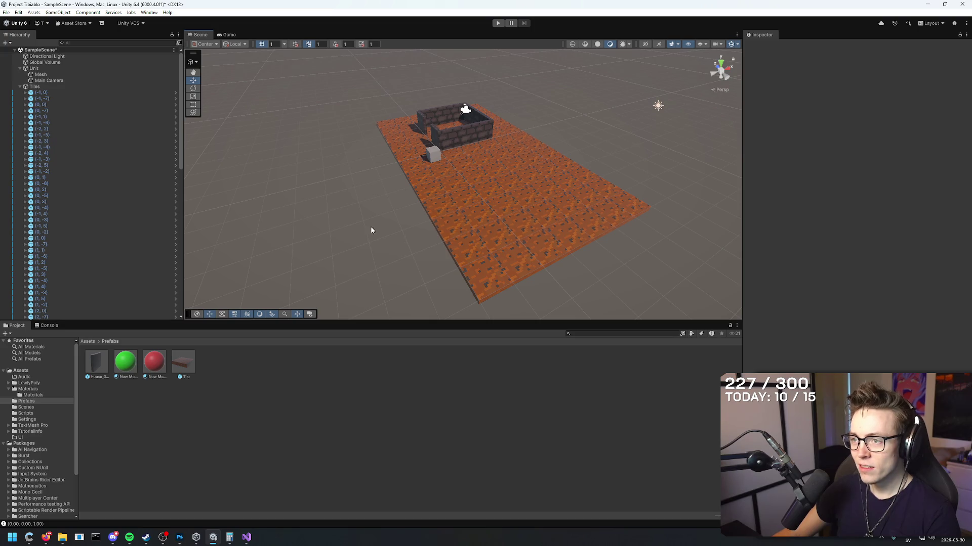
- Duplicate all 84 tiles, place the copy on the floor's left side, and enter Play mode
{"action": "left_click", "coordinate": [72, 92]}
{"action": "scroll", "coordinate": [129, 168], "scroll_direction": "down", "scroll_amount": 10}
{"action": "scroll", "coordinate": [107, 240], "scroll_direction": "down", "scroll_amount": 3}
{"action": "left_click", "coordinate": [74, 237], "text": "shift"}
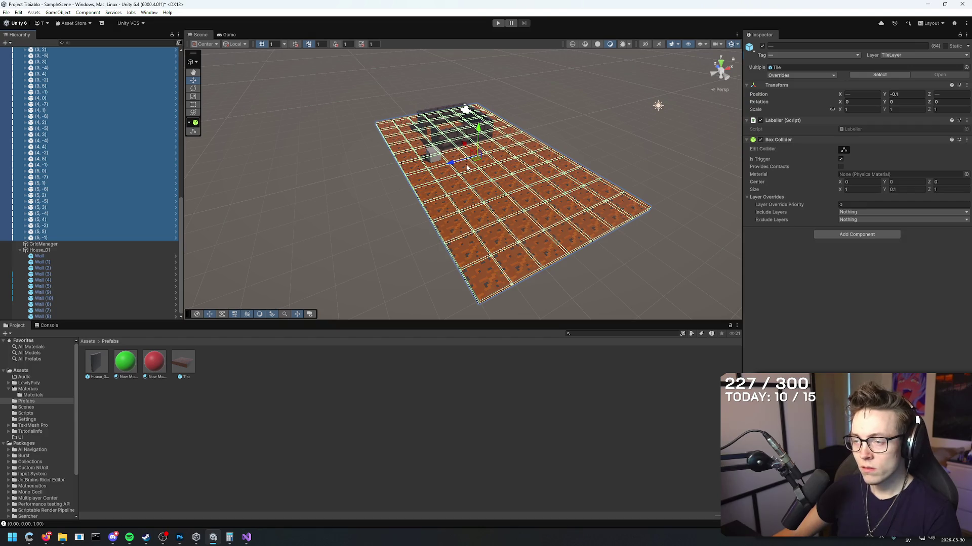
{"action": "key", "text": "ctrl+d"}
{"action": "mouse_move", "coordinate": [466, 167]}
{"action": "left_mouse_down"}
{"action": "mouse_move", "coordinate": [276, 208]}
{"action": "mouse_move", "coordinate": [272, 224]}
{"action": "left_mouse_up"}
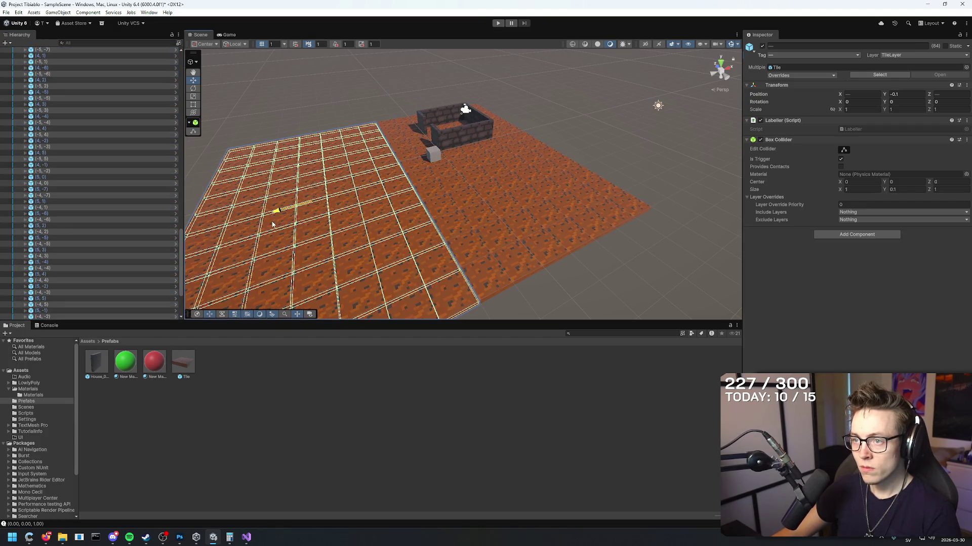
{"action": "left_click", "coordinate": [558, 76]}
{"action": "scroll", "coordinate": [503, 167], "scroll_direction": "down", "scroll_amount": 5}
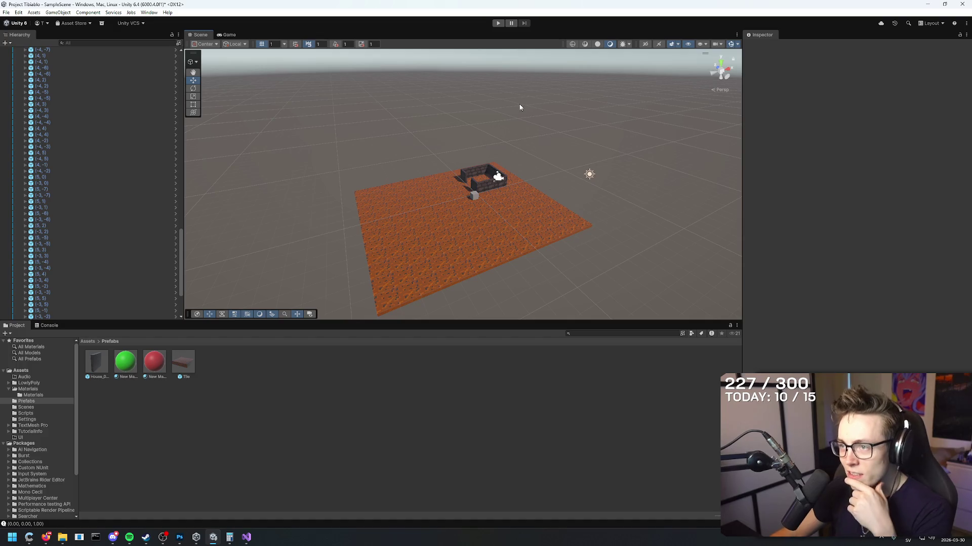
{"action": "left_click", "coordinate": [499, 23]}
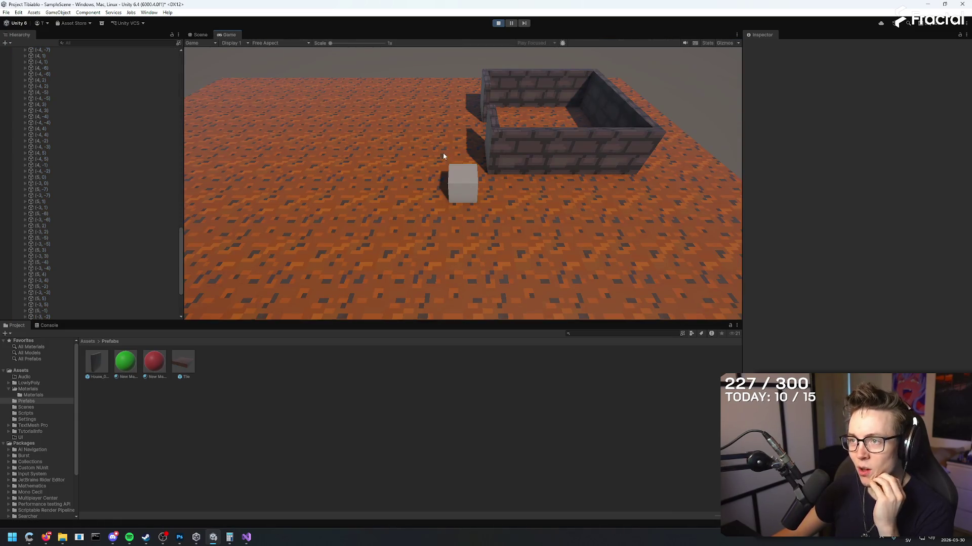
- Move the player cube a few tiles with A, W and D, then exit Play mode
{"action": "key", "text": "a"}
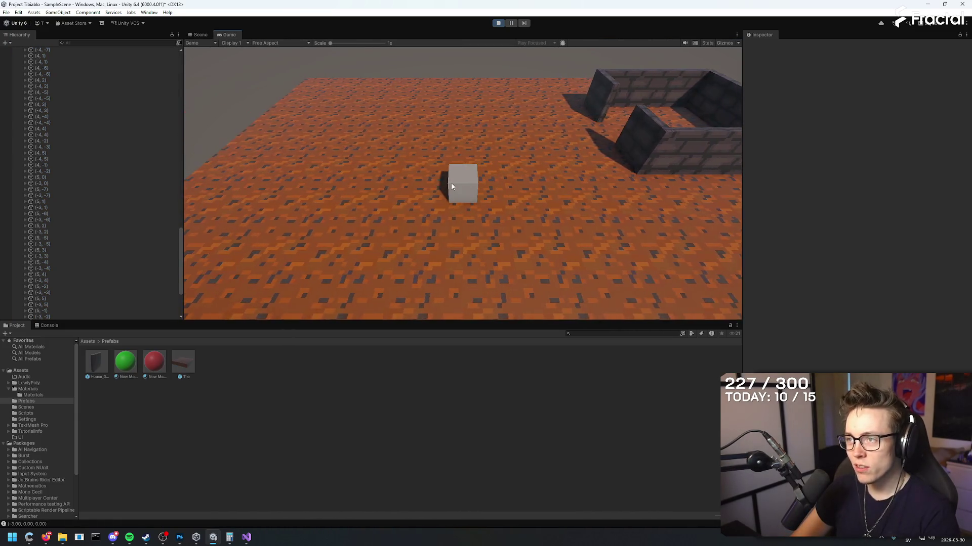
{"action": "key", "text": "w"}
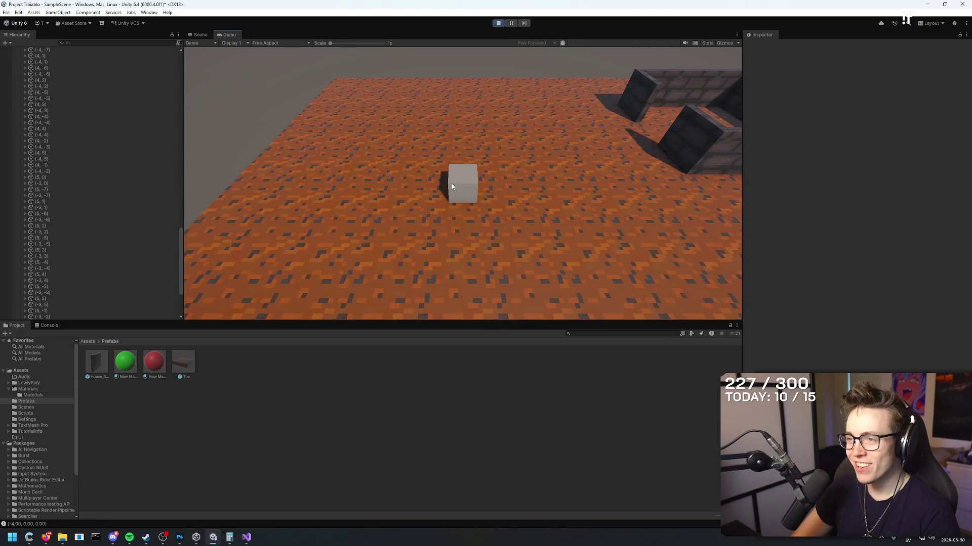
{"action": "key", "text": "d"}
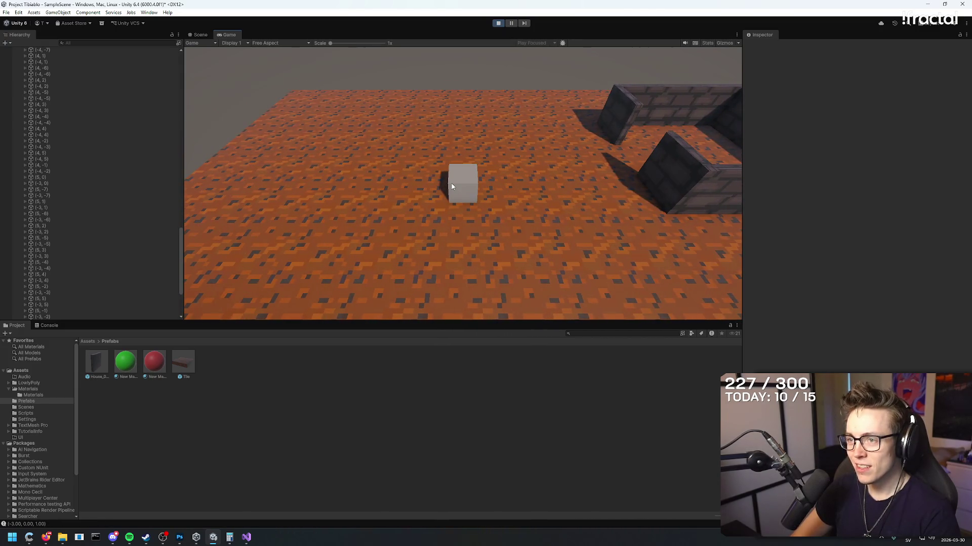
{"action": "left_click", "coordinate": [497, 24]}
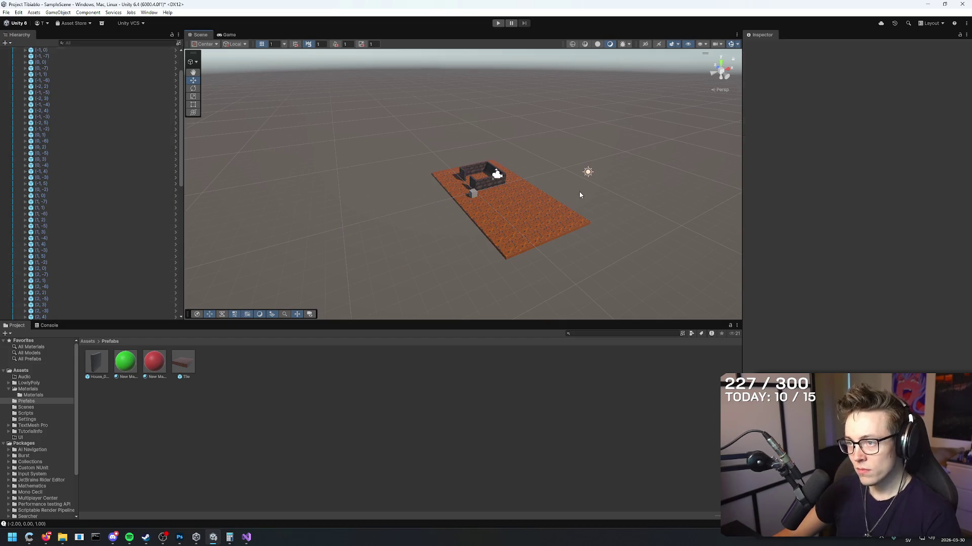
- Delete a block of 42 floor tiles and copy the front-left corner tile one row forward
{"action": "left_click_drag", "start_coordinate": [458, 260], "coordinate": [584, 192]}
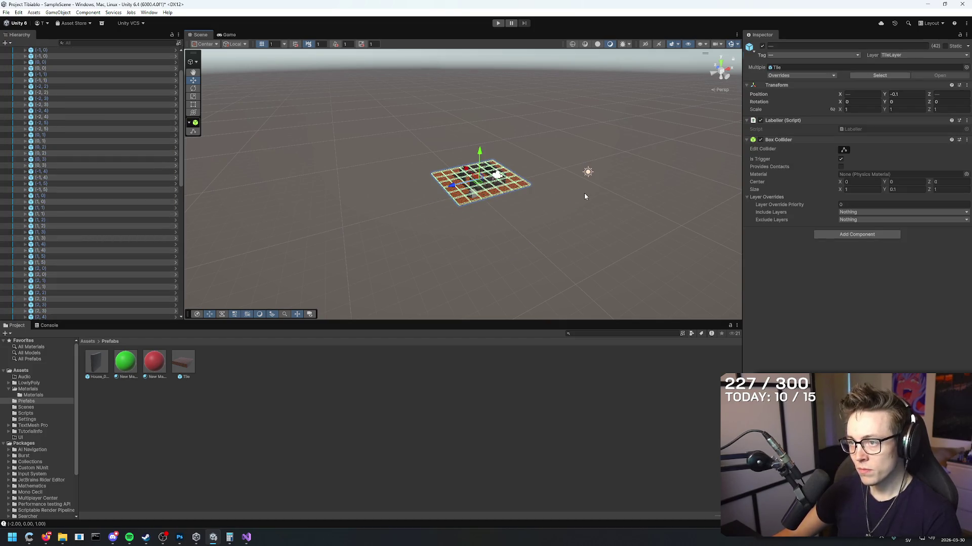
{"action": "key", "text": "Delete"}
{"action": "scroll", "coordinate": [562, 205], "scroll_direction": "up", "scroll_amount": 2}
{"action": "left_click", "coordinate": [427, 210]}
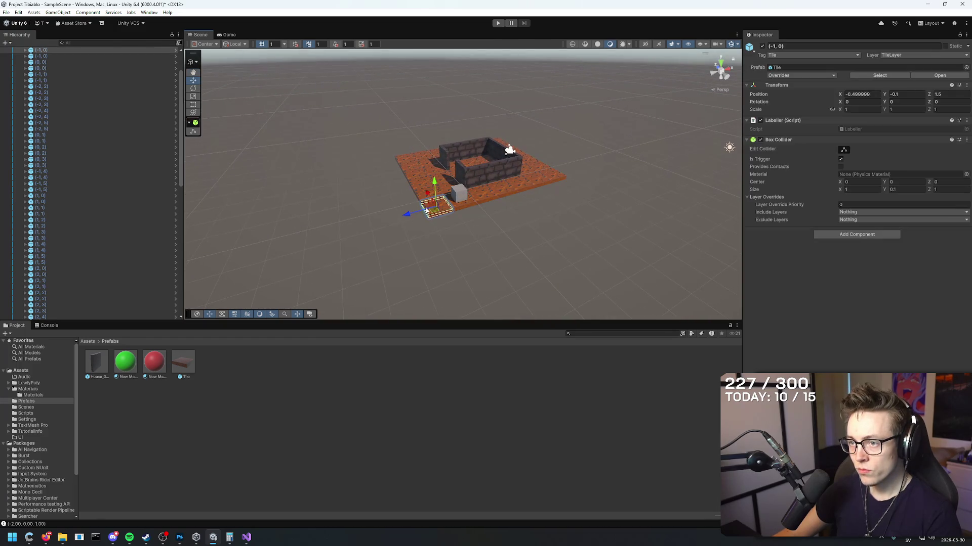
{"action": "key", "text": "ctrl+d"}
{"action": "mouse_move", "coordinate": [427, 195]}
{"action": "left_mouse_down"}
{"action": "mouse_move", "coordinate": [415, 227]}
{"action": "mouse_move", "coordinate": [500, 215]}
{"action": "mouse_move", "coordinate": [552, 192]}
{"action": "left_mouse_up"}
{"action": "key", "text": "ctrl+d"}
{"action": "key", "text": "ctrl+d"}
{"action": "key", "text": "ctrl+d"}
{"action": "key", "text": "ctrl+d"}
{"action": "key", "text": "ctrl+d"}
{"action": "key", "text": "ctrl+d"}
{"action": "left_click", "coordinate": [610, 188]}
- Select the new six-tile row and duplicate it forward several times to add rows
{"action": "left_click", "coordinate": [571, 192]}
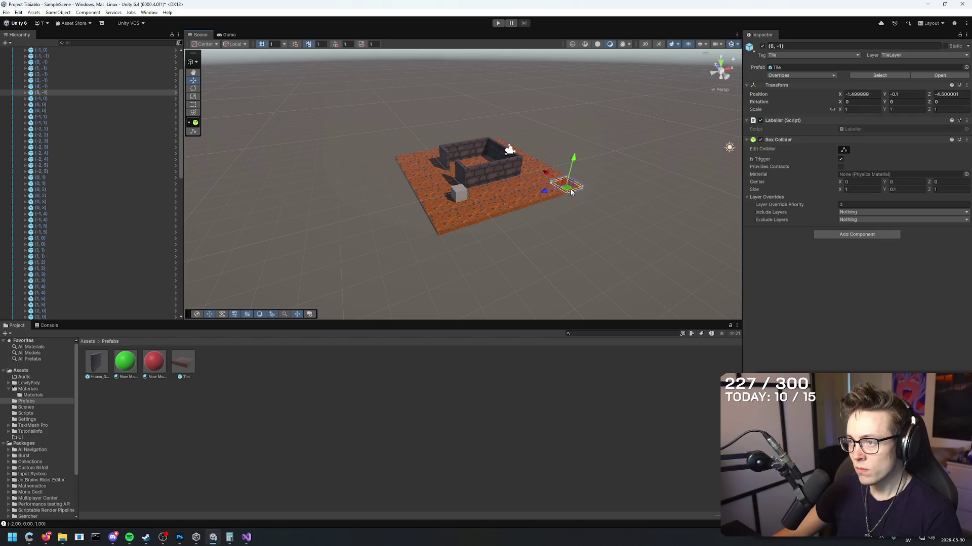
{"action": "left_click", "coordinate": [546, 194], "text": "shift"}
{"action": "left_click", "coordinate": [523, 200], "text": "shift"}
{"action": "left_click", "coordinate": [500, 208], "text": "shift"}
{"action": "left_click", "coordinate": [479, 214], "text": "shift"}
{"action": "left_click", "coordinate": [455, 225], "text": "shift"}
{"action": "key", "text": "ctrl+d"}
{"action": "mouse_move", "coordinate": [512, 195]}
{"action": "left_mouse_down"}
{"action": "mouse_move", "coordinate": [542, 211]}
{"action": "mouse_move", "coordinate": [537, 225]}
{"action": "mouse_move", "coordinate": [598, 273]}
{"action": "mouse_move", "coordinate": [621, 226]}
{"action": "mouse_move", "coordinate": [600, 254]}
{"action": "mouse_move", "coordinate": [646, 243]}
{"action": "mouse_move", "coordinate": [520, 245]}
{"action": "left_mouse_up"}
{"action": "key", "text": "ctrl+d"}
{"action": "key", "text": "ctrl+d"}
{"action": "key", "text": "ctrl+d"}
{"action": "key", "text": "ctrl+d"}
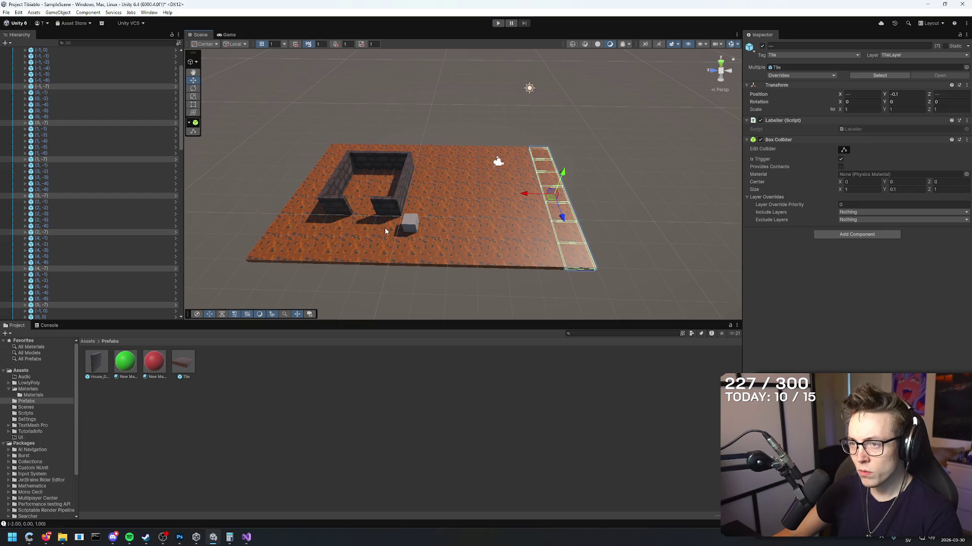
{"action": "left_click_drag", "start_coordinate": [412, 226], "coordinate": [511, 218]}
{"action": "key", "text": "ctrl+d"}
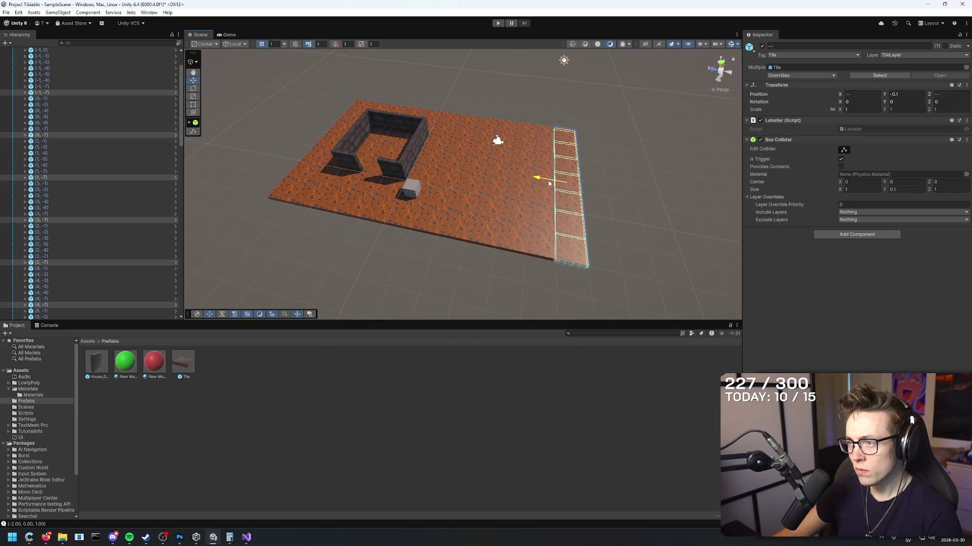
{"action": "left_click_drag", "start_coordinate": [597, 225], "coordinate": [607, 250]}
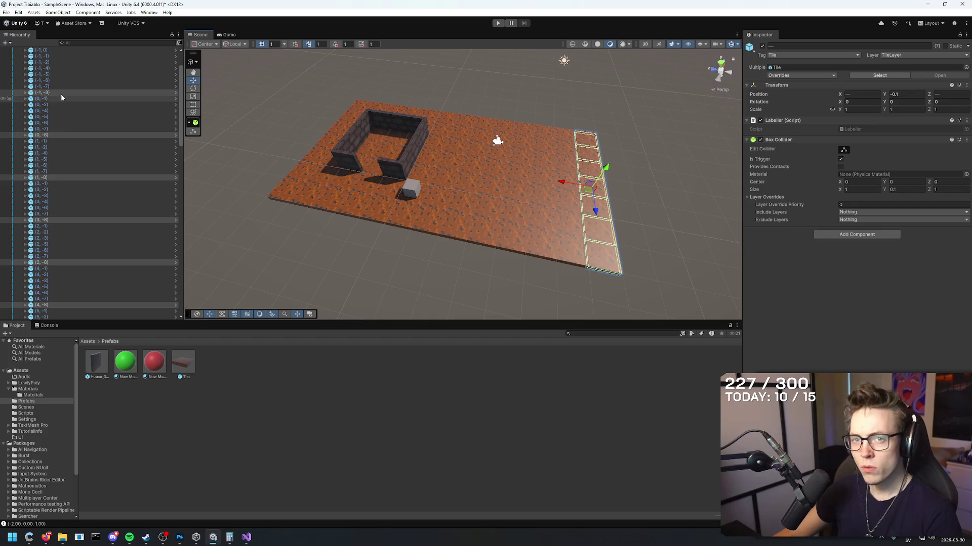
- Box-select the tiles on the floor's right half and adjust the selection tile by tile
{"action": "mouse_move", "coordinate": [669, 301]}
{"action": "left_mouse_down"}
{"action": "mouse_move", "coordinate": [475, 100]}
{"action": "mouse_move", "coordinate": [458, 95]}
{"action": "mouse_move", "coordinate": [426, 128]}
{"action": "mouse_move", "coordinate": [442, 105]}
{"action": "left_mouse_up"}
{"action": "left_click", "coordinate": [456, 136], "text": "ctrl"}
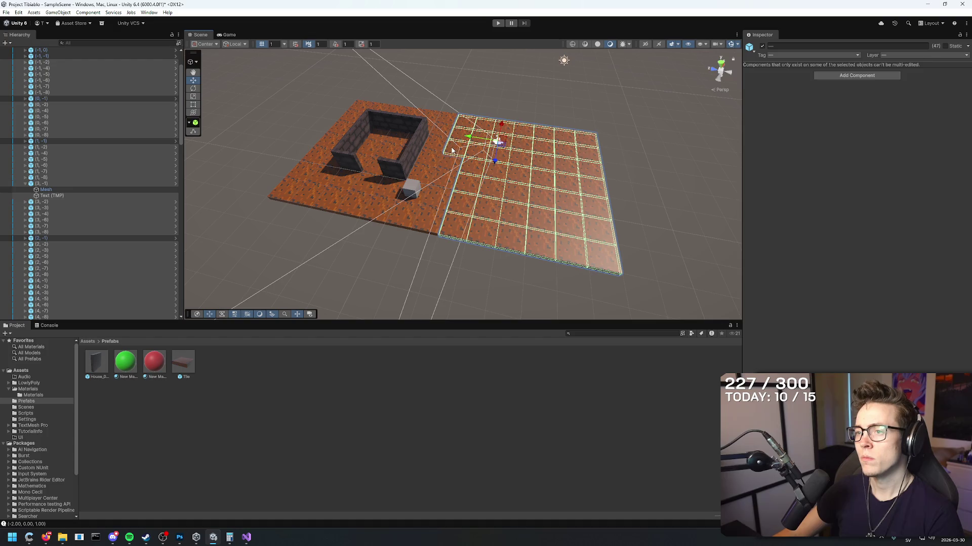
{"action": "left_click", "coordinate": [459, 139], "text": "ctrl"}
{"action": "left_click", "coordinate": [461, 131], "text": "ctrl"}
{"action": "left_click", "coordinate": [455, 152], "text": "ctrl"}
{"action": "left_click", "coordinate": [455, 152], "text": "ctrl"}
{"action": "left_click", "coordinate": [452, 152], "text": "ctrl"}
{"action": "left_click", "coordinate": [446, 172], "text": "ctrl"}
{"action": "left_click", "coordinate": [443, 185], "text": "ctrl"}
{"action": "left_click", "coordinate": [435, 214], "text": "ctrl"}
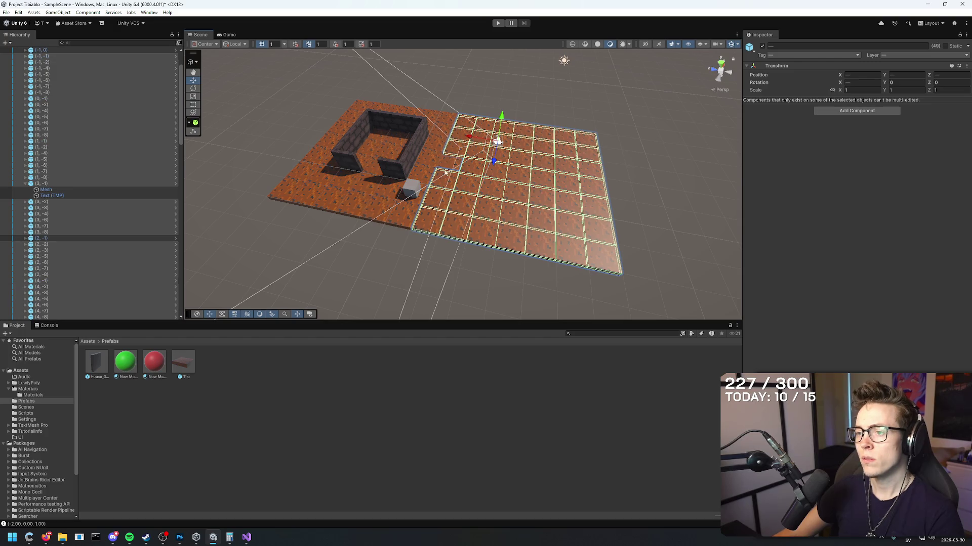
{"action": "left_click", "coordinate": [447, 158], "text": "ctrl"}
- Drop the left-column and protruding tiles from the selection
{"action": "mouse_move", "coordinate": [446, 158]}
{"action": "left_mouse_down"}
{"action": "mouse_move", "coordinate": [497, 205]}
{"action": "mouse_move", "coordinate": [320, 250]}
{"action": "mouse_move", "coordinate": [490, 252]}
{"action": "mouse_move", "coordinate": [510, 264]}
{"action": "left_mouse_up"}
{"action": "scroll", "coordinate": [435, 195], "scroll_direction": "down", "scroll_amount": 2}
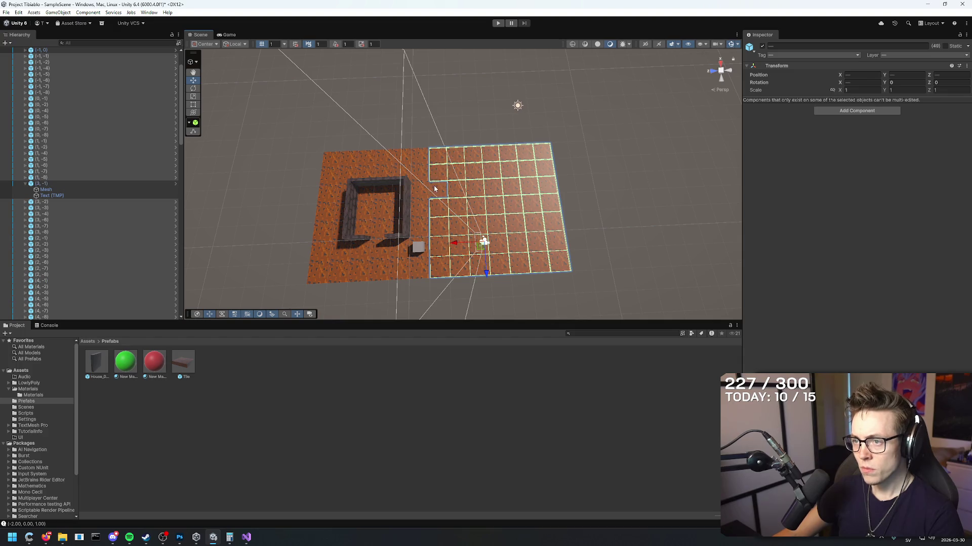
{"action": "left_click", "coordinate": [434, 182], "text": "shift"}
{"action": "left_click", "coordinate": [434, 189], "text": "shift"}
{"action": "left_click", "coordinate": [434, 208], "text": "shift"}
{"action": "left_click", "coordinate": [435, 245], "text": "shift"}
{"action": "left_click", "coordinate": [438, 266], "text": "shift"}
{"action": "left_click", "coordinate": [433, 225], "text": "shift"}
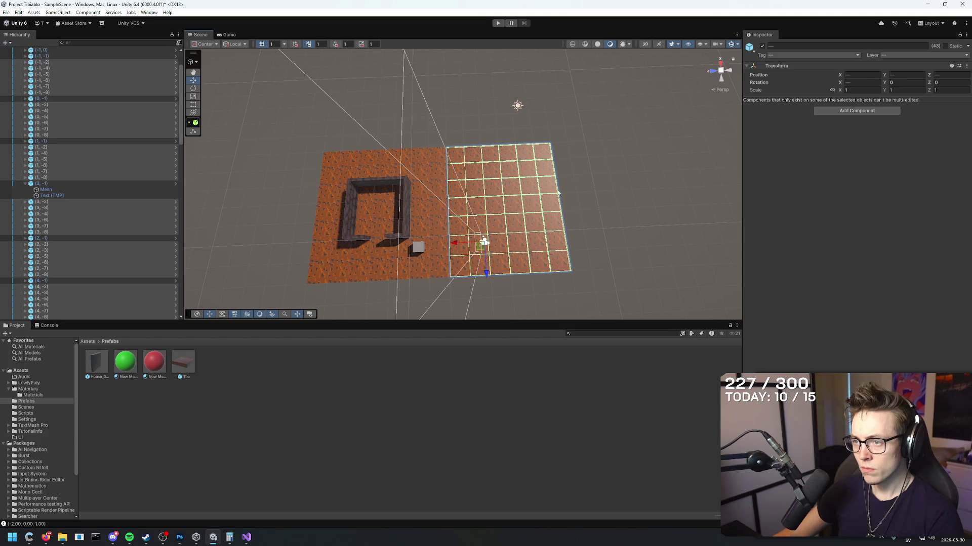
{"action": "left_click_drag", "start_coordinate": [632, 178], "coordinate": [634, 177]}
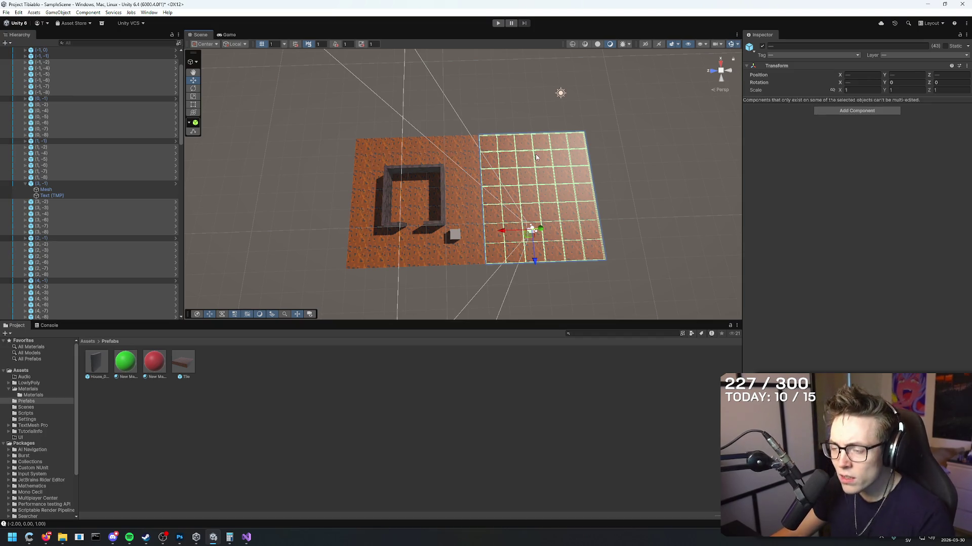
{"action": "mouse_move", "coordinate": [627, 164]}
{"action": "left_mouse_down"}
{"action": "mouse_move", "coordinate": [639, 156]}
{"action": "mouse_move", "coordinate": [505, 189]}
{"action": "left_mouse_up"}
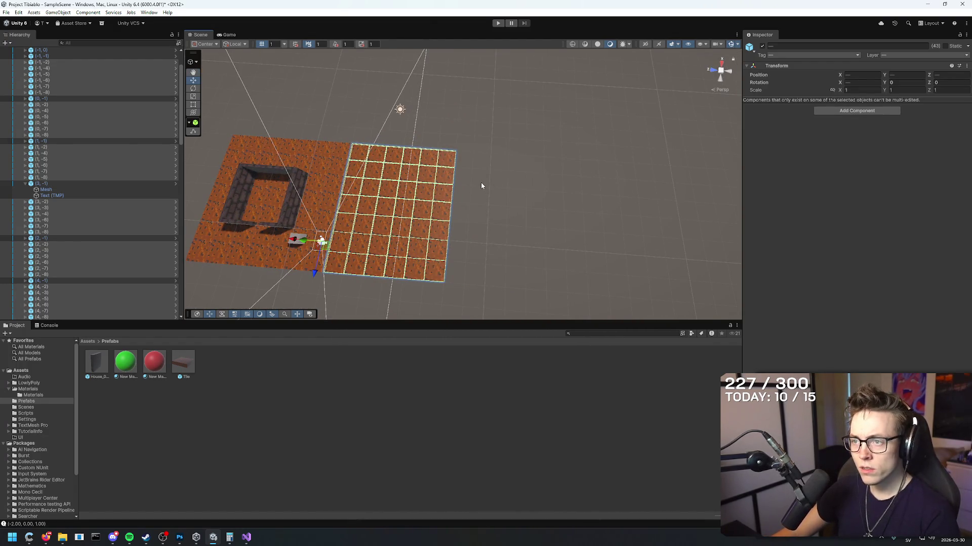
- Reselect a larger tile block plus the left-column tiles, undoing an accidental move
{"action": "left_click", "coordinate": [480, 182]}
{"action": "left_click_drag", "start_coordinate": [481, 133], "coordinate": [427, 310]}
{"action": "mouse_move", "coordinate": [501, 302]}
{"action": "left_mouse_down"}
{"action": "mouse_move", "coordinate": [508, 293]}
{"action": "mouse_move", "coordinate": [343, 95]}
{"action": "left_mouse_up"}
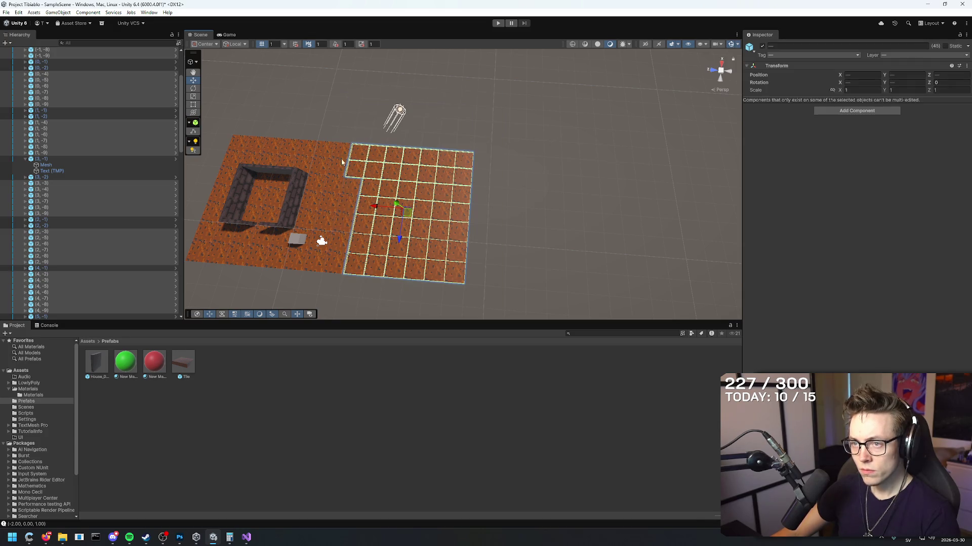
{"action": "left_click", "coordinate": [338, 204], "text": "shift"}
{"action": "left_click", "coordinate": [336, 209], "text": "shift"}
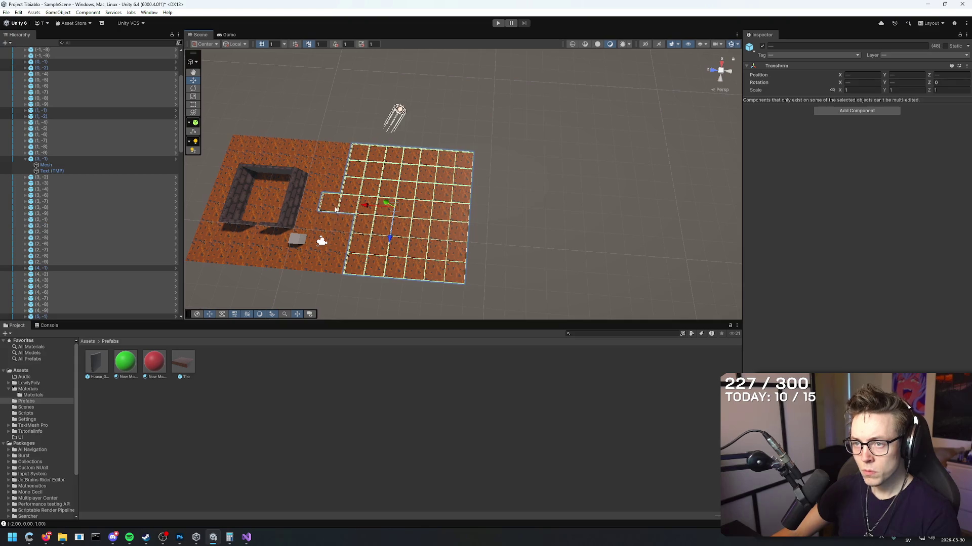
{"action": "left_click", "coordinate": [333, 245], "text": "shift"}
{"action": "left_click", "coordinate": [330, 265], "text": "shift"}
{"action": "mouse_move", "coordinate": [542, 252]}
{"action": "left_mouse_down"}
{"action": "mouse_move", "coordinate": [387, 210]}
{"action": "mouse_move", "coordinate": [445, 191]}
{"action": "mouse_move", "coordinate": [489, 207]}
{"action": "mouse_move", "coordinate": [373, 232]}
{"action": "mouse_move", "coordinate": [407, 208]}
{"action": "mouse_move", "coordinate": [333, 151]}
{"action": "left_mouse_up"}
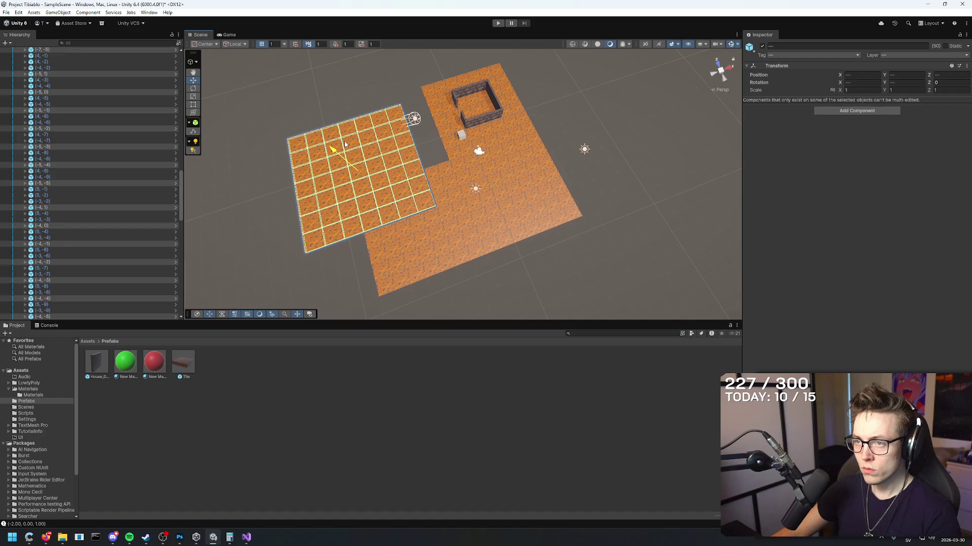
{"action": "key", "text": "ctrl+z"}
- Duplicate the selected tile grid and slide the copy left beside the existing floor
{"action": "mouse_move", "coordinate": [394, 228]}
{"action": "left_mouse_down"}
{"action": "mouse_move", "coordinate": [304, 238]}
{"action": "mouse_move", "coordinate": [590, 194]}
{"action": "mouse_move", "coordinate": [433, 185]}
{"action": "left_mouse_up"}
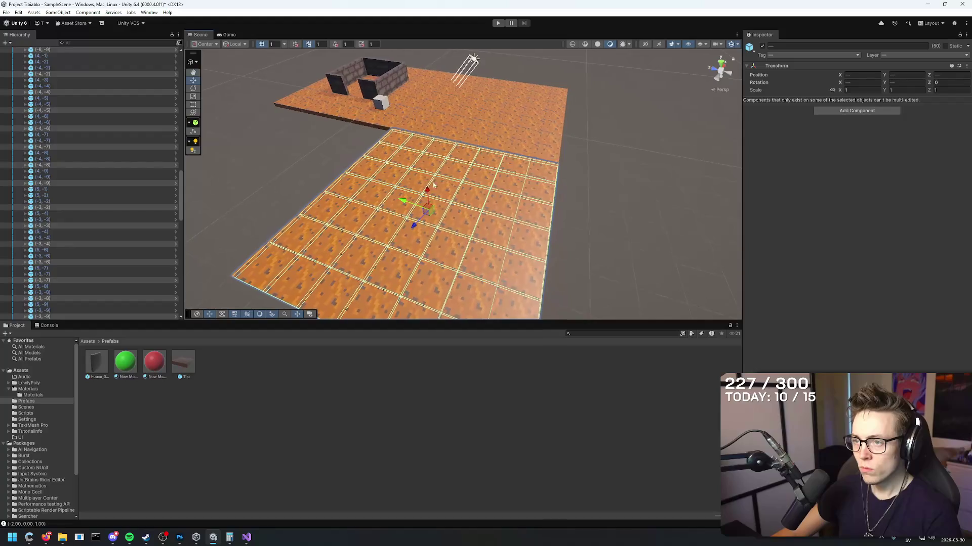
{"action": "scroll", "coordinate": [429, 191], "scroll_direction": "down", "scroll_amount": 3}
{"action": "scroll", "coordinate": [430, 192], "scroll_direction": "up", "scroll_amount": 3}
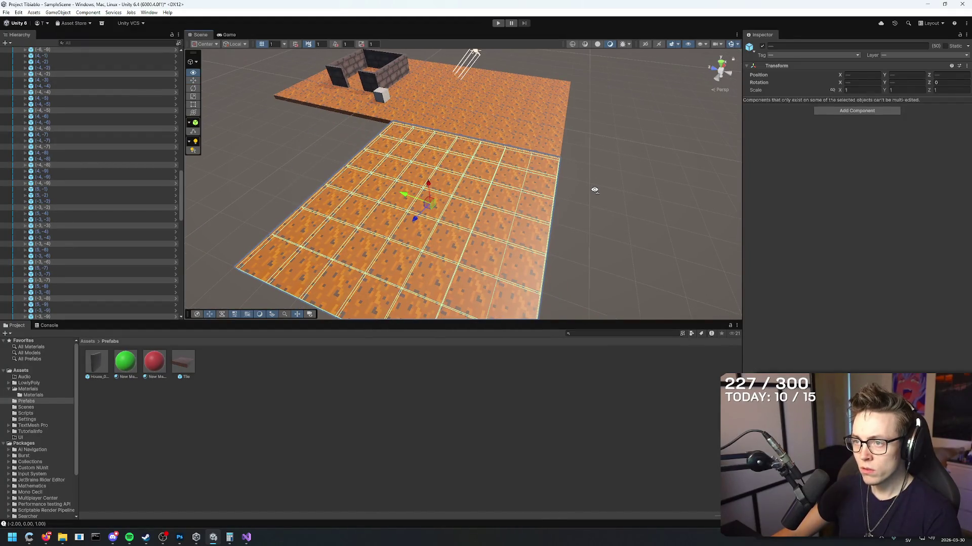
{"action": "scroll", "coordinate": [595, 190], "scroll_direction": "down", "scroll_amount": 3}
{"action": "left_click_drag", "start_coordinate": [625, 195], "coordinate": [622, 188]}
{"action": "scroll", "coordinate": [622, 189], "scroll_direction": "up", "scroll_amount": 3}
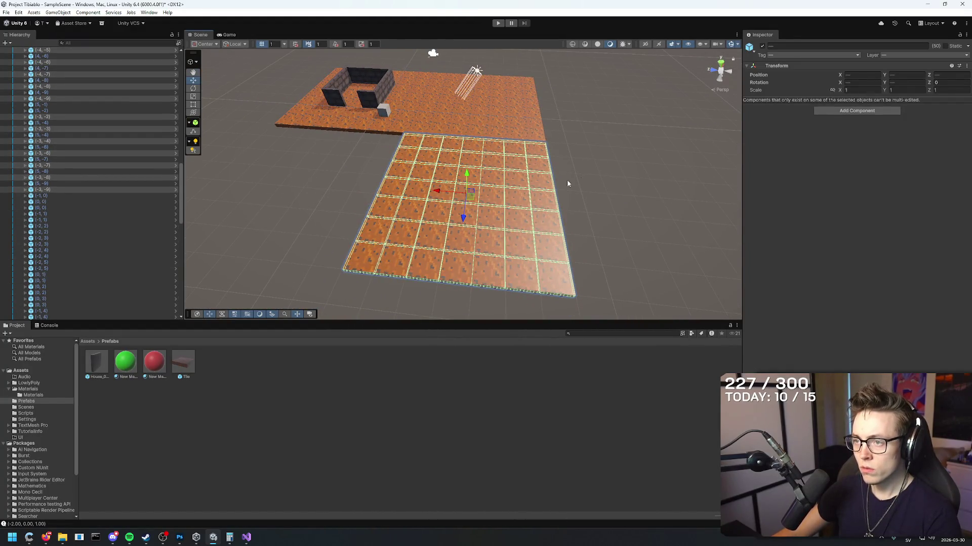
{"action": "key", "text": "ctrl+d"}
{"action": "mouse_move", "coordinate": [441, 194]}
{"action": "left_mouse_down"}
{"action": "mouse_move", "coordinate": [250, 189]}
{"action": "mouse_move", "coordinate": [267, 189]}
{"action": "left_mouse_up"}
{"action": "scroll", "coordinate": [266, 189], "scroll_direction": "down", "scroll_amount": 3}
{"action": "left_click_drag", "start_coordinate": [456, 152], "coordinate": [676, 98]}
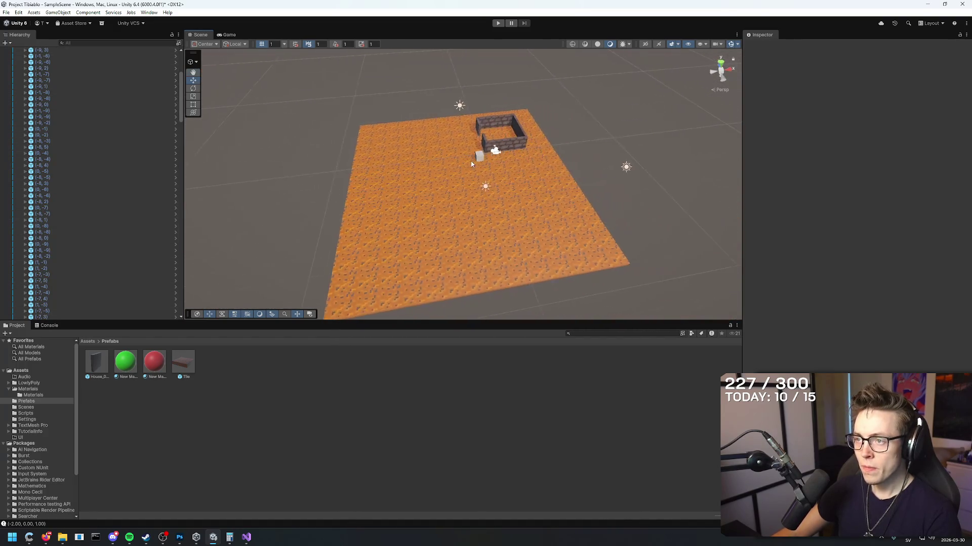
{"action": "left_click_drag", "start_coordinate": [538, 145], "coordinate": [478, 148]}
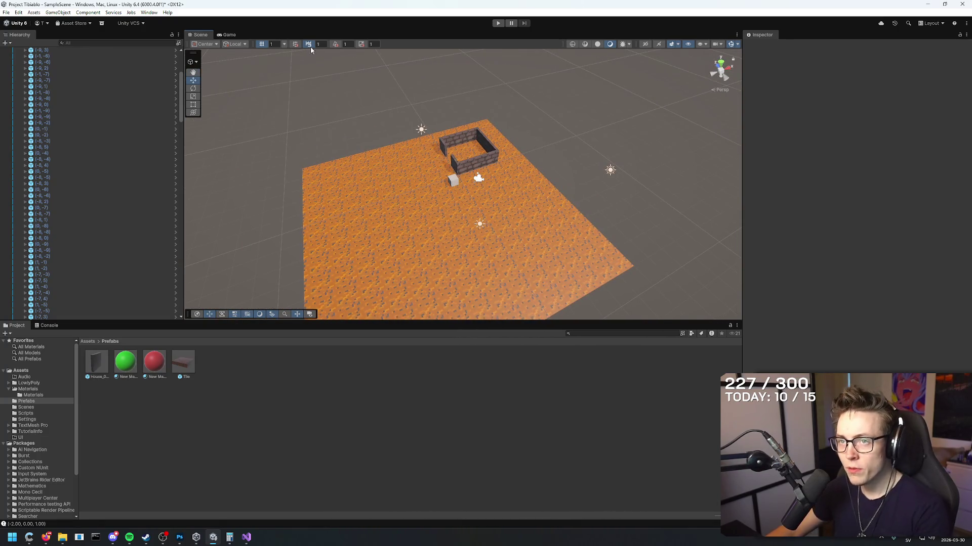
- Delete Directional Light (1) and (2), leaving one light, and enter Play mode
{"action": "scroll", "coordinate": [103, 160], "scroll_direction": "down", "scroll_amount": 2}
{"action": "scroll", "coordinate": [101, 167], "scroll_direction": "down", "scroll_amount": 5}
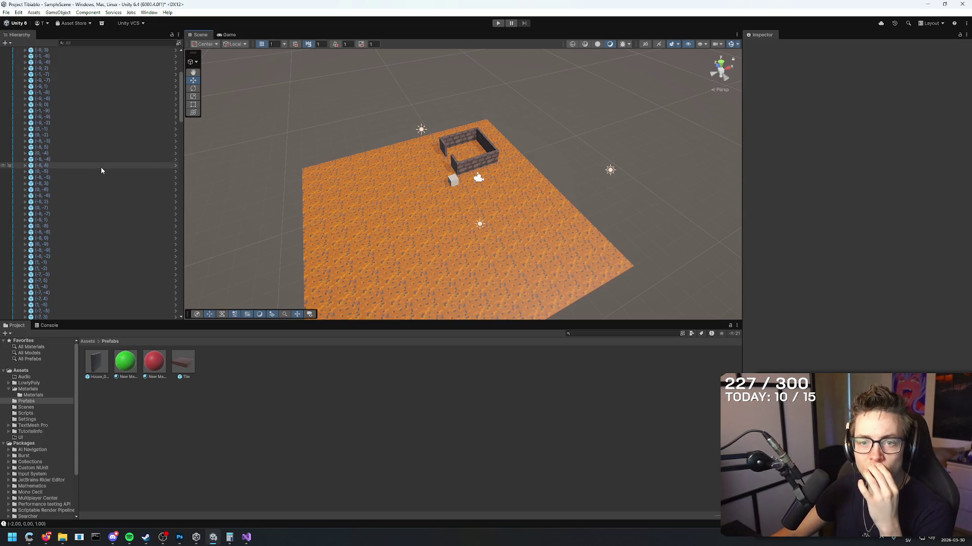
{"action": "scroll", "coordinate": [99, 164], "scroll_direction": "up", "scroll_amount": 10}
{"action": "left_click", "coordinate": [81, 69]}
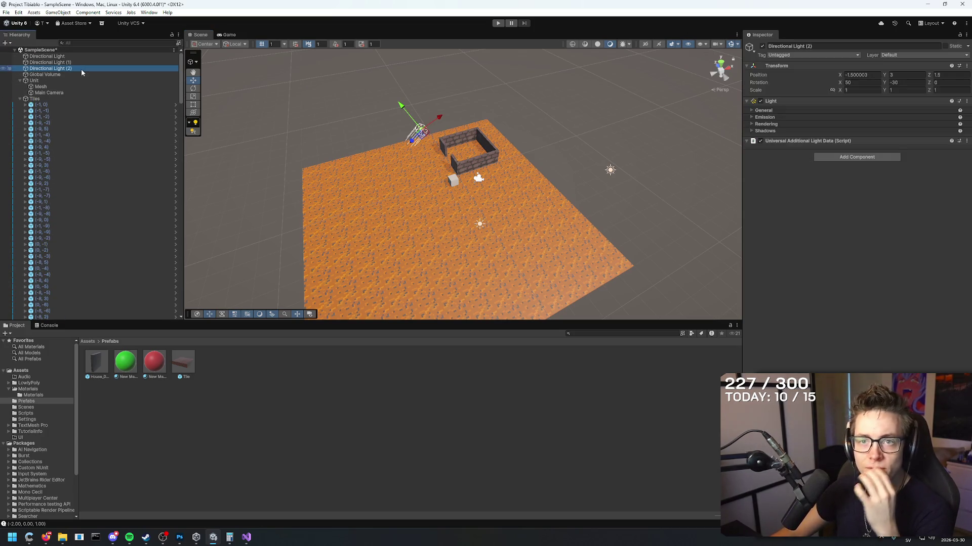
{"action": "key", "text": "Delete"}
{"action": "left_click", "coordinate": [76, 62]}
{"action": "key", "text": "Delete"}
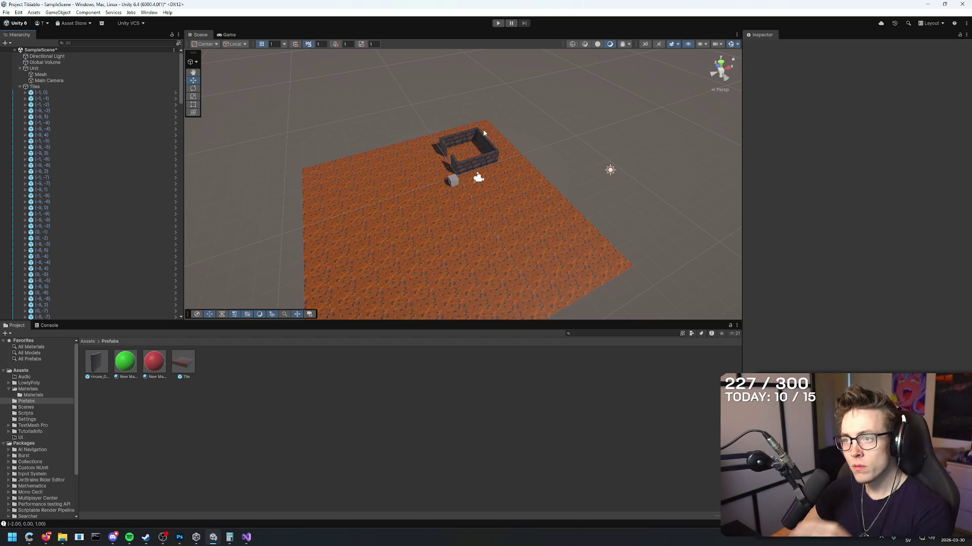
{"action": "left_click", "coordinate": [499, 24]}
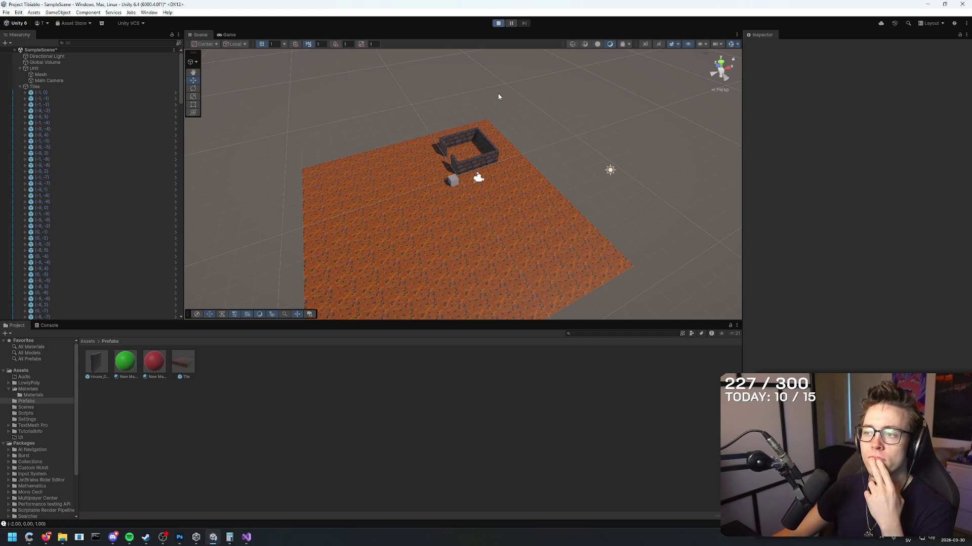
- Move the player cube two tiles forward with W in the Game view
{"action": "left_click", "coordinate": [496, 90]}
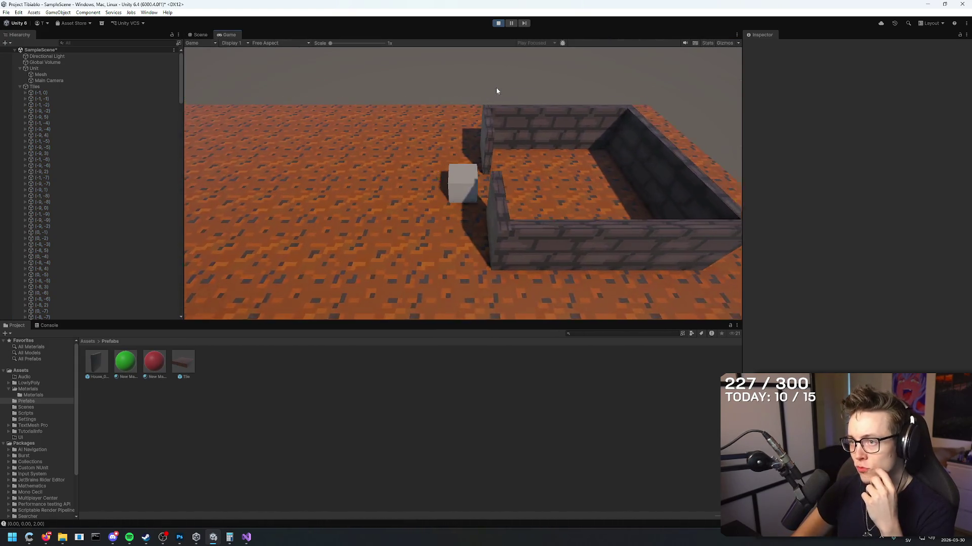
{"action": "key", "text": "w"}
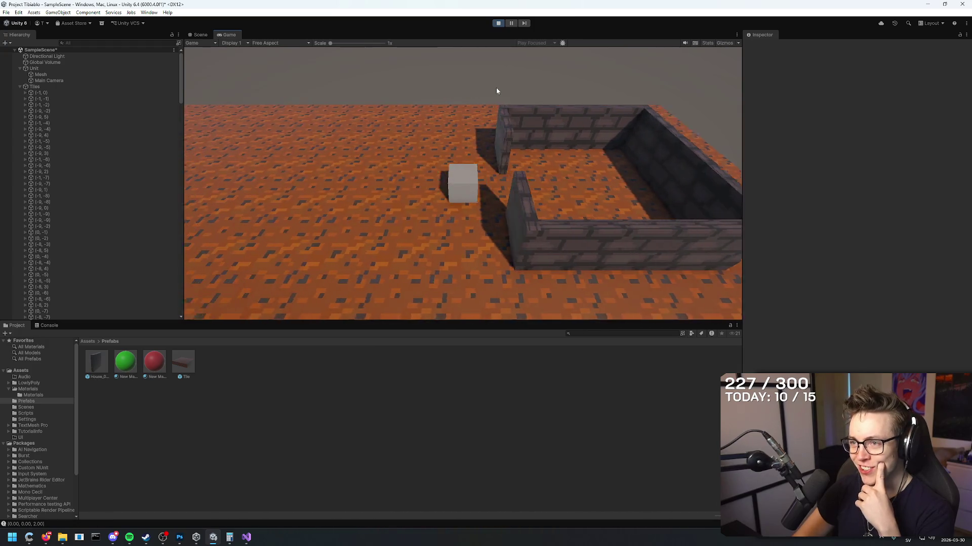
{"action": "key", "text": "w"}
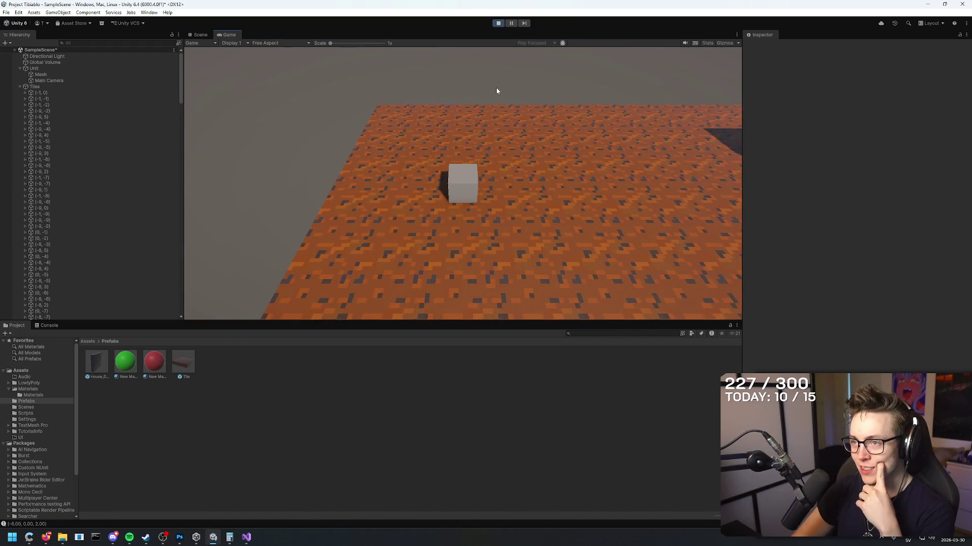
- Select Unit and collapse its Transform, Box Collider and Rigidbody components in the Inspector
{"action": "left_click", "coordinate": [50, 68]}
{"action": "left_click", "coordinate": [747, 101]}
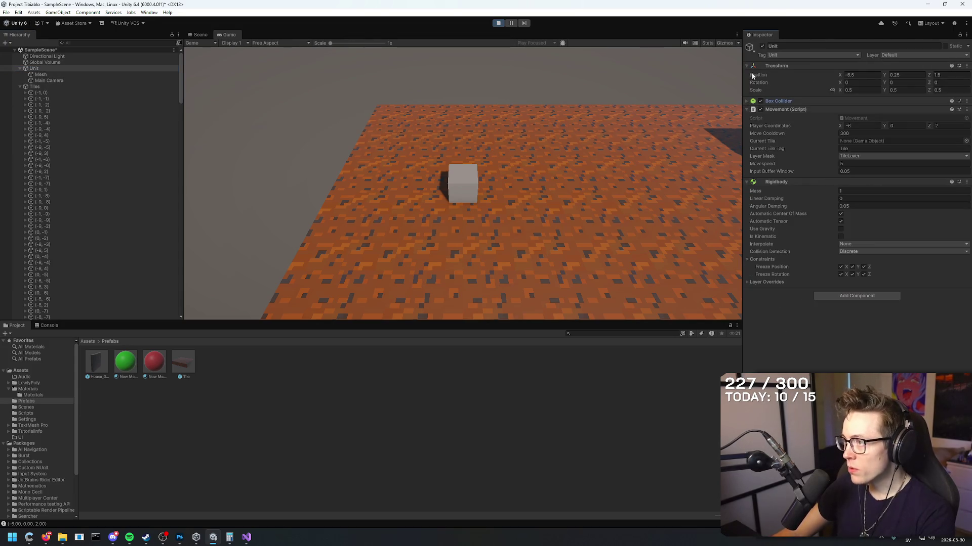
{"action": "left_click", "coordinate": [747, 65]}
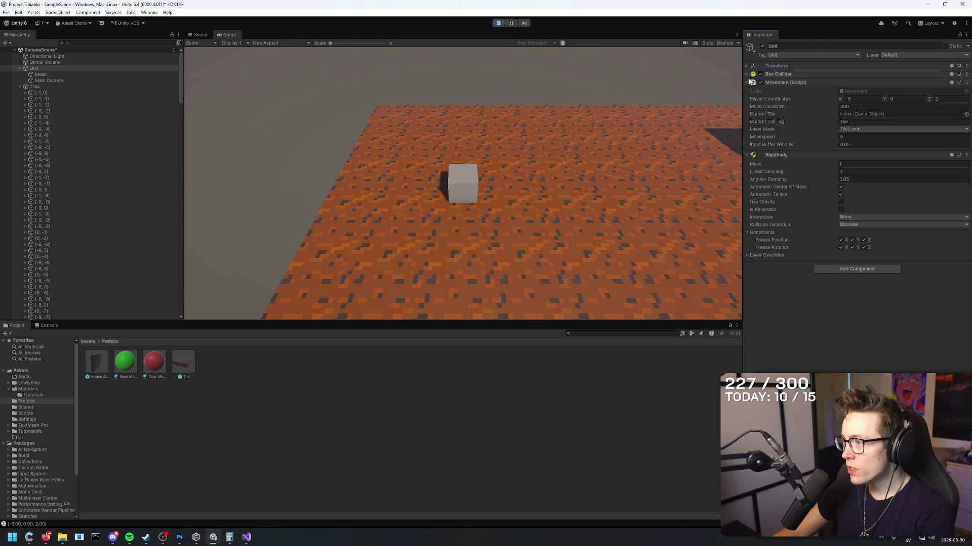
{"action": "left_click", "coordinate": [746, 155]}
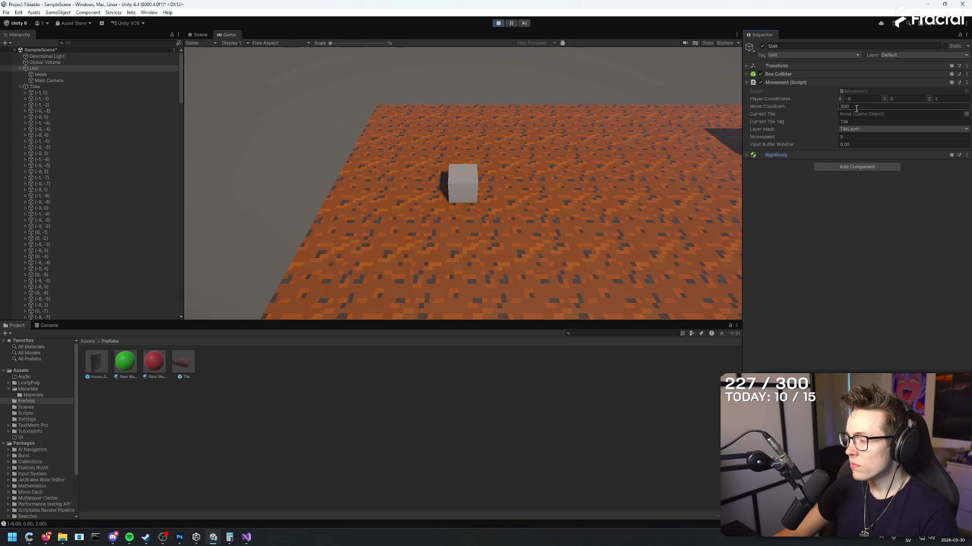
- Set Move Cooldown to 200 and drive the cube around the floor with WASD
{"action": "type", "text": "200"}
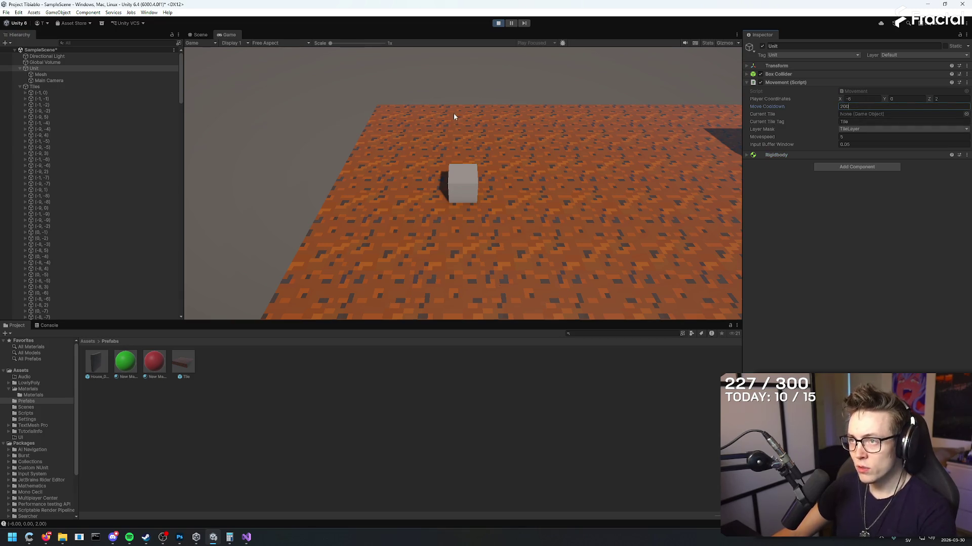
{"action": "key", "text": "d"}
{"action": "key", "text": "d"}
{"action": "key", "text": "s"}
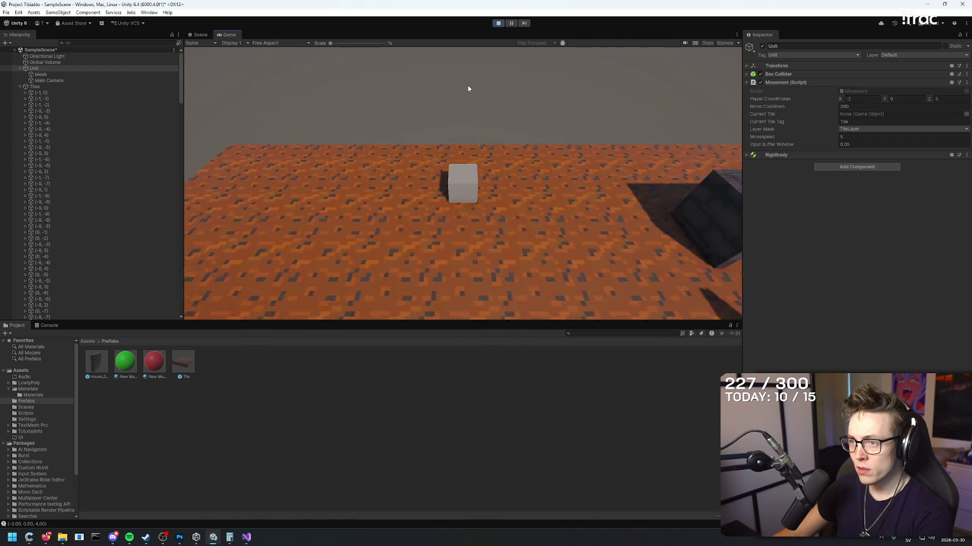
{"action": "key", "text": "a"}
{"action": "key", "text": "s"}
{"action": "key", "text": "s"}
{"action": "key", "text": "s"}
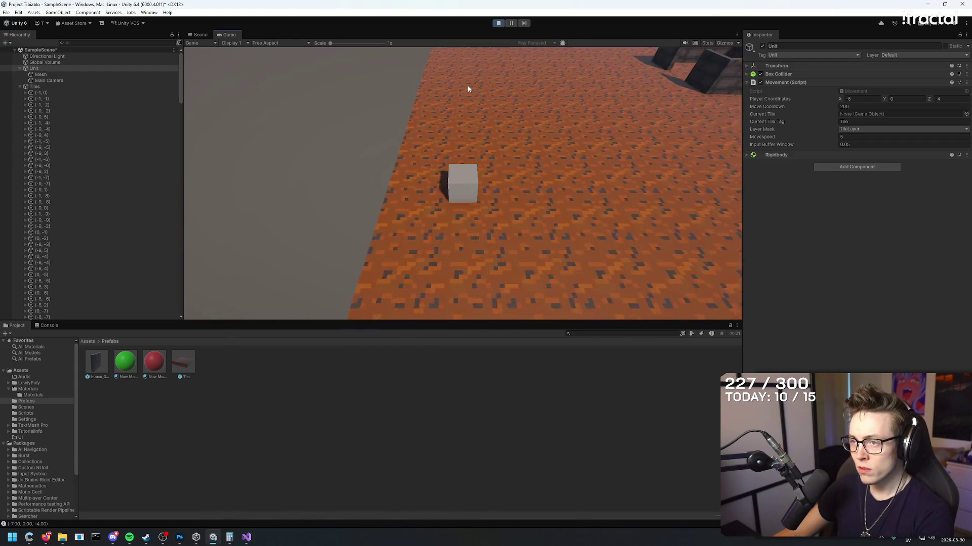
{"action": "key", "text": "w"}
{"action": "key", "text": "w"}
{"action": "key", "text": "w"}
{"action": "key", "text": "d"}
{"action": "key", "text": "d"}
{"action": "key", "text": "d"}
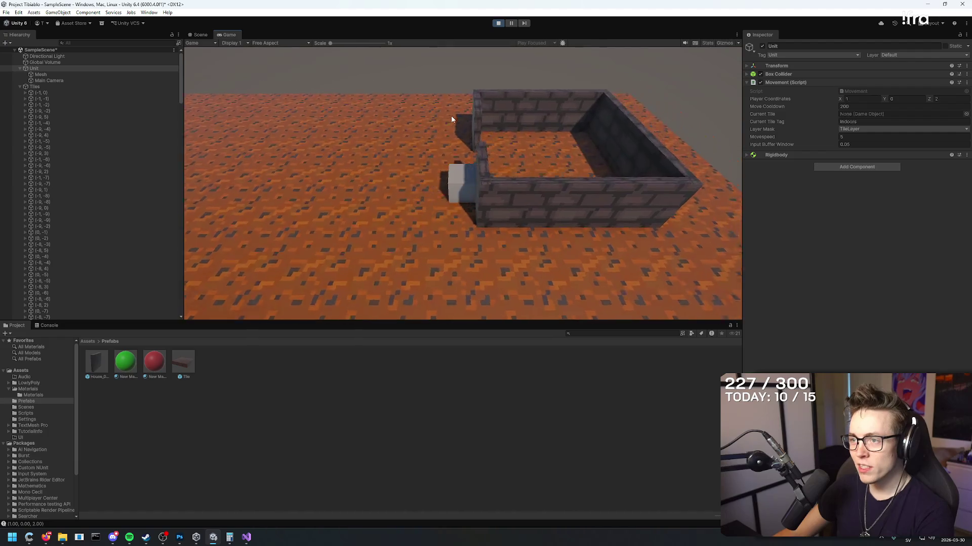
{"action": "key", "text": "a"}
{"action": "key", "text": "a"}
{"action": "key", "text": "a"}
{"action": "key", "text": "s"}
{"action": "key", "text": "s"}
{"action": "key", "text": "s"}
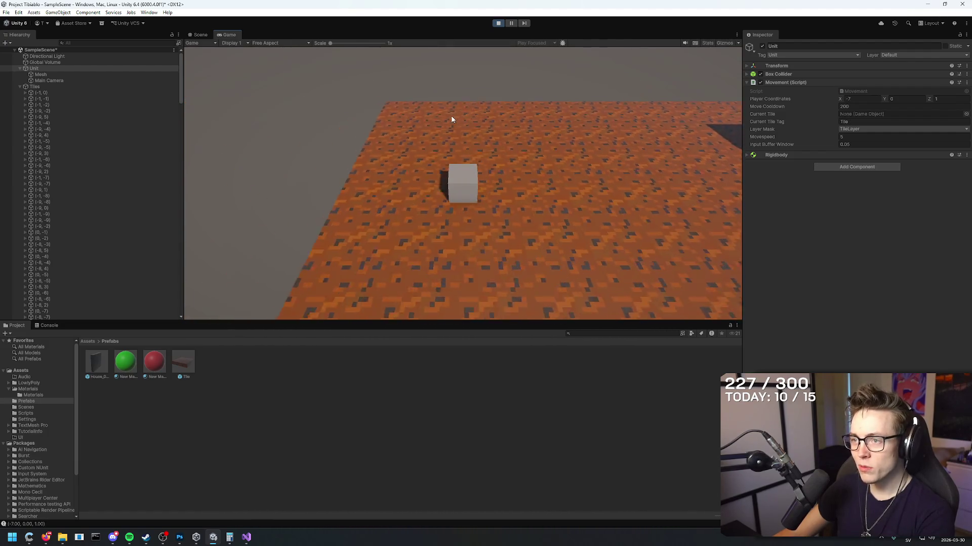
{"action": "key", "text": "d"}
{"action": "key", "text": "d"}
{"action": "key", "text": "d"}
{"action": "key", "text": "s"}
{"action": "key", "text": "s"}
{"action": "key", "text": "s"}
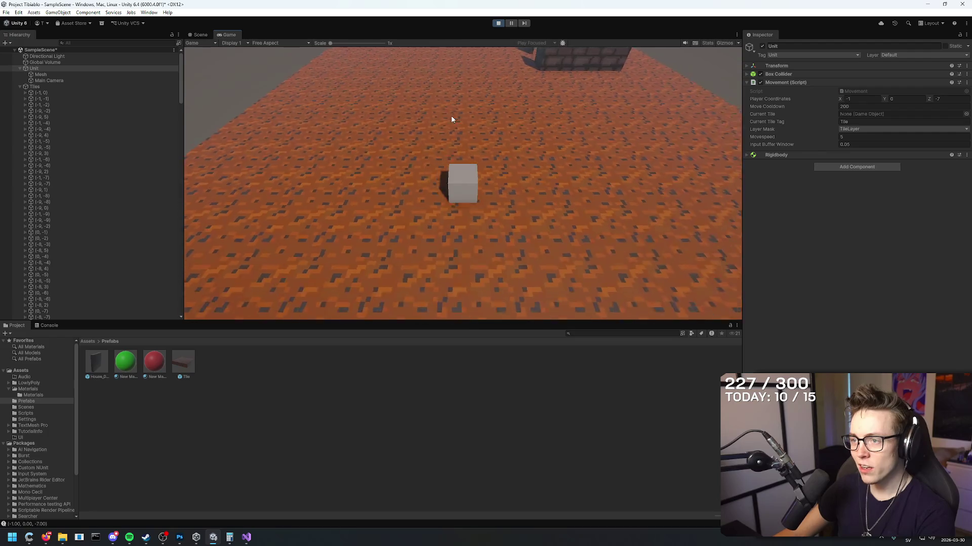
{"action": "key", "text": "w"}
{"action": "key", "text": "w"}
{"action": "key", "text": "w"}
{"action": "key", "text": "a"}
{"action": "key", "text": "a"}
{"action": "key", "text": "a"}
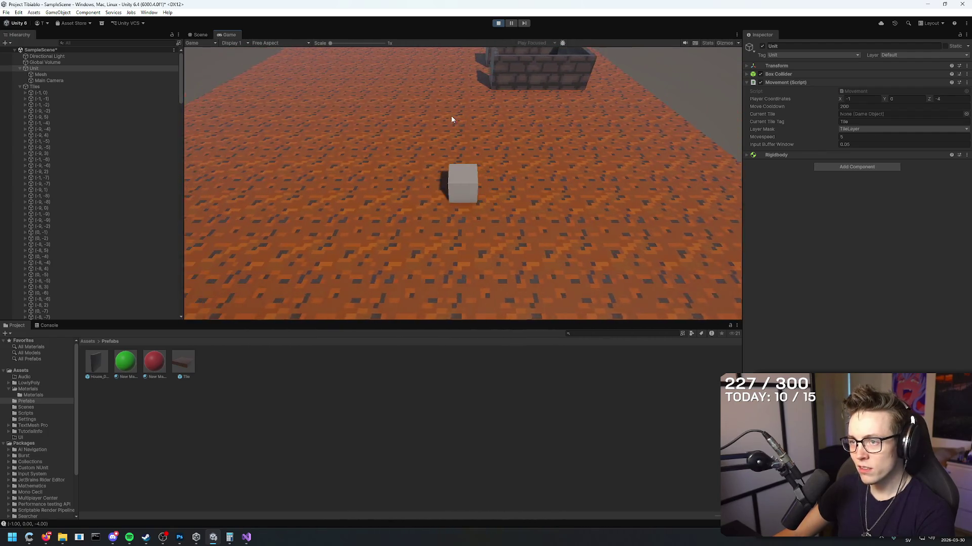
{"action": "key", "text": "a"}
{"action": "key", "text": "a"}
{"action": "key", "text": "a"}
{"action": "key", "text": "w"}
{"action": "key", "text": "w"}
{"action": "key", "text": "w"}
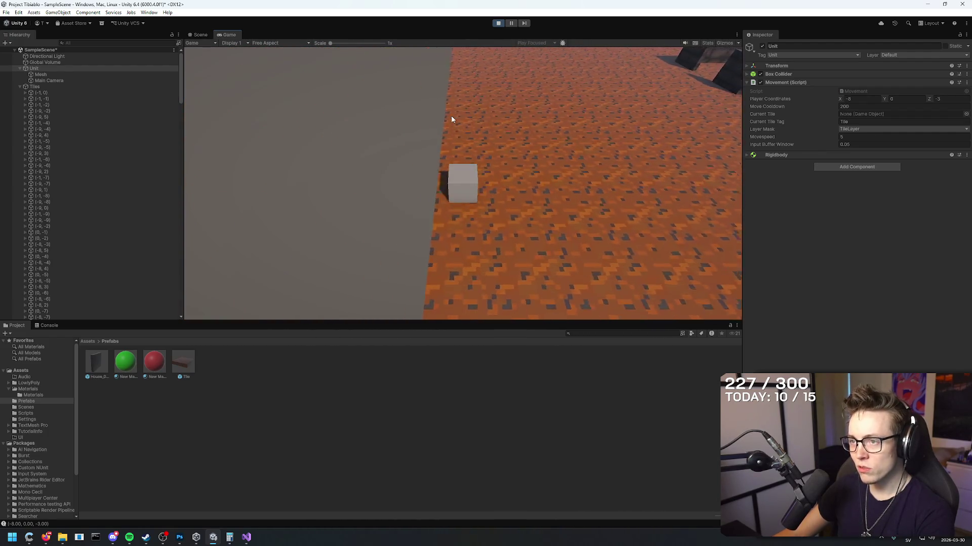
{"action": "key", "text": "d"}
{"action": "key", "text": "d"}
{"action": "key", "text": "d"}
{"action": "key", "text": "w"}
{"action": "key", "text": "w"}
{"action": "key", "text": "w"}
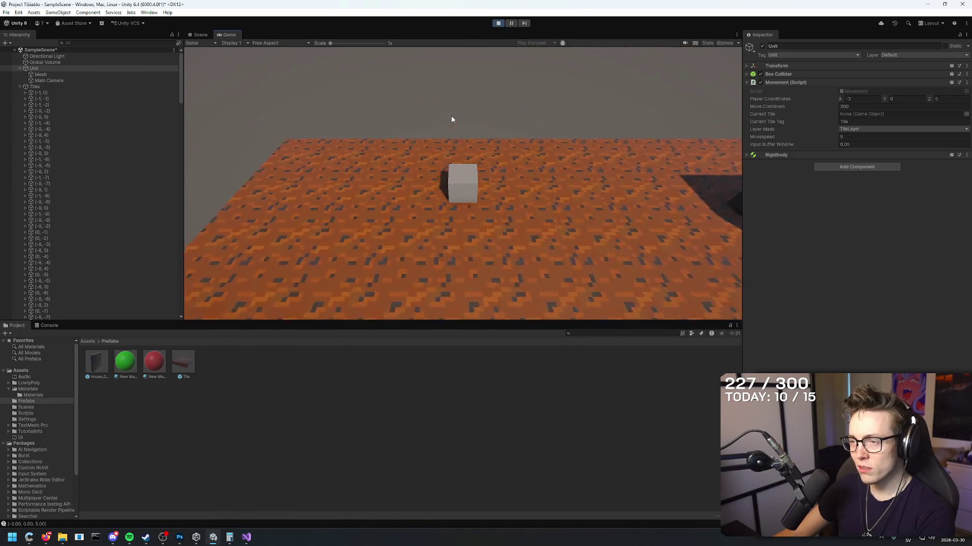
{"action": "key", "text": "s"}
{"action": "key", "text": "s"}
{"action": "key", "text": "s"}
{"action": "key", "text": "a"}
{"action": "key", "text": "a"}
{"action": "key", "text": "a"}
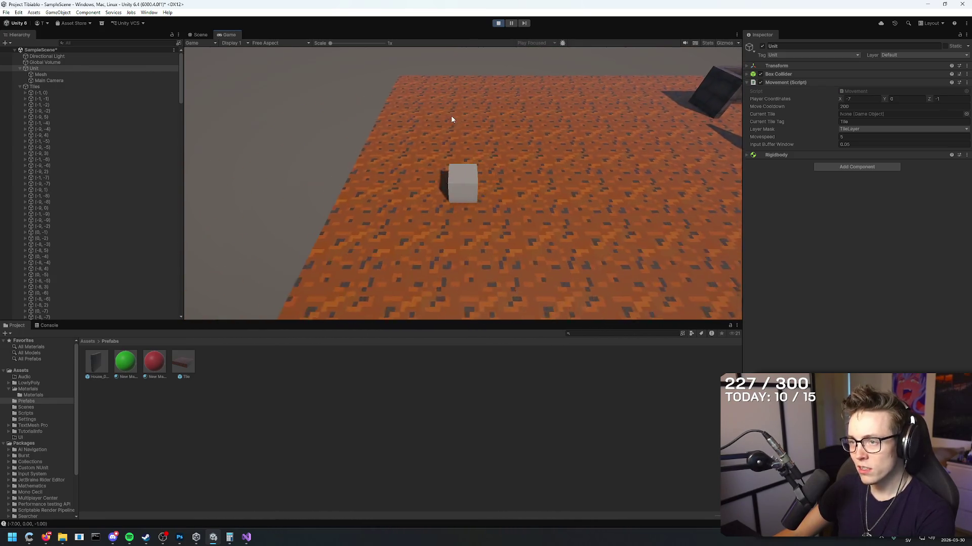
{"action": "key", "text": "d"}
{"action": "key", "text": "d"}
{"action": "key", "text": "d"}
{"action": "key", "text": "s"}
{"action": "key", "text": "s"}
{"action": "key", "text": "s"}
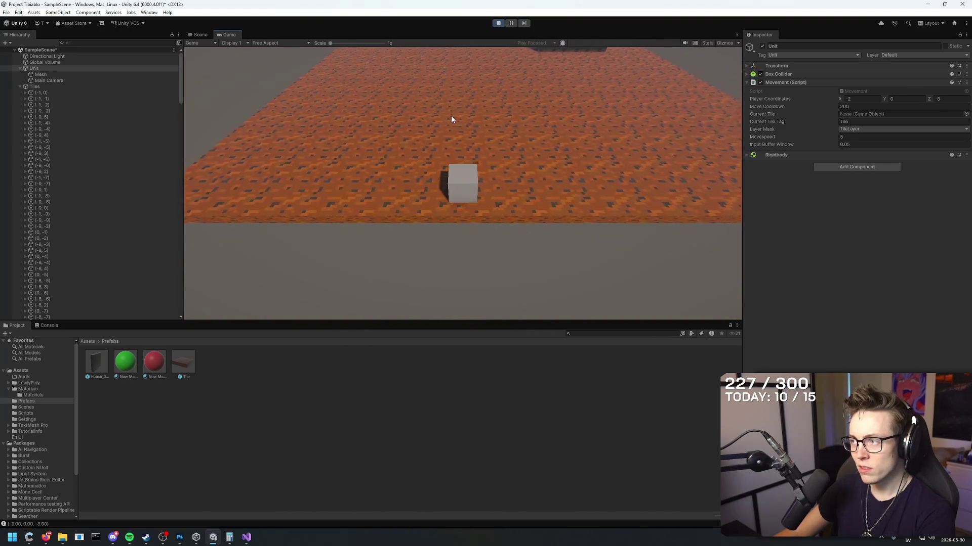
{"action": "key", "text": "w"}
{"action": "key", "text": "w"}
{"action": "key", "text": "w"}
{"action": "key", "text": "d"}
{"action": "key", "text": "d"}
- Change Move Cooldown to 300 and test moving the cube toward the house
{"action": "double_click", "coordinate": [860, 107]}
{"action": "type", "text": "3"}
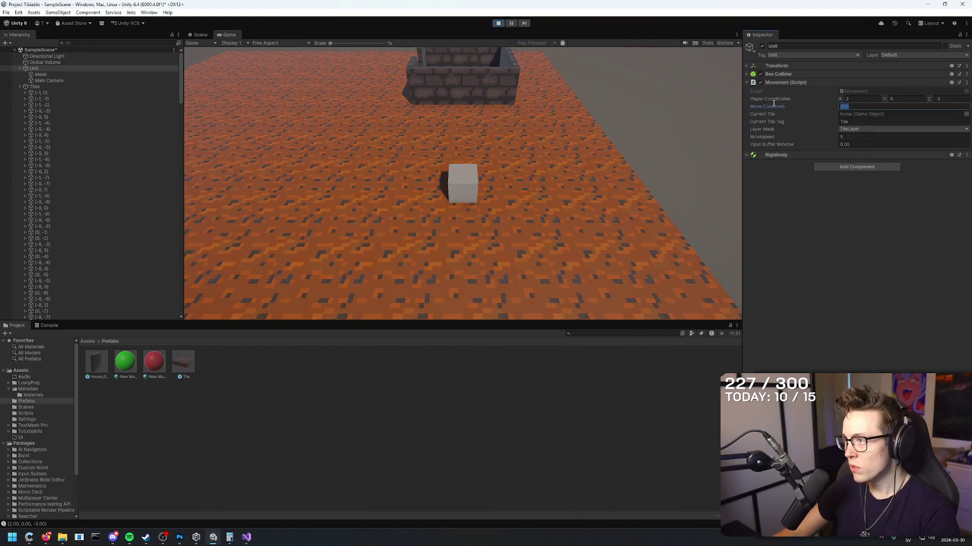
{"action": "type", "text": "00"}
{"action": "left_click", "coordinate": [711, 178]}
{"action": "key", "text": "a"}
{"action": "key", "text": "a"}
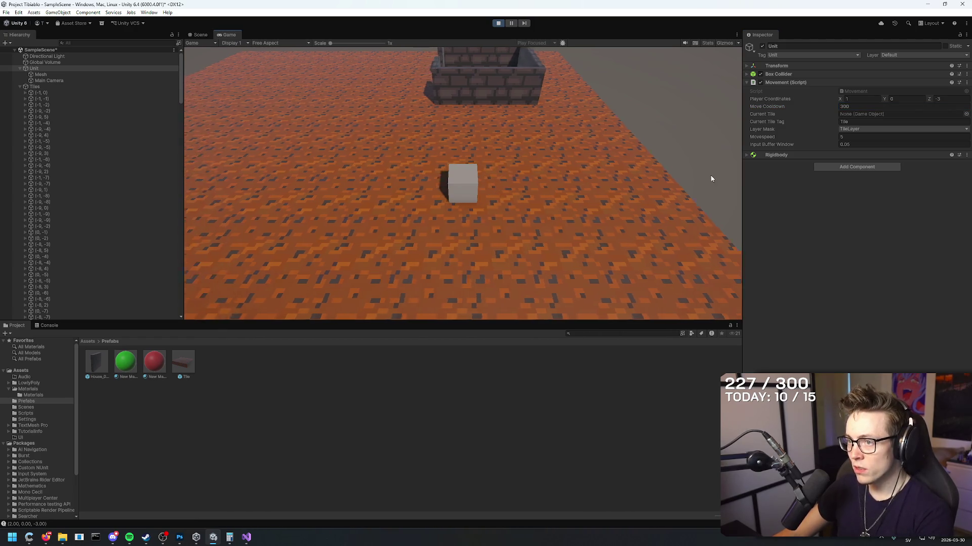
{"action": "key", "text": "w"}
{"action": "key", "text": "a"}
{"action": "key", "text": "a"}
{"action": "key", "text": "a"}
{"action": "key", "text": "w"}
{"action": "key", "text": "w"}
{"action": "key", "text": "w"}
- Set Move Cooldown to 500 and move the unit left and back
{"action": "double_click", "coordinate": [888, 107]}
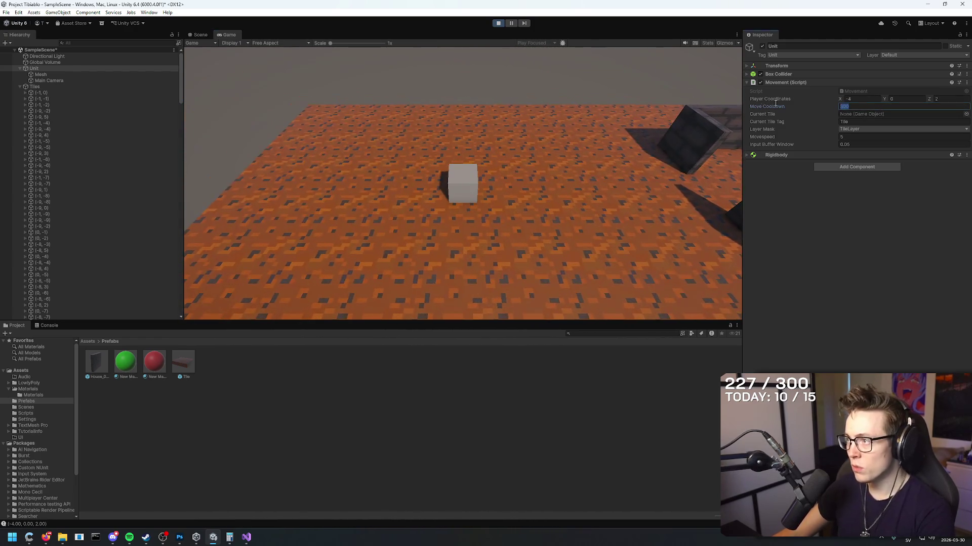
{"action": "left_click", "coordinate": [642, 145]}
{"action": "key", "text": "a"}
{"action": "key", "text": "a"}
{"action": "key", "text": "a"}
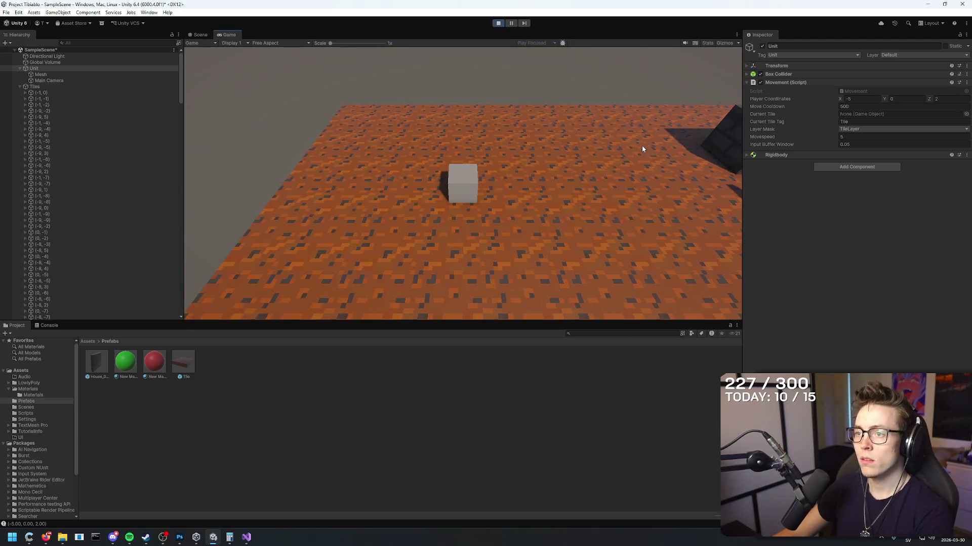
{"action": "key", "text": "s"}
{"action": "key", "text": "s"}
{"action": "key", "text": "s"}
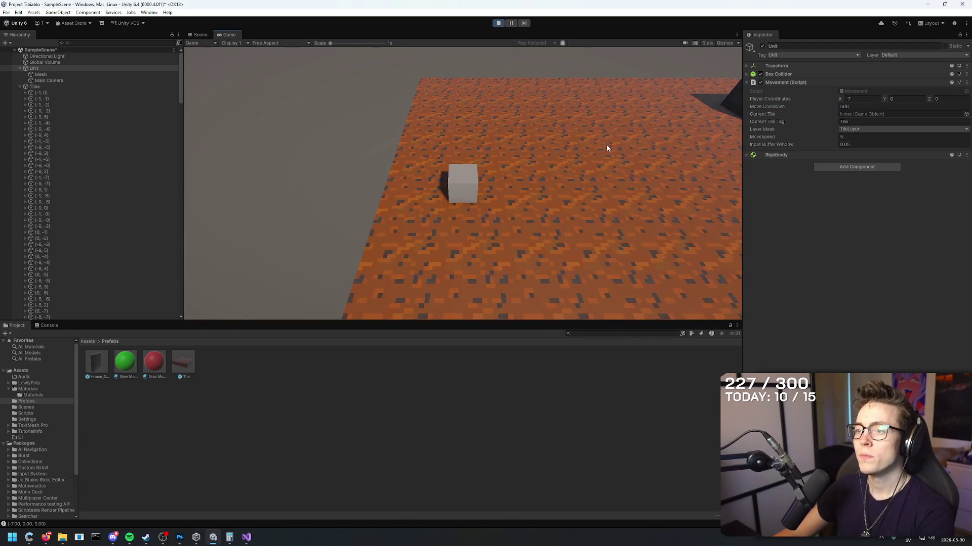
{"action": "key", "text": "s"}
{"action": "key", "text": "s"}
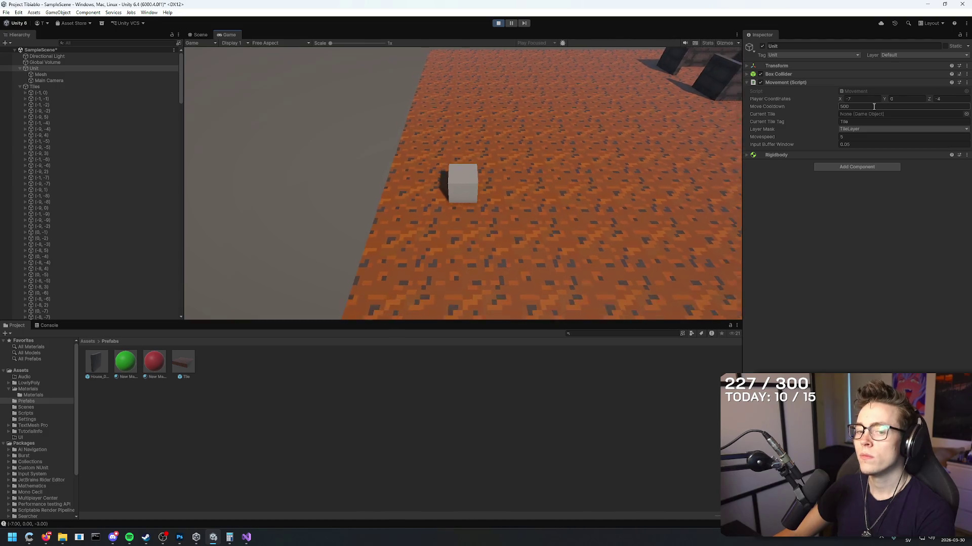
- Lower Move Cooldown to 400 and test the unit's movement speed
{"action": "left_click", "coordinate": [873, 106]}
{"action": "type", "text": "400"}
{"action": "left_click", "coordinate": [377, 126]}
{"action": "key", "text": "d"}
{"action": "key", "text": "d"}
{"action": "key", "text": "d"}
{"action": "key", "text": "d"}
{"action": "key", "text": "d"}
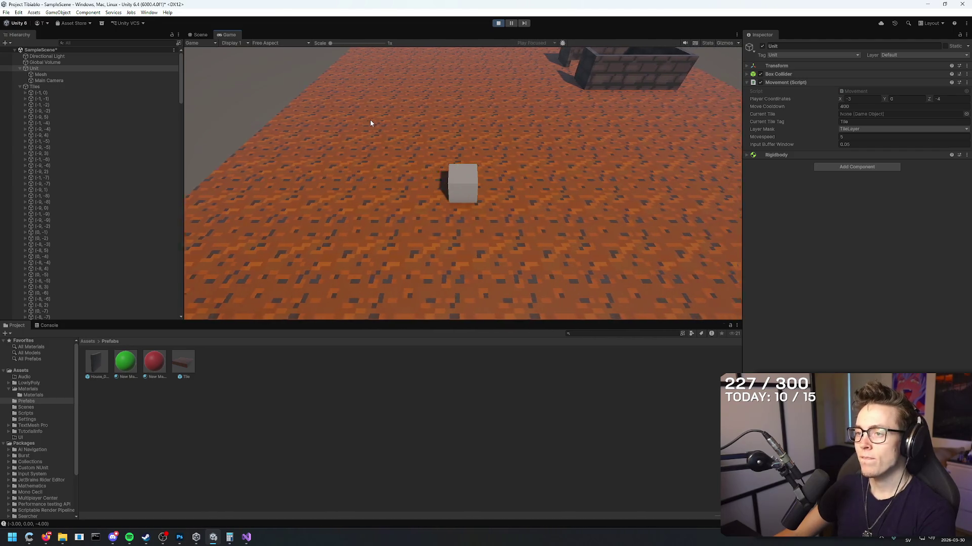
{"action": "key", "text": "s"}
{"action": "key", "text": "s"}
{"action": "key", "text": "s"}
{"action": "key", "text": "s"}
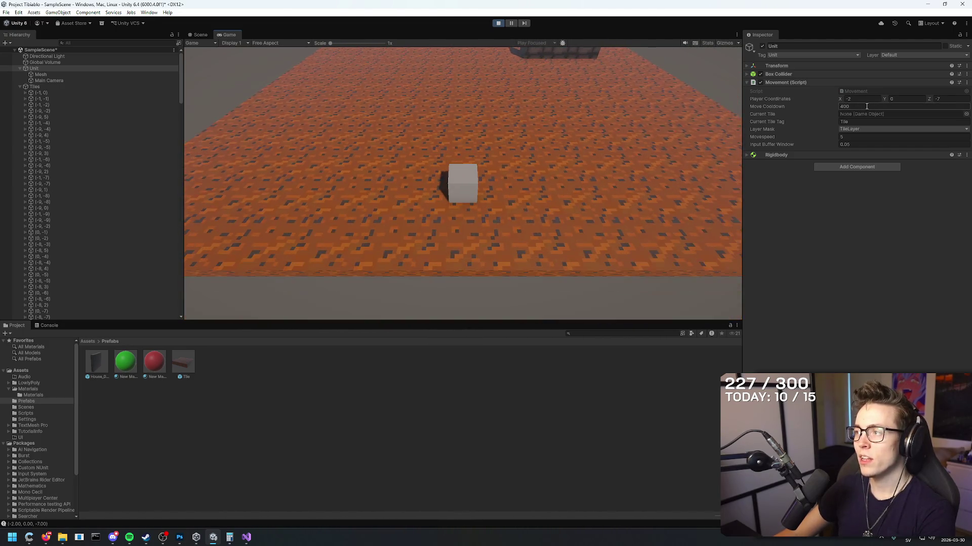
- Lower Move Cooldown to 350, test a move, then stop the playtest
{"action": "type", "text": "350"}
{"action": "left_click", "coordinate": [538, 130]}
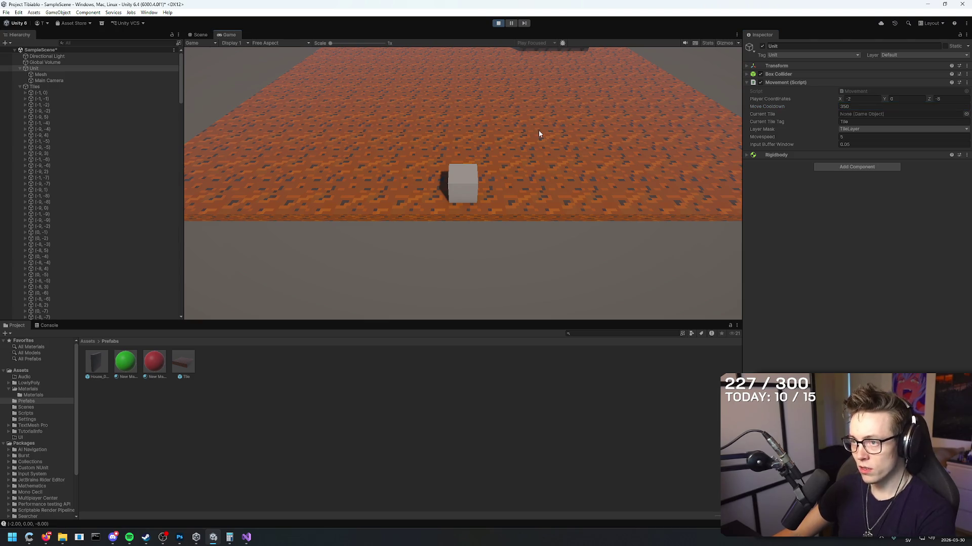
{"action": "key", "text": "w"}
{"action": "key", "text": "w"}
{"action": "key", "text": "w"}
{"action": "key", "text": "w"}
{"action": "key", "text": "w"}
{"action": "key", "text": "w"}
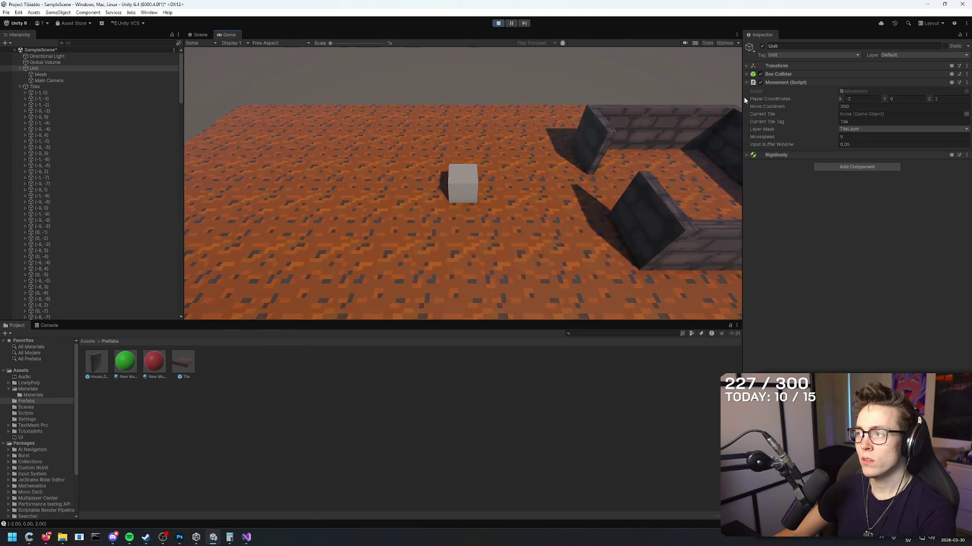
{"action": "key", "text": "ctrl+p"}
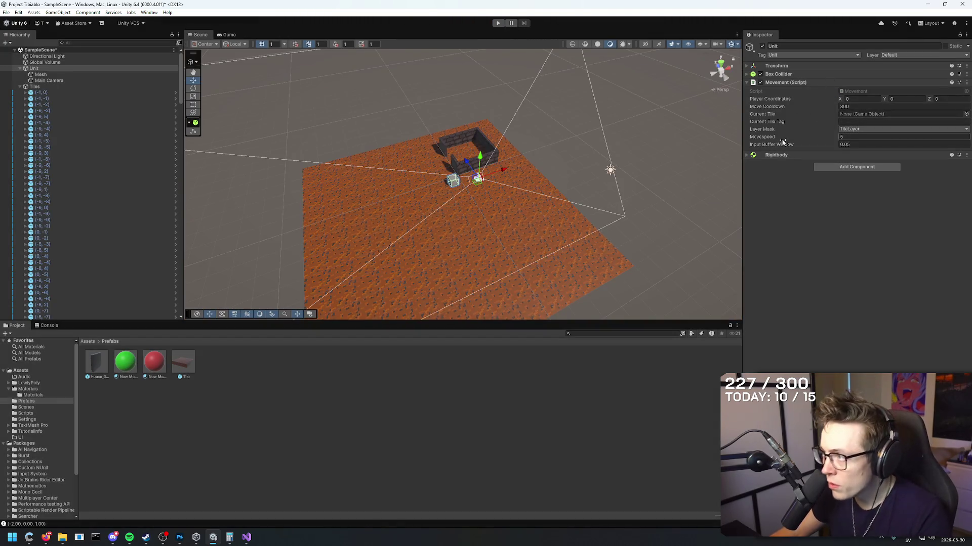
{"action": "left_click_drag", "start_coordinate": [354, 152], "coordinate": [264, 124]}
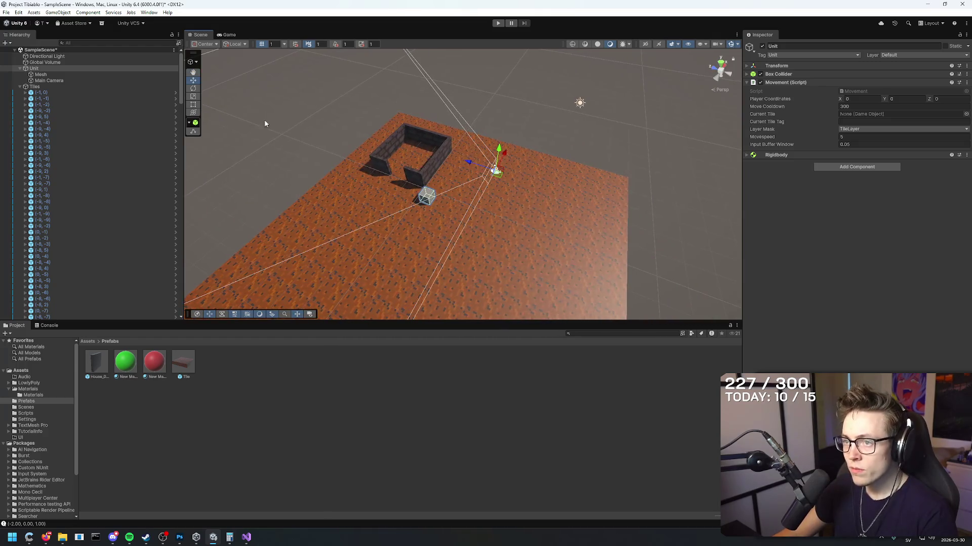
- Select the Main Camera, frame it, and orbit close to the house walls around it
{"action": "left_click", "coordinate": [60, 81]}
{"action": "left_click_drag", "start_coordinate": [474, 155], "coordinate": [539, 163]}
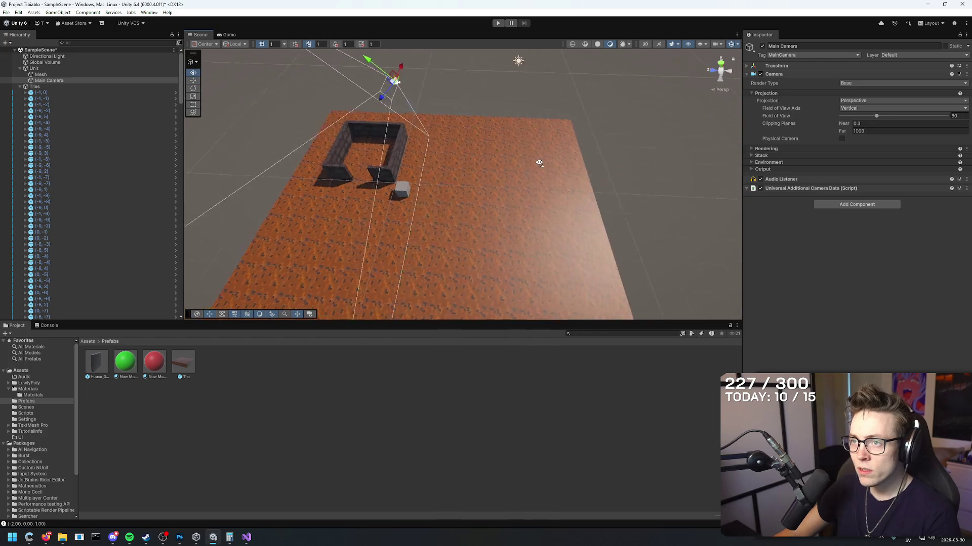
{"action": "key", "text": "f"}
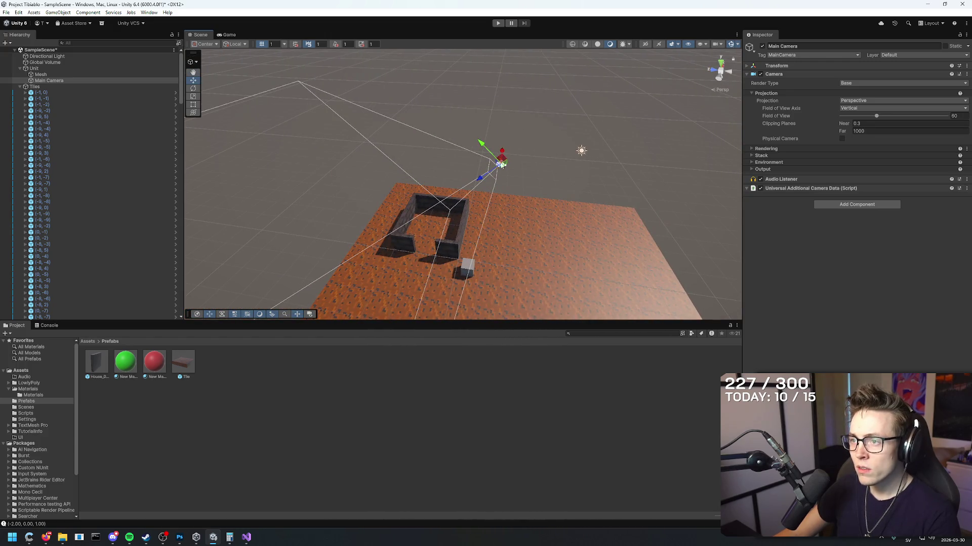
{"action": "mouse_move", "coordinate": [613, 145]}
{"action": "left_mouse_down"}
{"action": "mouse_move", "coordinate": [577, 206]}
{"action": "mouse_move", "coordinate": [592, 210]}
{"action": "left_mouse_up"}
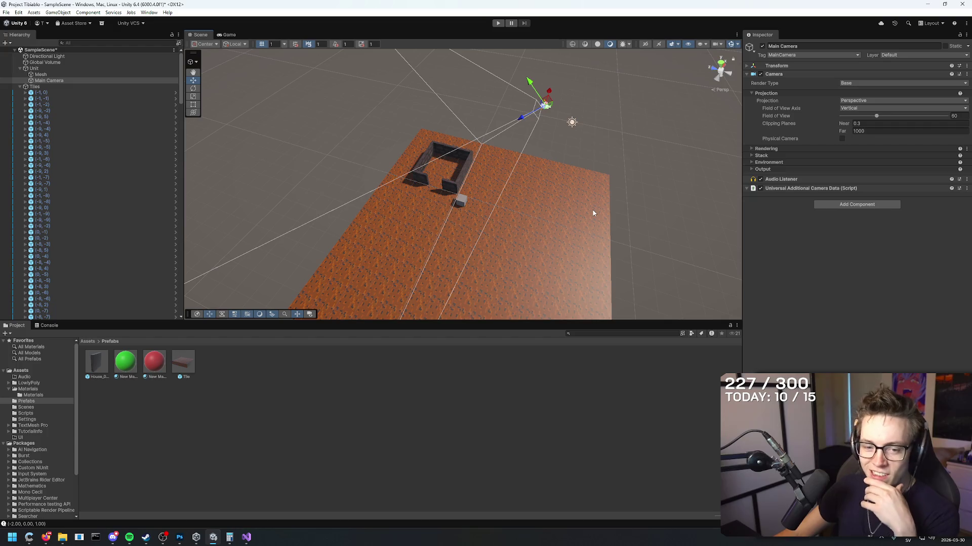
{"action": "mouse_move", "coordinate": [592, 214]}
{"action": "left_mouse_down"}
{"action": "mouse_move", "coordinate": [618, 232]}
{"action": "mouse_move", "coordinate": [292, 196]}
{"action": "mouse_move", "coordinate": [256, 219]}
{"action": "mouse_move", "coordinate": [233, 174]}
{"action": "mouse_move", "coordinate": [443, 197]}
{"action": "mouse_move", "coordinate": [480, 175]}
{"action": "mouse_move", "coordinate": [495, 183]}
{"action": "left_mouse_up"}
{"action": "scroll", "coordinate": [428, 213], "scroll_direction": "up", "scroll_amount": 2}
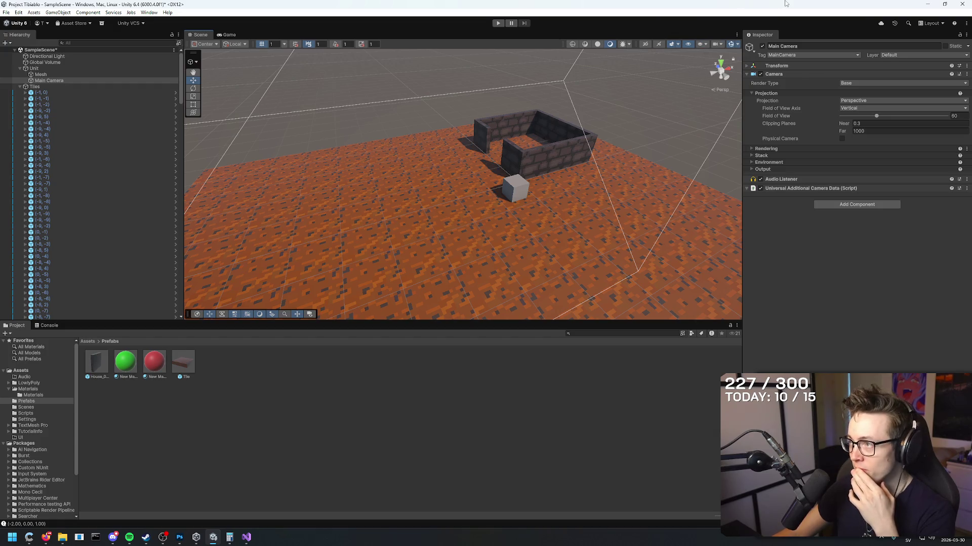
{"action": "right_click", "coordinate": [759, 3]}
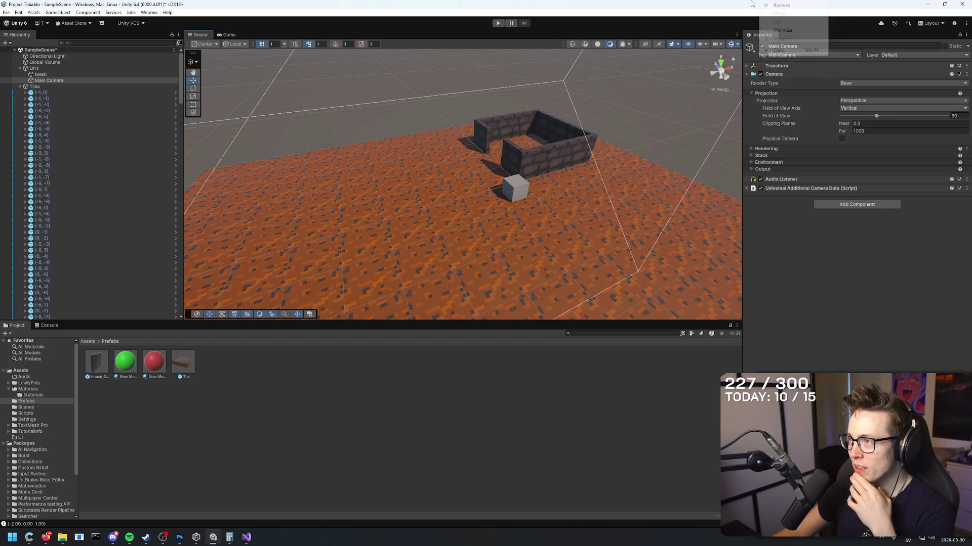
{"action": "key", "text": "f"}
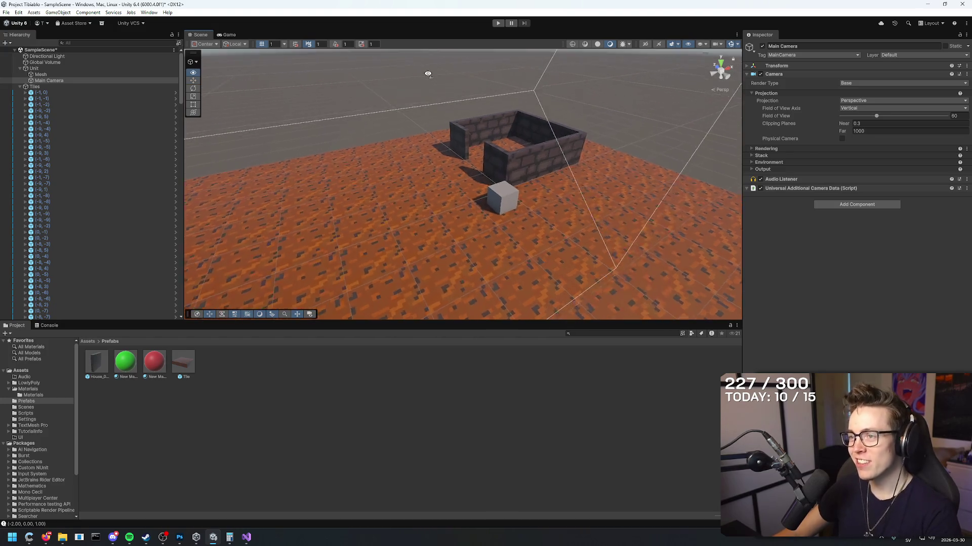
{"action": "scroll", "coordinate": [506, 147], "scroll_direction": "down", "scroll_amount": 8}
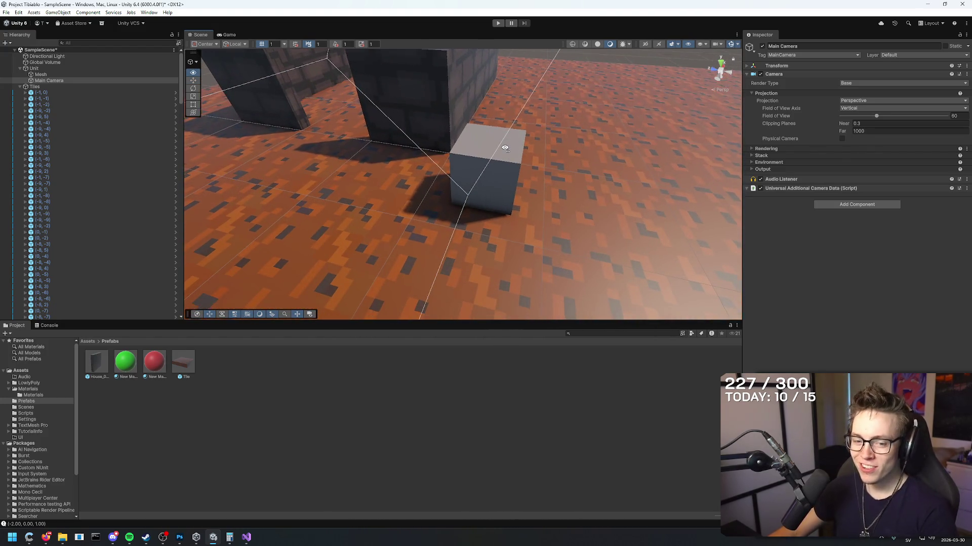
{"action": "scroll", "coordinate": [487, 150], "scroll_direction": "up", "scroll_amount": 8}
{"action": "scroll", "coordinate": [488, 151], "scroll_direction": "up", "scroll_amount": 3}
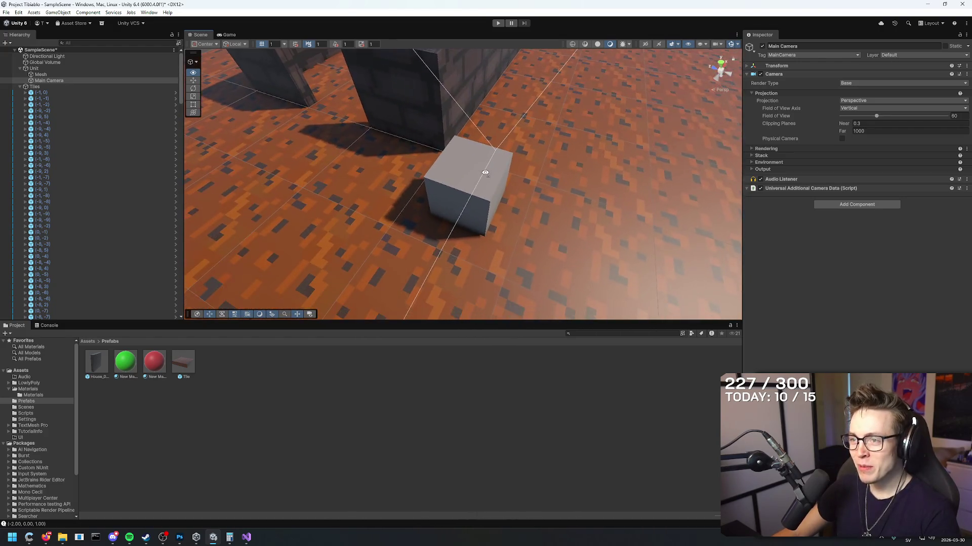
{"action": "scroll", "coordinate": [450, 173], "scroll_direction": "down", "scroll_amount": 6}
{"action": "left_click_drag", "start_coordinate": [411, 191], "coordinate": [361, 171]}
{"action": "scroll", "coordinate": [361, 171], "scroll_direction": "up", "scroll_amount": 5}
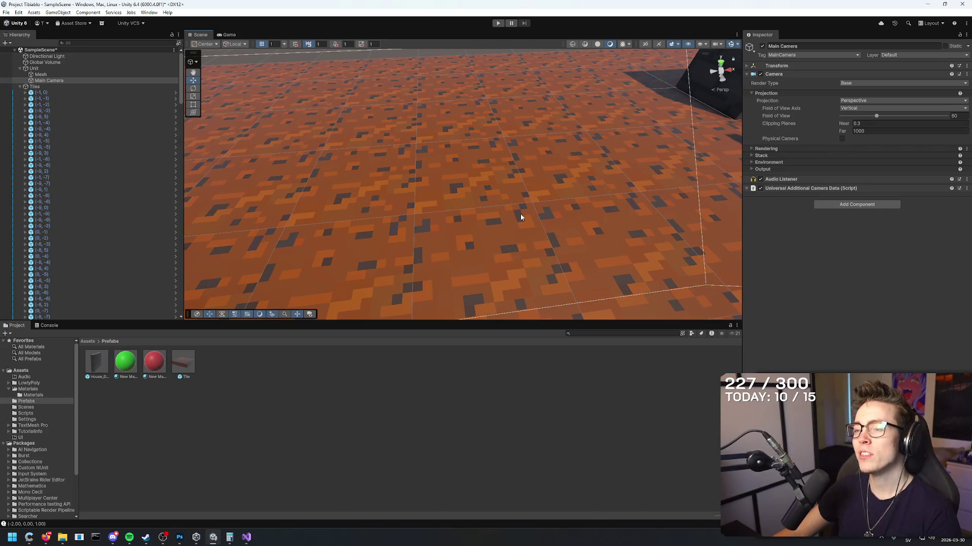
{"action": "scroll", "coordinate": [426, 137], "scroll_direction": "down", "scroll_amount": 5}
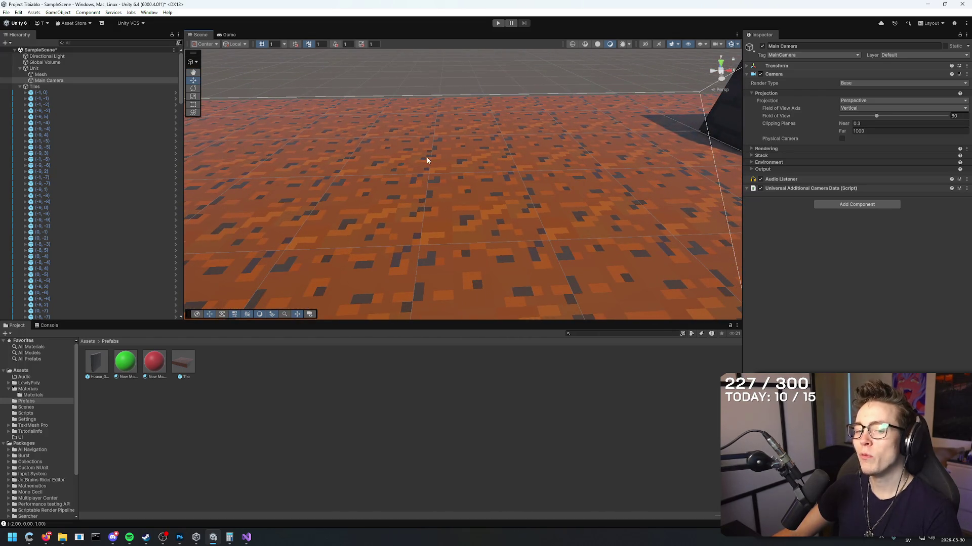
{"action": "key", "text": "f"}
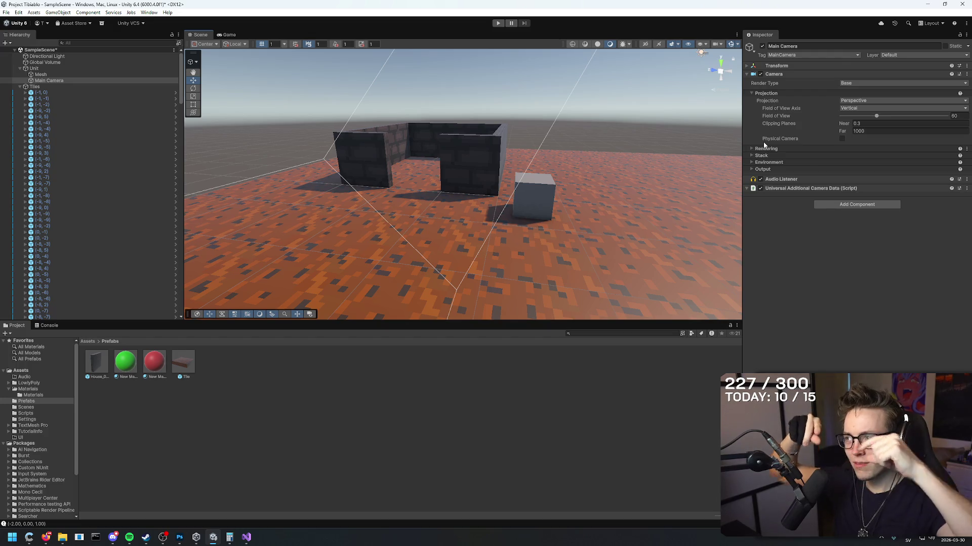
{"action": "mouse_move", "coordinate": [601, 126]}
{"action": "left_mouse_down"}
{"action": "mouse_move", "coordinate": [590, 174]}
{"action": "mouse_move", "coordinate": [581, 162]}
{"action": "mouse_move", "coordinate": [604, 184]}
{"action": "left_mouse_up"}
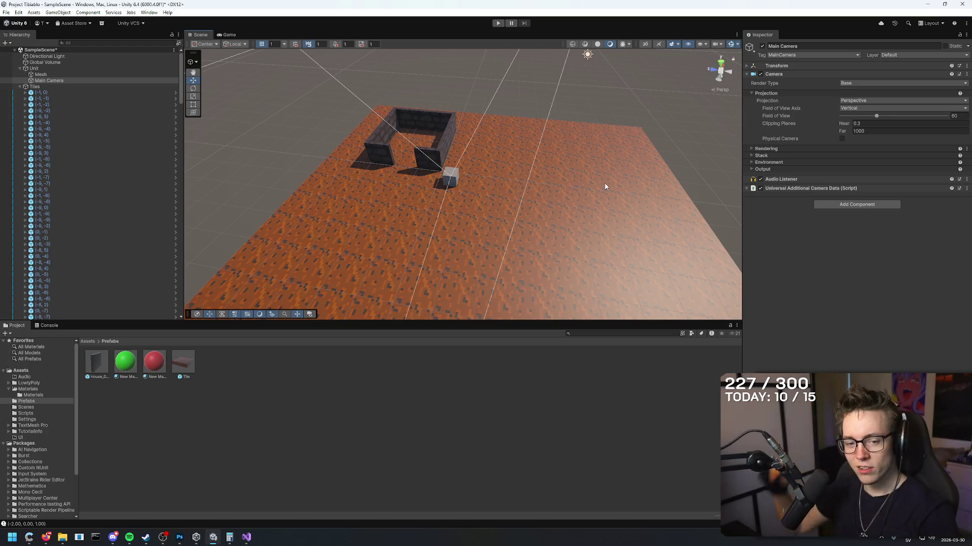
{"action": "mouse_move", "coordinate": [515, 168]}
{"action": "left_mouse_down"}
{"action": "mouse_move", "coordinate": [547, 178]}
{"action": "mouse_move", "coordinate": [540, 156]}
{"action": "mouse_move", "coordinate": [532, 203]}
{"action": "mouse_move", "coordinate": [519, 188]}
{"action": "left_mouse_up"}
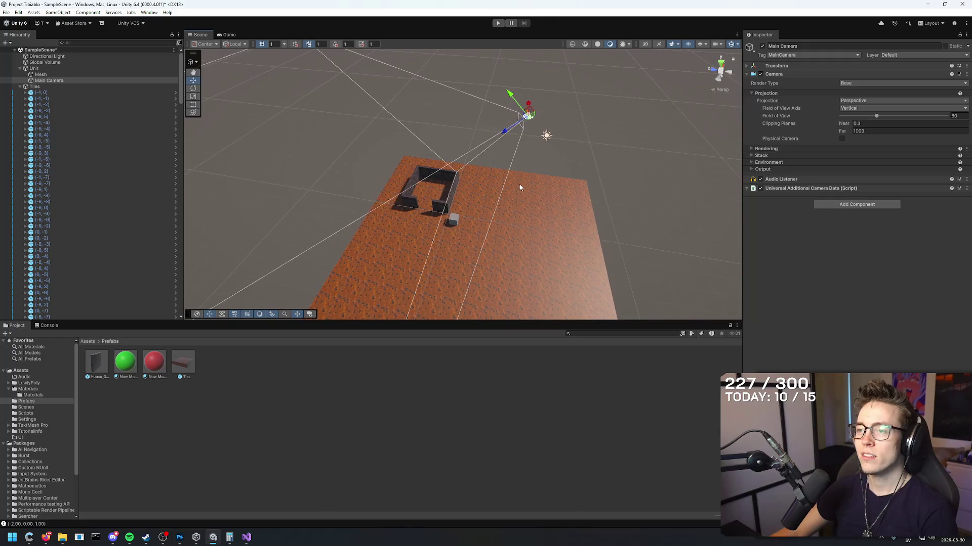
- Search Google Images for 'lego fire' and preview the Minifigures Camp Fire Pit image
{"action": "left_click", "coordinate": [46, 537]}
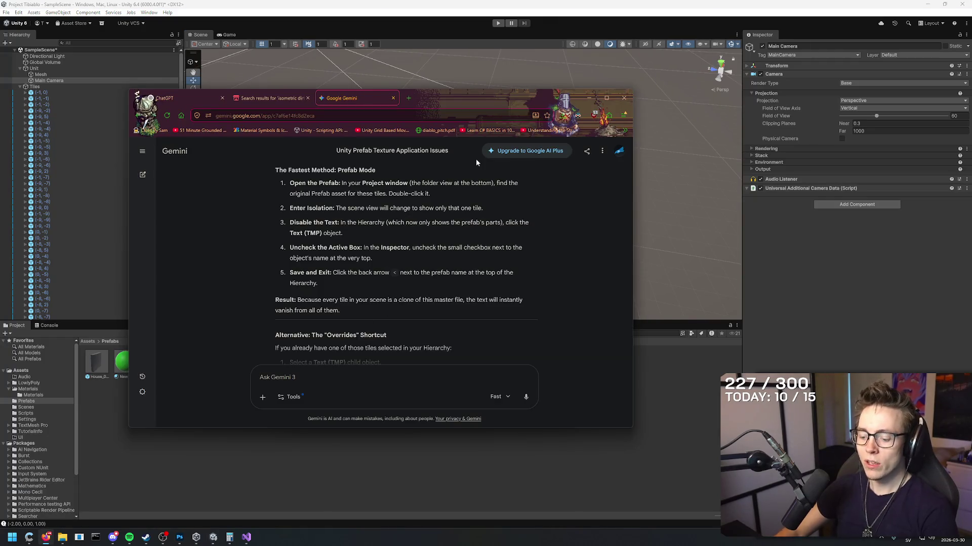
{"action": "key", "text": "ctrl+t"}
{"action": "type", "text": "lego fire"}
{"action": "key", "text": "Return"}
{"action": "left_click", "coordinate": [354, 182]}
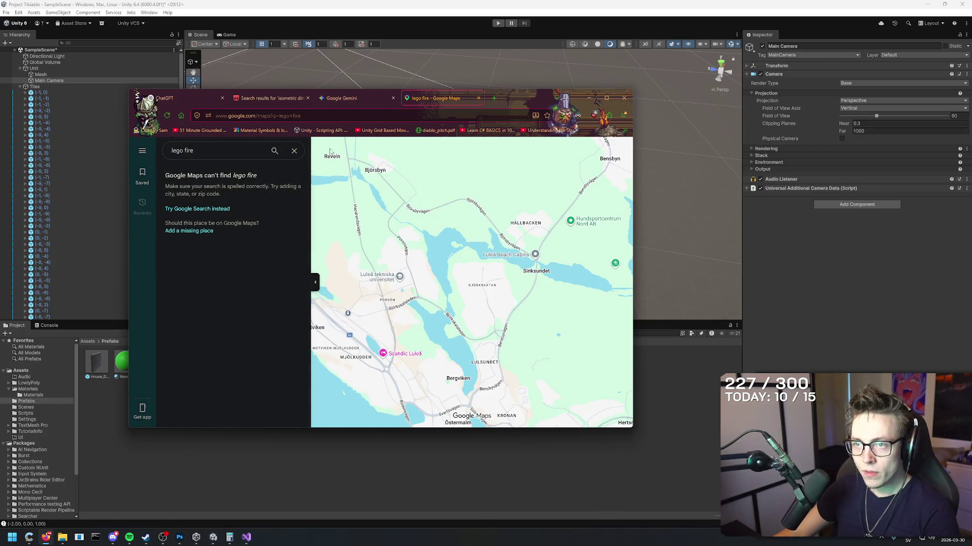
{"action": "key", "text": "alt+Left"}
{"action": "left_click", "coordinate": [249, 184]}
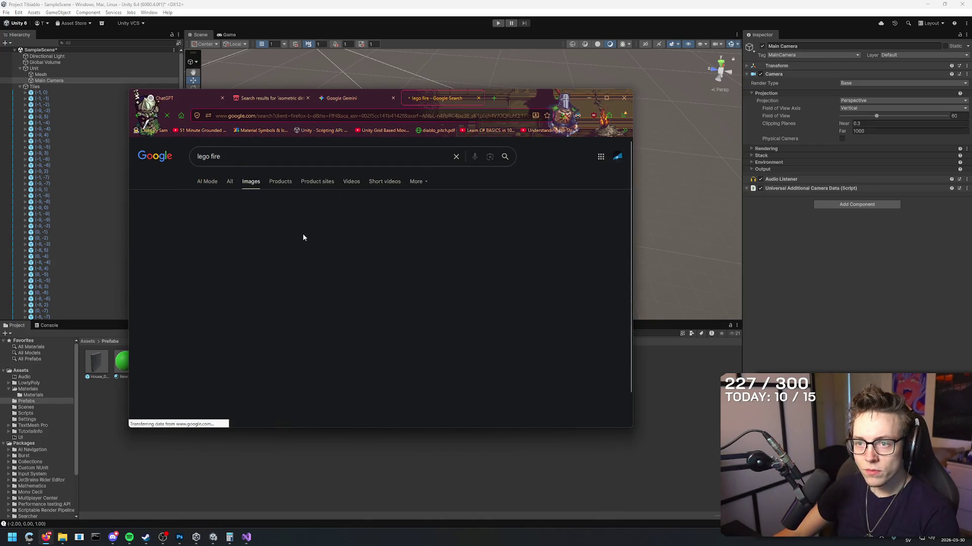
{"action": "scroll", "coordinate": [324, 294], "scroll_direction": "down", "scroll_amount": 3}
{"action": "scroll", "coordinate": [328, 296], "scroll_direction": "down", "scroll_amount": 3}
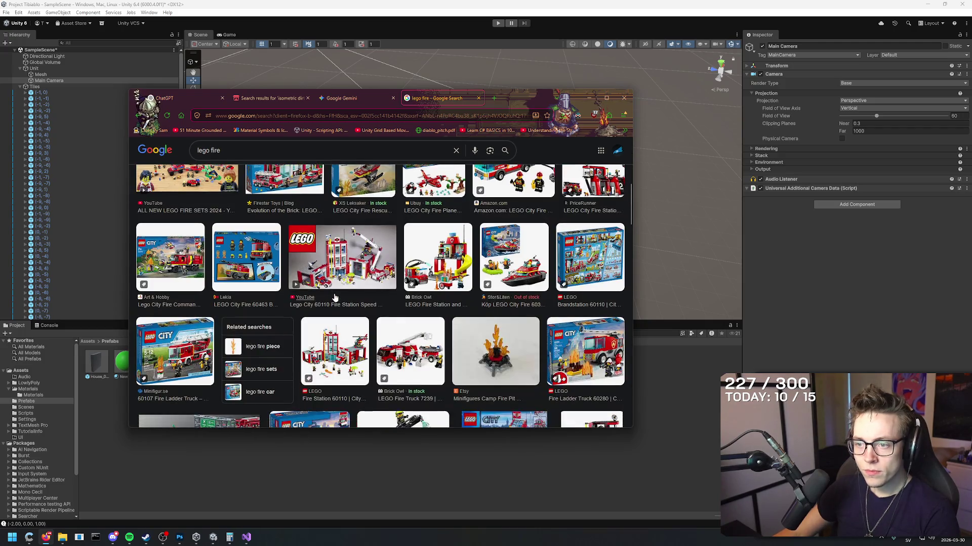
{"action": "left_click", "coordinate": [500, 341]}
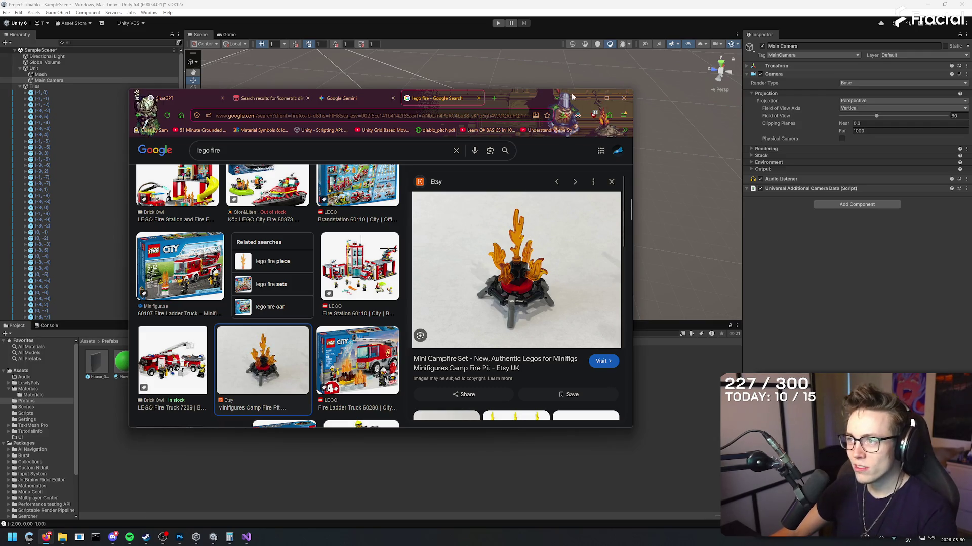
- Back in Unity, move the Main Camera down and to the right, then start a playtest
{"action": "left_click", "coordinate": [588, 98]}
{"action": "mouse_move", "coordinate": [455, 243]}
{"action": "left_mouse_down"}
{"action": "mouse_move", "coordinate": [472, 255]}
{"action": "mouse_move", "coordinate": [567, 140]}
{"action": "mouse_move", "coordinate": [557, 137]}
{"action": "left_mouse_up"}
{"action": "left_click_drag", "start_coordinate": [446, 60], "coordinate": [496, 112]}
{"action": "left_click", "coordinate": [499, 24]}
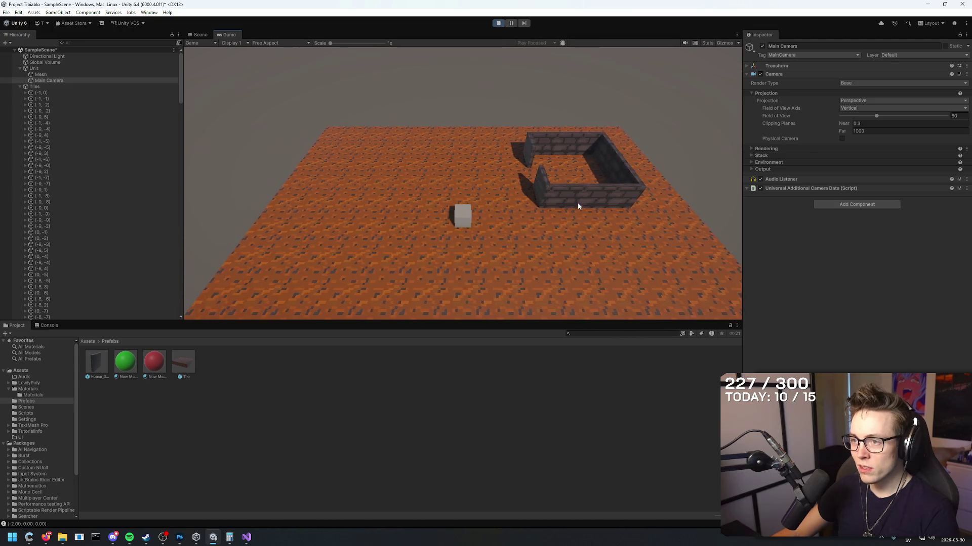
- Stop the playtest and tilt the Main Camera's X rotation down to about 60°
{"action": "left_click", "coordinate": [499, 23]}
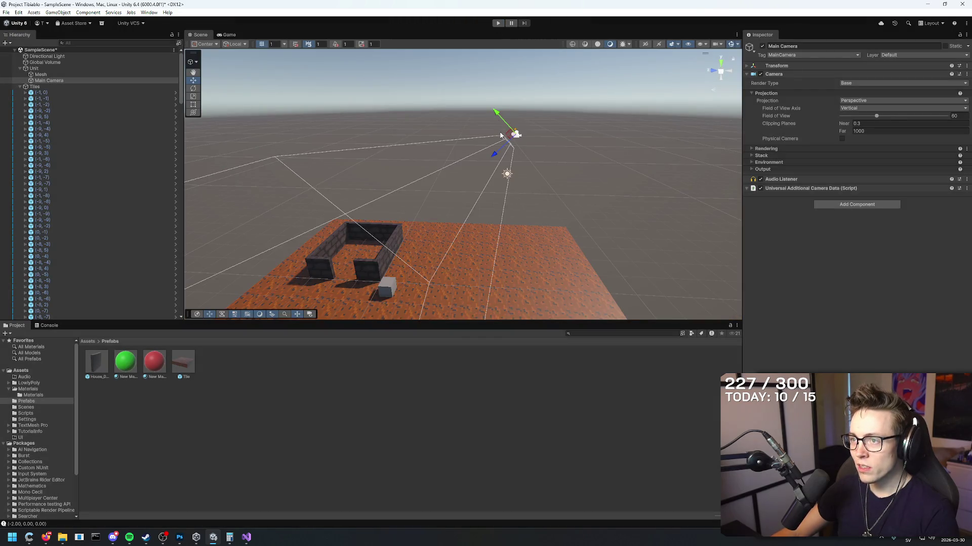
{"action": "left_click_drag", "start_coordinate": [511, 137], "coordinate": [486, 159]}
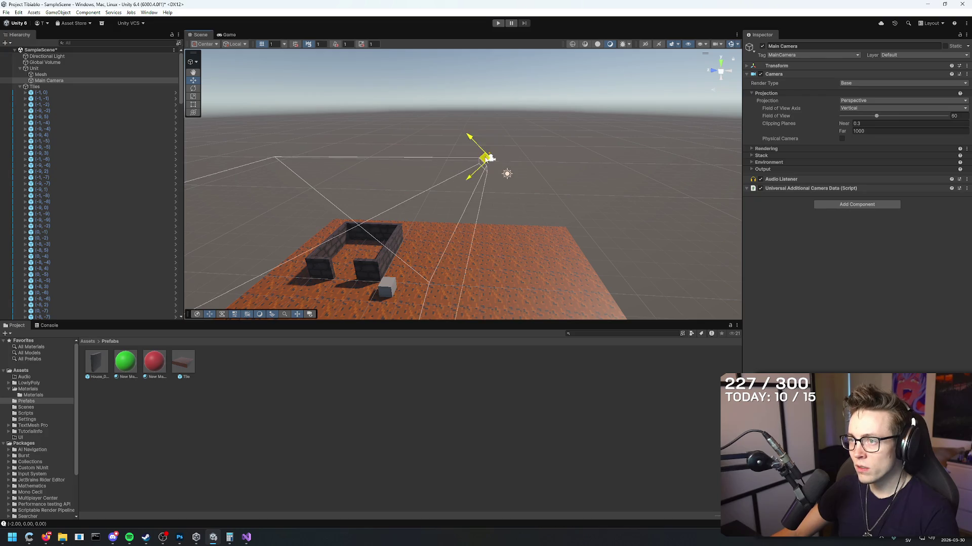
{"action": "key", "text": "ctrl+z"}
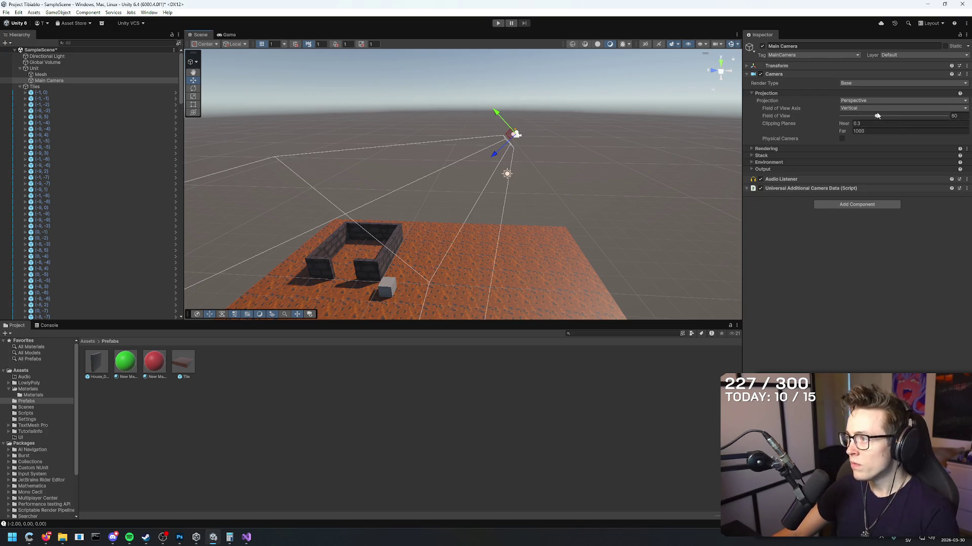
{"action": "left_click", "coordinate": [77, 81]}
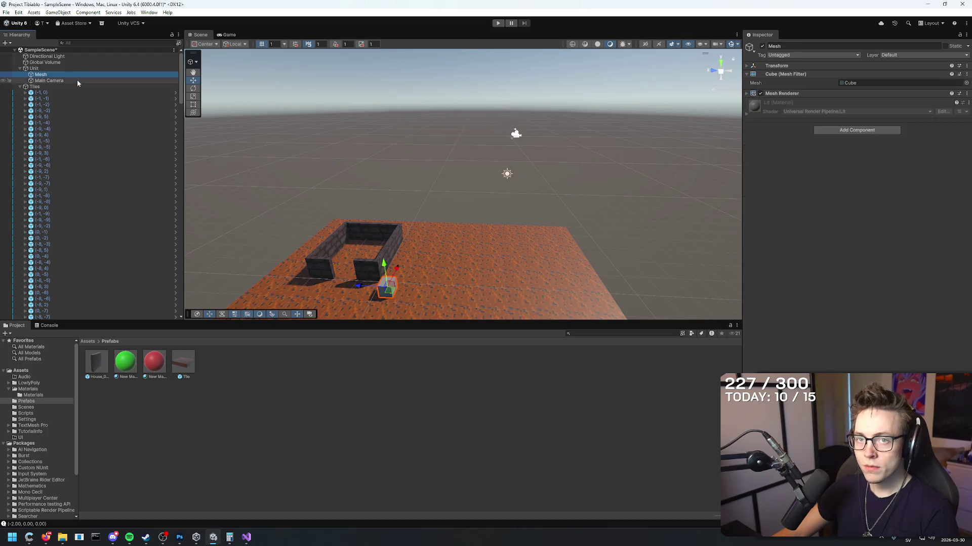
{"action": "left_click", "coordinate": [751, 66]}
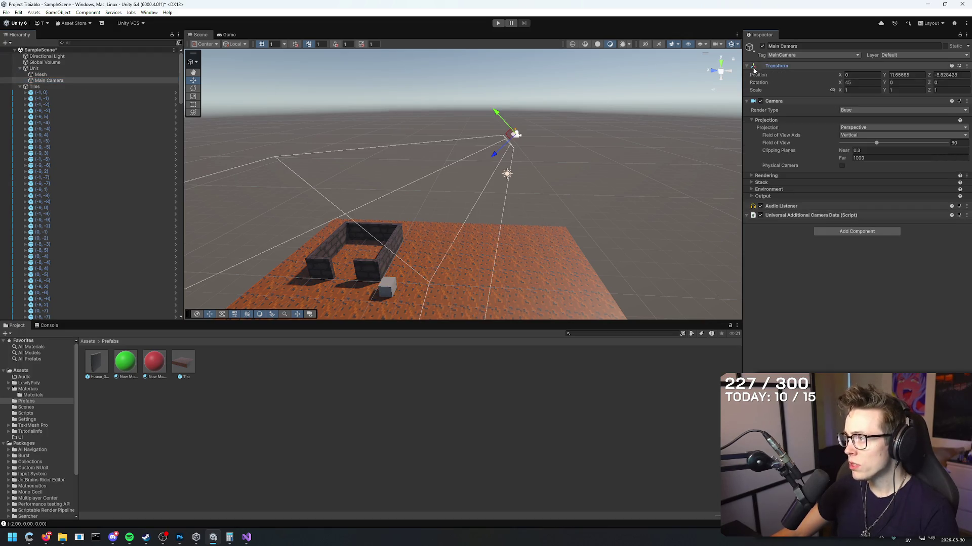
{"action": "left_click", "coordinate": [888, 83]}
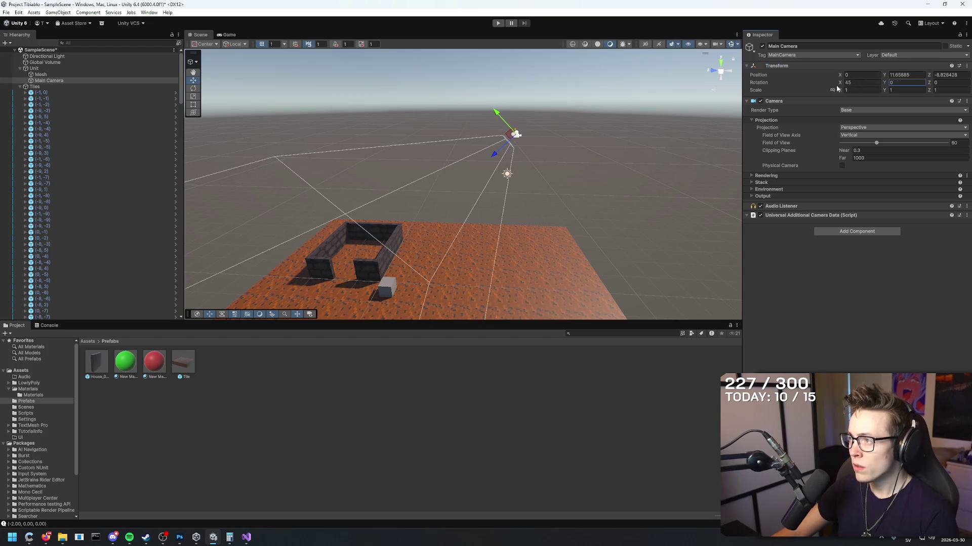
{"action": "mouse_move", "coordinate": [836, 84]}
{"action": "left_mouse_down"}
{"action": "mouse_move", "coordinate": [961, 89]}
{"action": "mouse_move", "coordinate": [59, 103]}
{"action": "mouse_move", "coordinate": [72, 104]}
{"action": "left_mouse_up"}
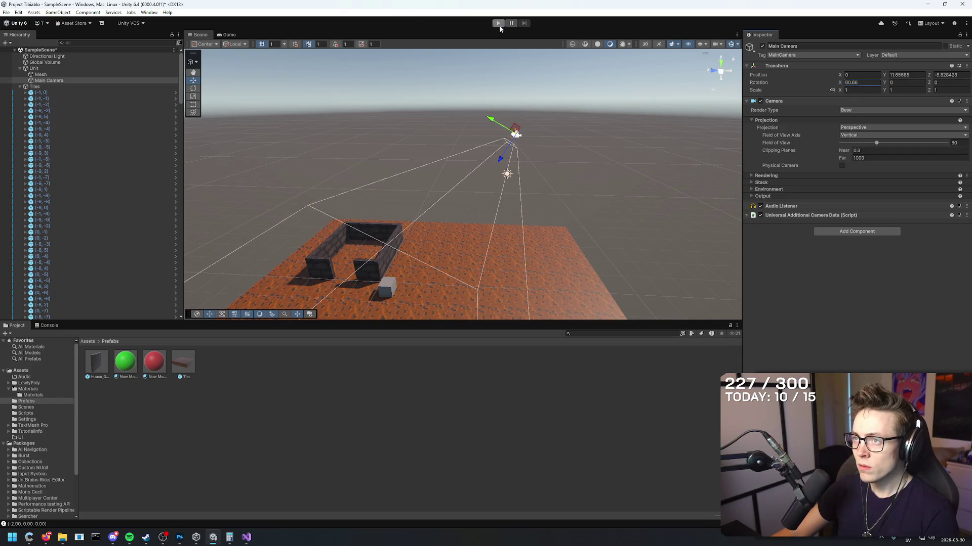
- Try the tilt in Play mode, then set Rotation X to about 56.9 and play again
{"action": "left_click", "coordinate": [498, 24]}
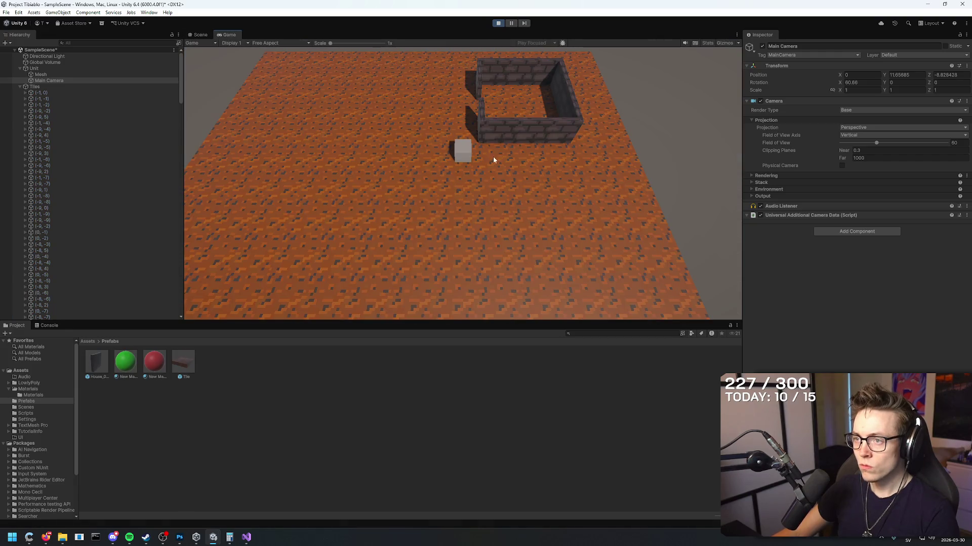
{"action": "left_click", "coordinate": [528, 152]}
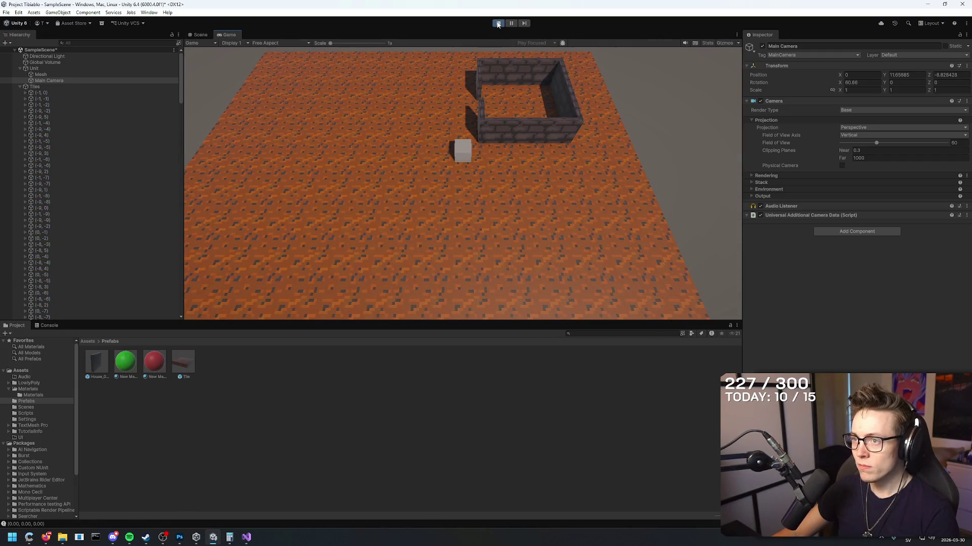
{"action": "left_click", "coordinate": [498, 23]}
{"action": "left_click_drag", "start_coordinate": [839, 84], "coordinate": [791, 75]}
{"action": "type", "text": "45"}
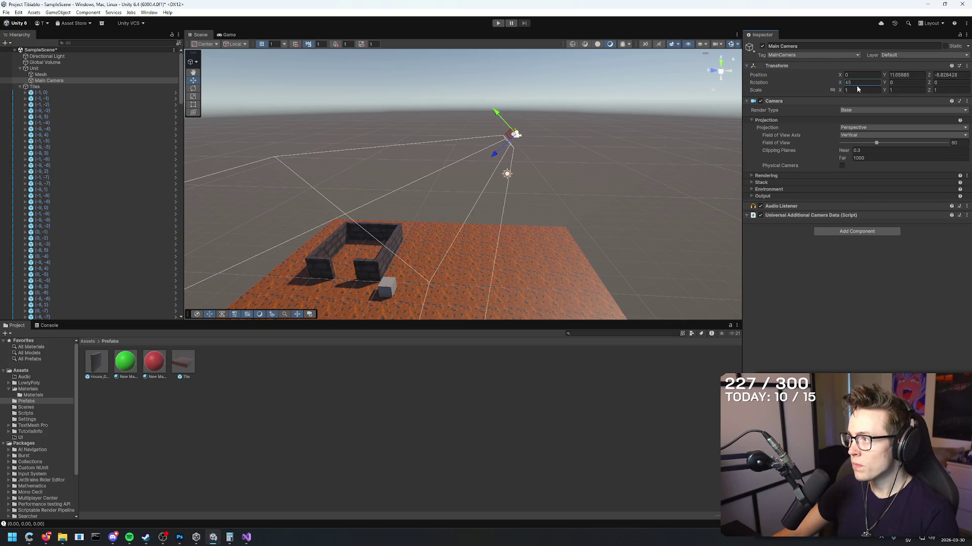
{"action": "left_click_drag", "start_coordinate": [843, 84], "coordinate": [508, 3]}
{"action": "left_click", "coordinate": [498, 23]}
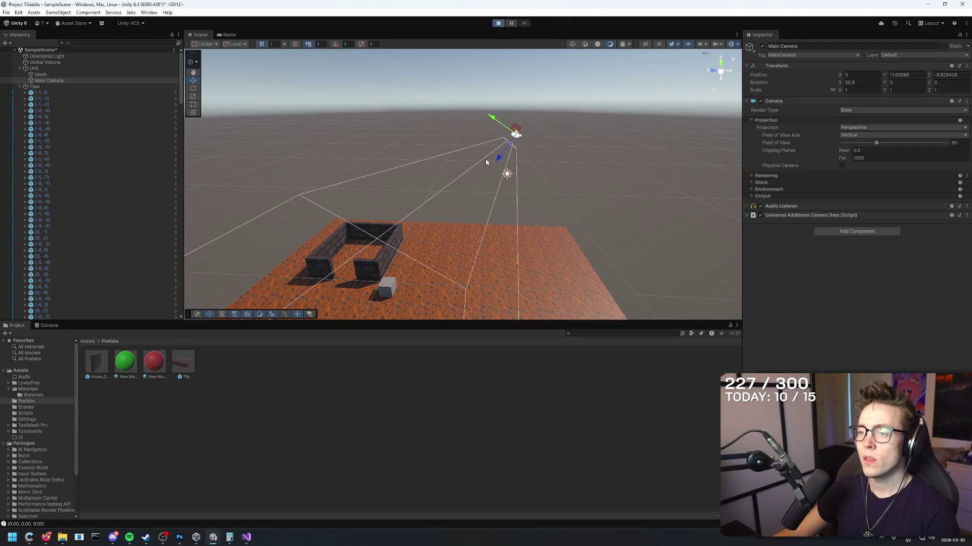
- Enlarge the Game view and walk the player cube across the floor up along the house wall
{"action": "left_click", "coordinate": [485, 158]}
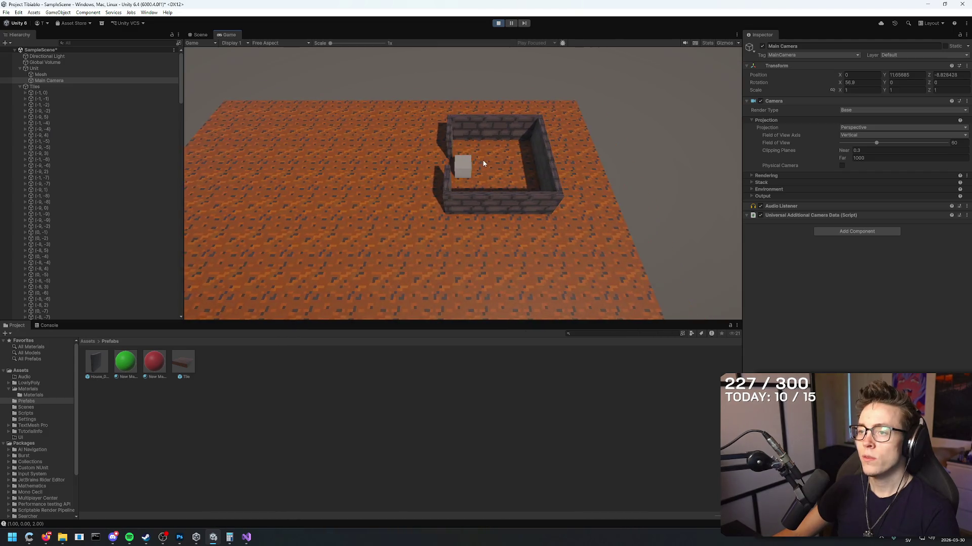
{"action": "mouse_move", "coordinate": [433, 322]}
{"action": "left_mouse_down"}
{"action": "mouse_move", "coordinate": [443, 491]}
{"action": "mouse_move", "coordinate": [456, 255]}
{"action": "mouse_move", "coordinate": [480, 99]}
{"action": "mouse_move", "coordinate": [469, 269]}
{"action": "mouse_move", "coordinate": [495, 133]}
{"action": "mouse_move", "coordinate": [489, 380]}
{"action": "left_mouse_up"}
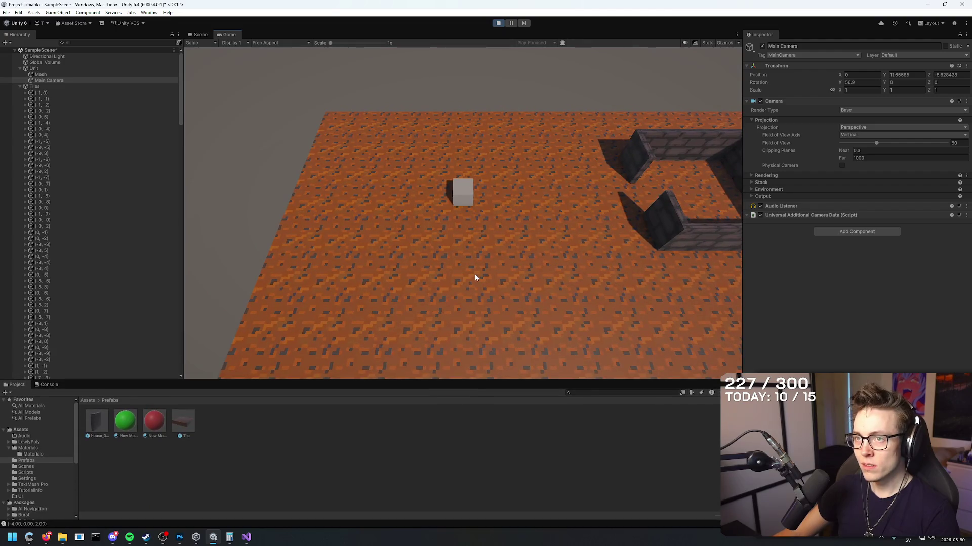
{"action": "key", "text": "Left"}
{"action": "key", "text": "Left"}
{"action": "key", "text": "Left"}
{"action": "key", "text": "Down"}
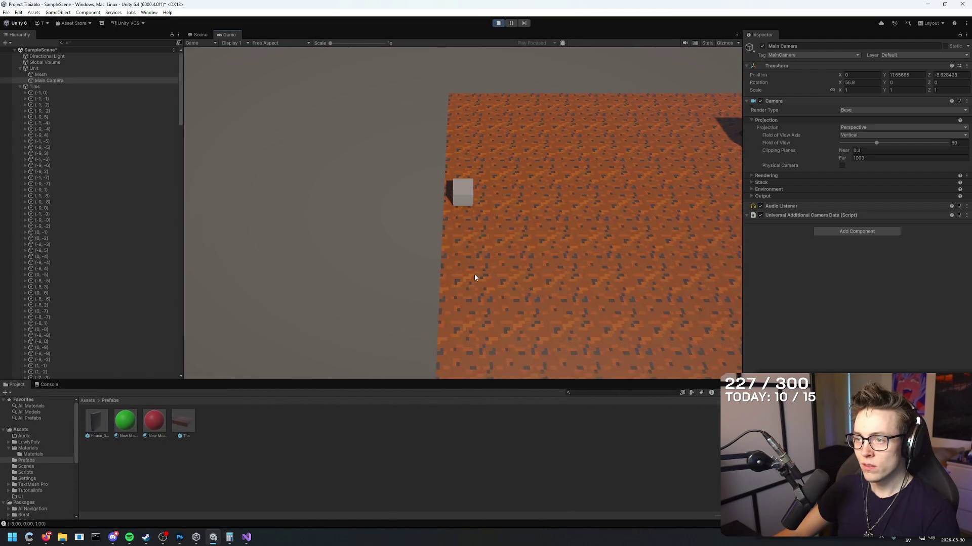
{"action": "key", "text": "Down"}
{"action": "key", "text": "Down"}
{"action": "key", "text": "Down"}
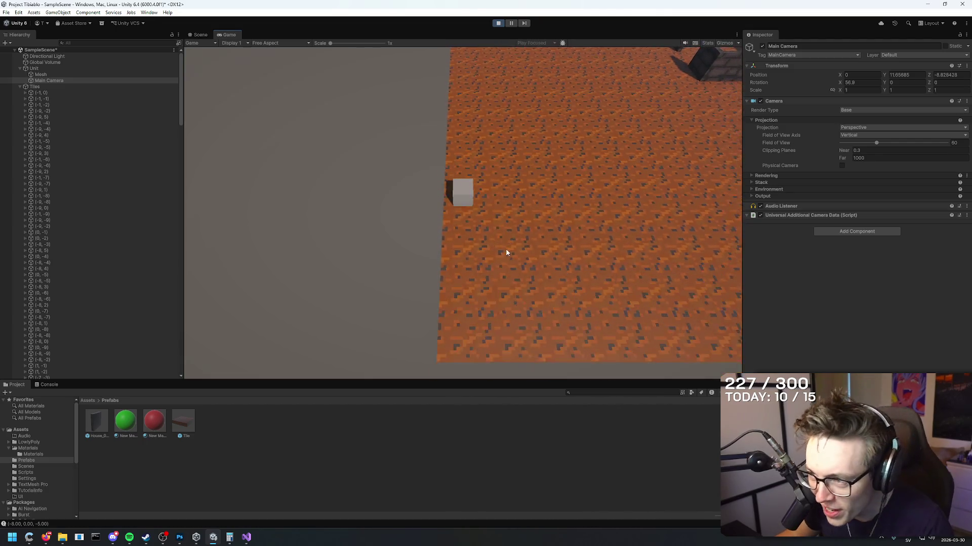
{"action": "key", "text": "Down"}
{"action": "key", "text": "Down"}
{"action": "key", "text": "Down"}
{"action": "key", "text": "Right"}
{"action": "key", "text": "Right"}
{"action": "key", "text": "Right"}
{"action": "key", "text": "Right"}
{"action": "key", "text": "Right"}
{"action": "key", "text": "Right"}
{"action": "key", "text": "Right"}
{"action": "key", "text": "Right"}
{"action": "key", "text": "Right"}
{"action": "key", "text": "Up"}
{"action": "key", "text": "Up"}
{"action": "key", "text": "Up"}
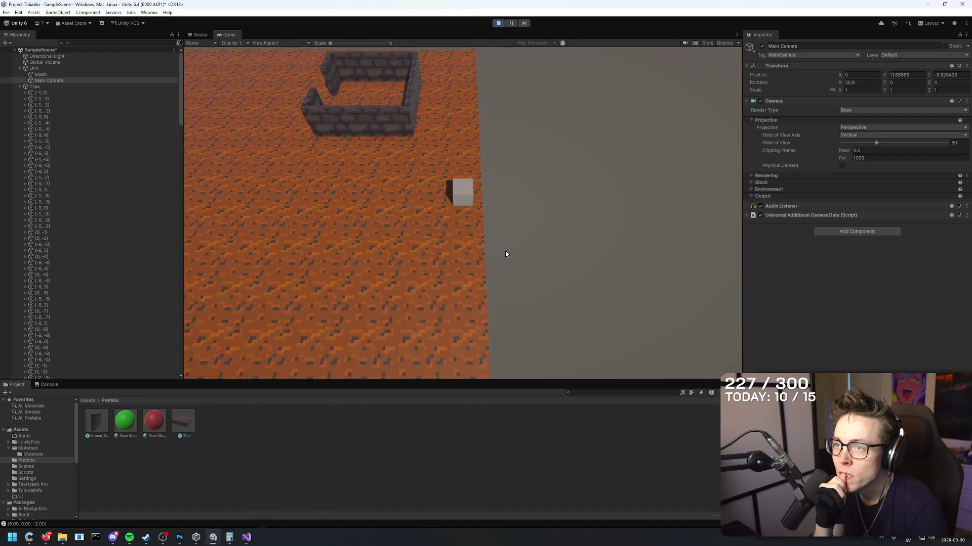
{"action": "key", "text": "Up"}
{"action": "key", "text": "Up"}
{"action": "key", "text": "Left"}
{"action": "key", "text": "Left"}
{"action": "key", "text": "Left"}
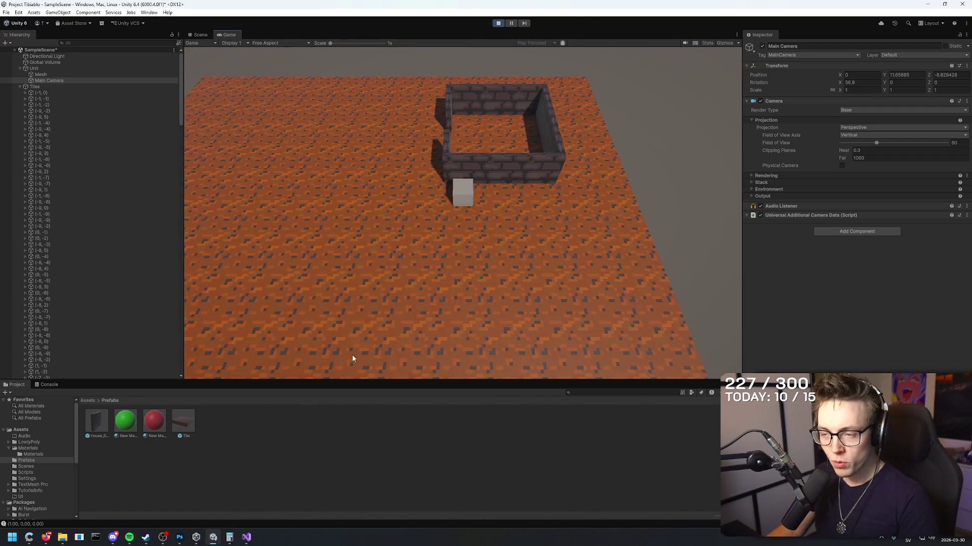
{"action": "key", "text": "Left"}
{"action": "key", "text": "Left"}
{"action": "key", "text": "Left"}
- Search Google Images for 'wooden floor texture pixelart' in a new browser tab
{"action": "mouse_move", "coordinate": [244, 540]}
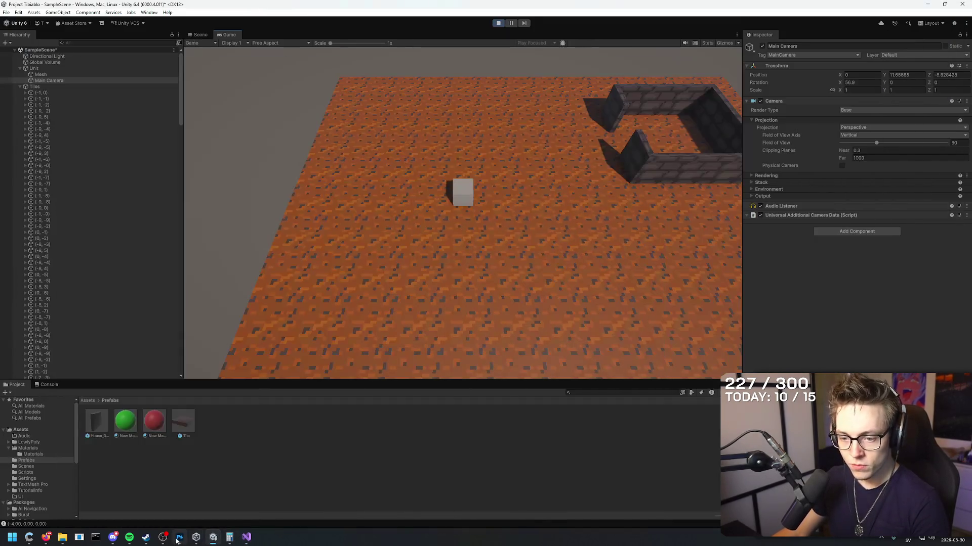
{"action": "left_click", "coordinate": [180, 538]}
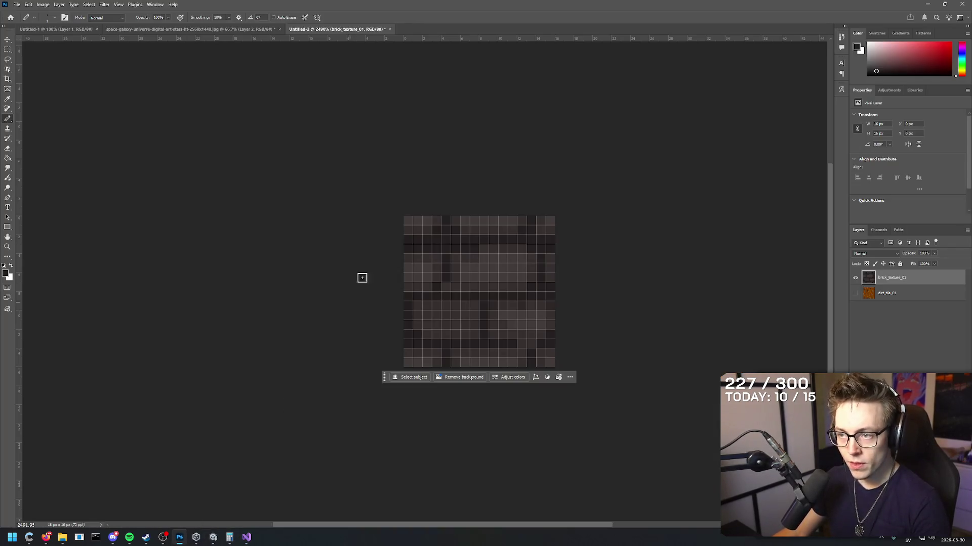
{"action": "key", "text": "alt+Tab"}
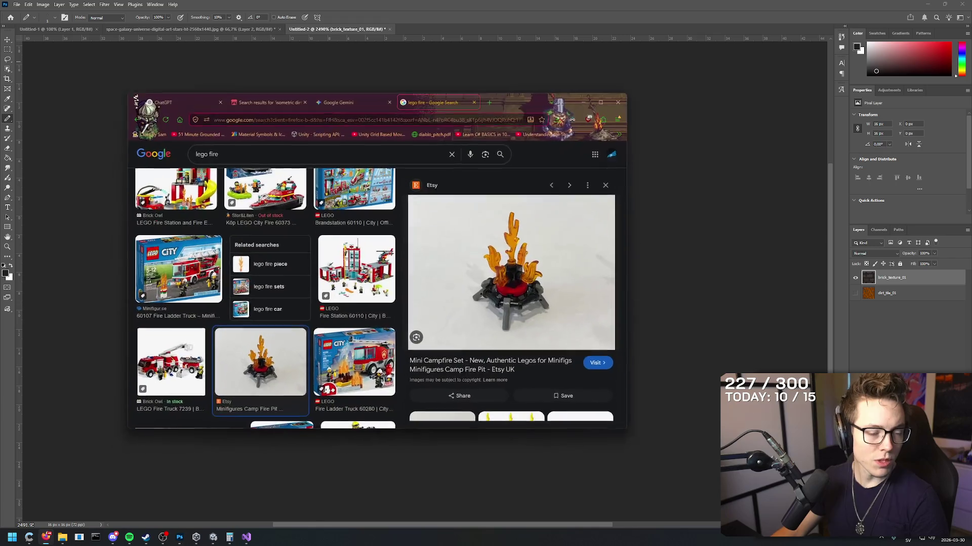
{"action": "key", "text": "ctrl+t"}
{"action": "type", "text": "wooden "}
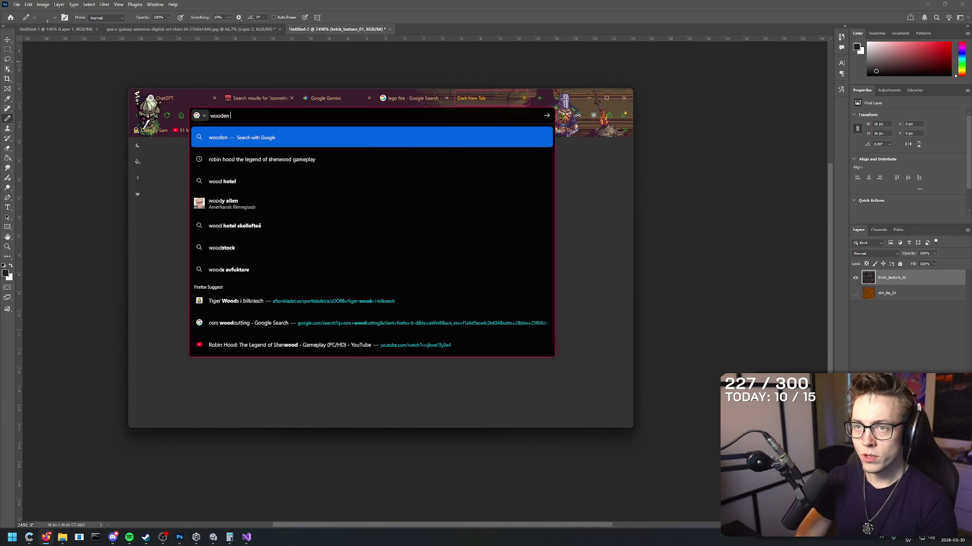
{"action": "type", "text": "floor texture pixelart"}
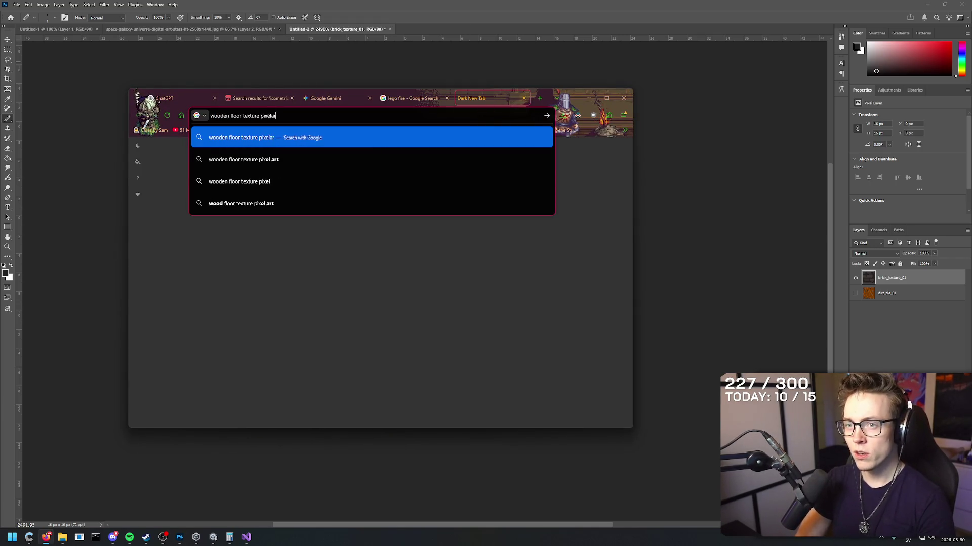
{"action": "key", "text": "Return"}
{"action": "left_click", "coordinate": [248, 181]}
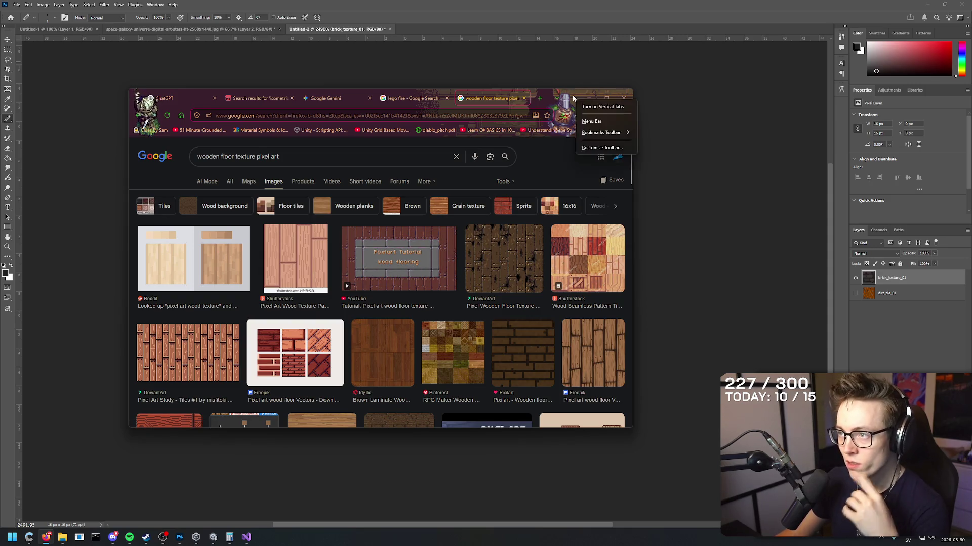
- Search images for 'diablo wooden floor', then refine the query to 'diablo 2 environemnts'
{"action": "key", "text": "ctrl+t"}
{"action": "type", "text": "diablo"}
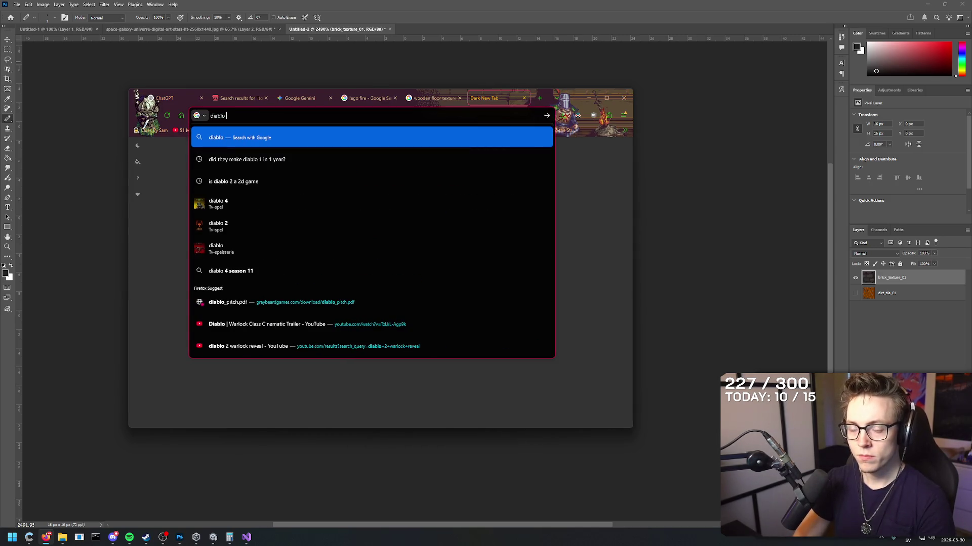
{"action": "type", "text": " wooden floor"}
{"action": "key", "text": "Return"}
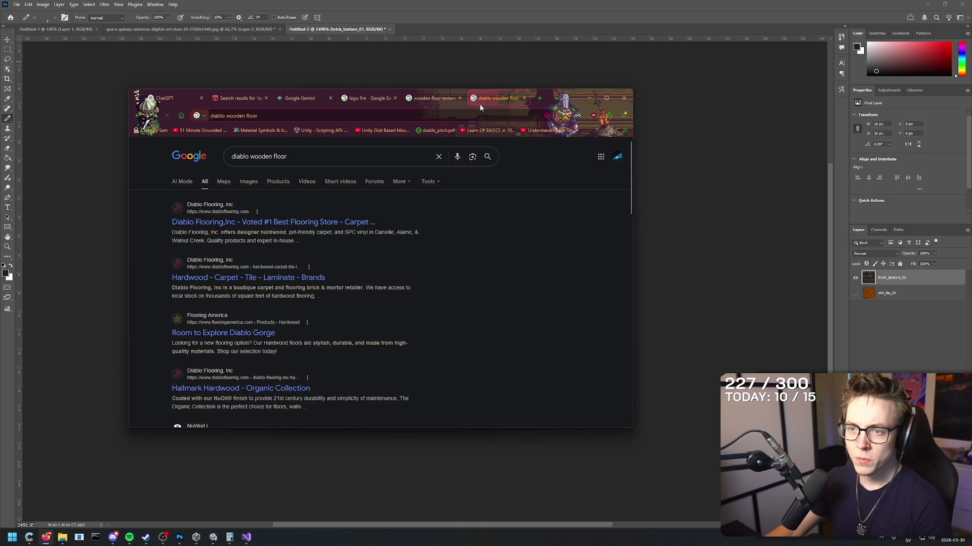
{"action": "left_click", "coordinate": [249, 182]}
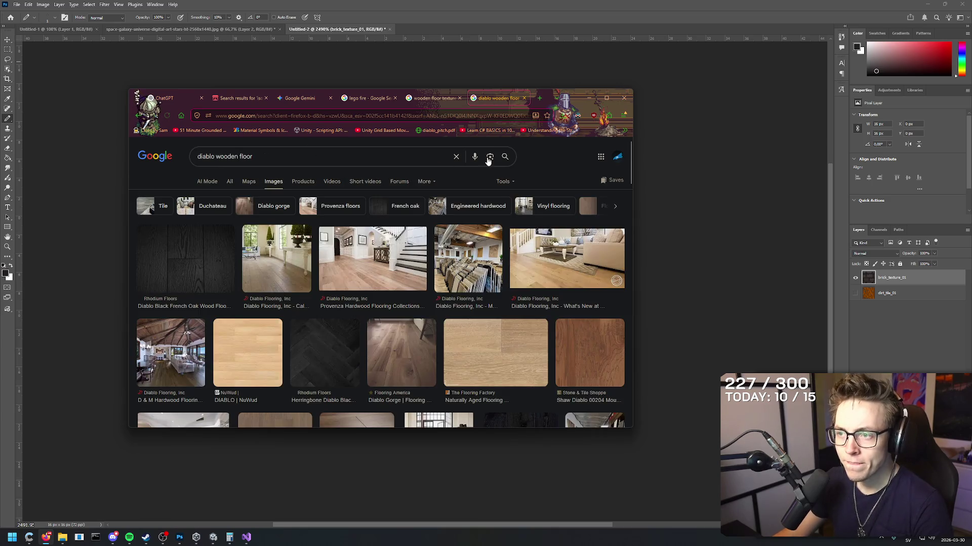
{"action": "left_click_drag", "start_coordinate": [216, 157], "coordinate": [481, 143]}
{"action": "key", "text": "BackSpace"}
{"action": "key", "text": "Return"}
{"action": "left_click", "coordinate": [255, 157]}
{"action": "type", "text": "environemnts"}
{"action": "key", "text": "Return"}
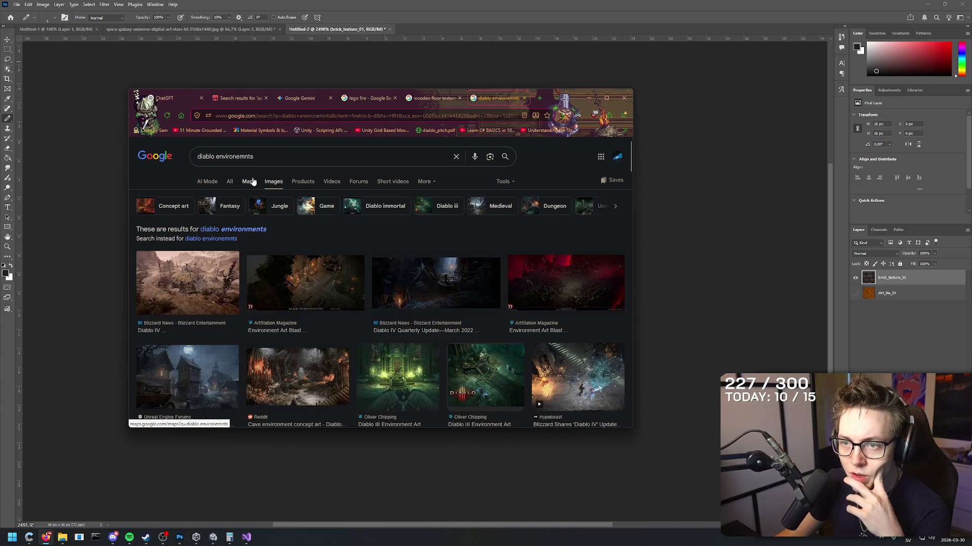
{"action": "key", "text": "Return"}
- Open the TechRadar Diablo 2 screenshot full-size in its own tab
{"action": "scroll", "coordinate": [338, 281], "scroll_direction": "down", "scroll_amount": 3}
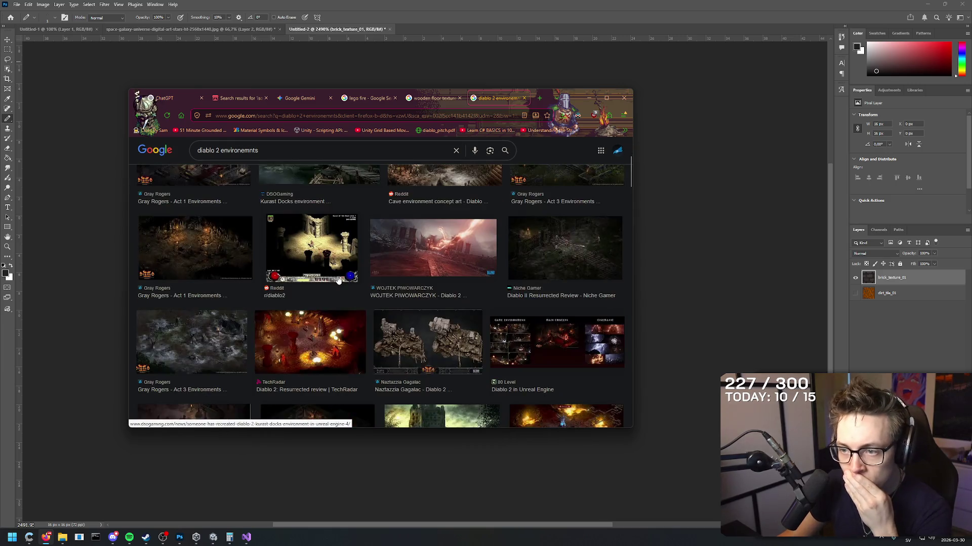
{"action": "scroll", "coordinate": [444, 268], "scroll_direction": "down", "scroll_amount": 2}
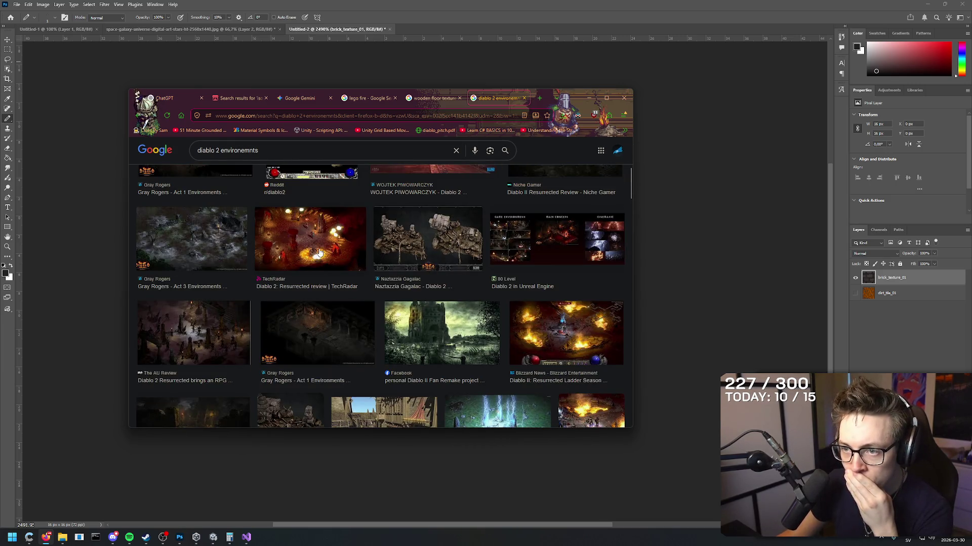
{"action": "left_click", "coordinate": [319, 253]}
{"action": "right_click", "coordinate": [509, 257]}
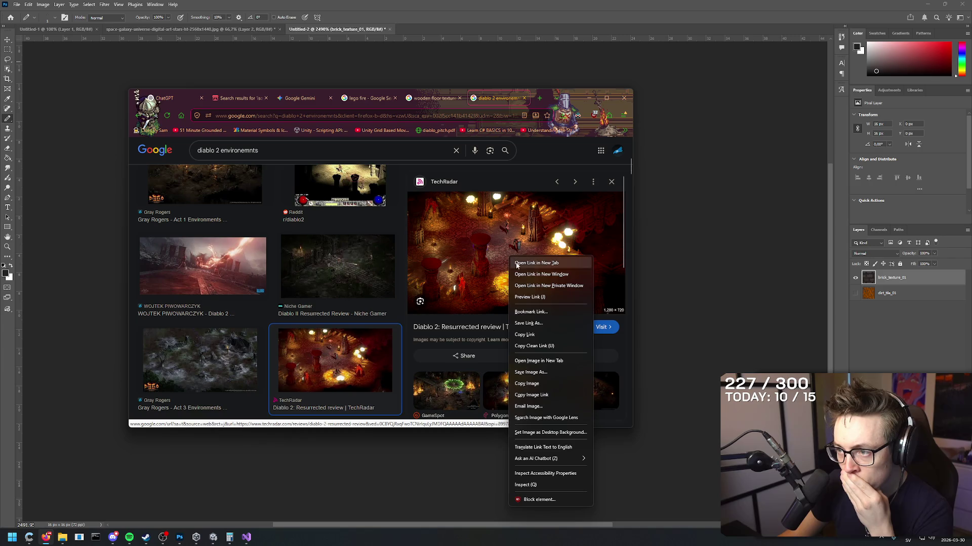
{"action": "left_click", "coordinate": [540, 360]}
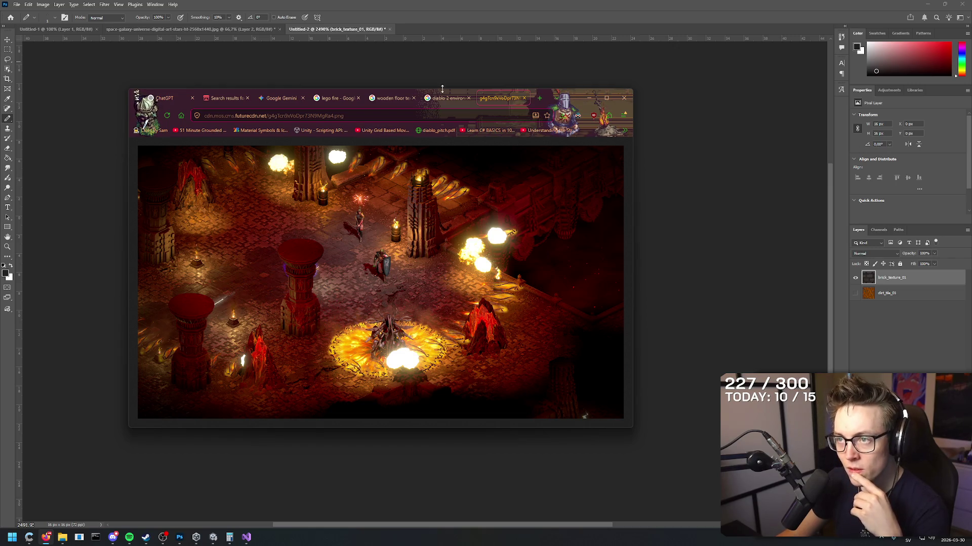
- Preview several Diablo 2 screenshots and read the PureDiablo Resurrected details article
{"action": "mouse_move", "coordinate": [446, 99]}
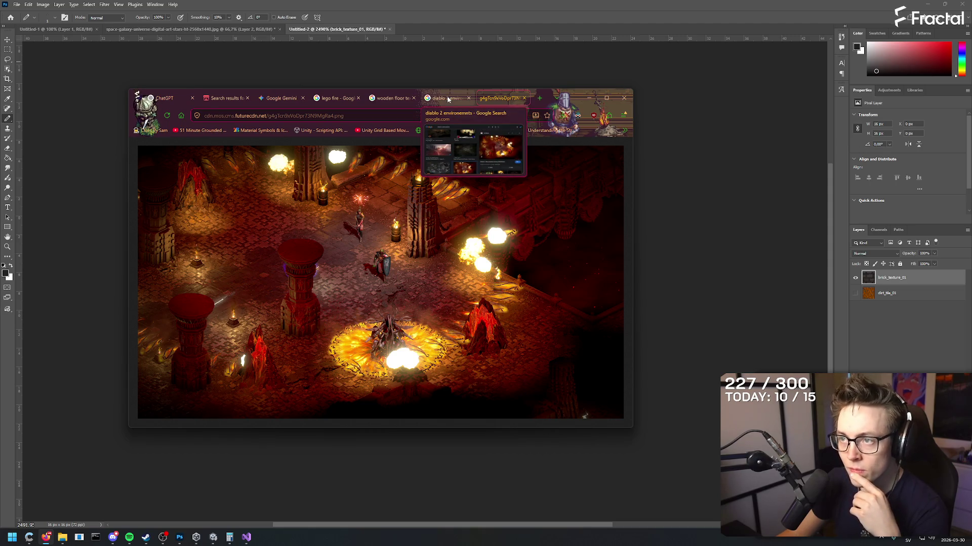
{"action": "left_click", "coordinate": [447, 99]}
{"action": "scroll", "coordinate": [344, 252], "scroll_direction": "down", "scroll_amount": 5}
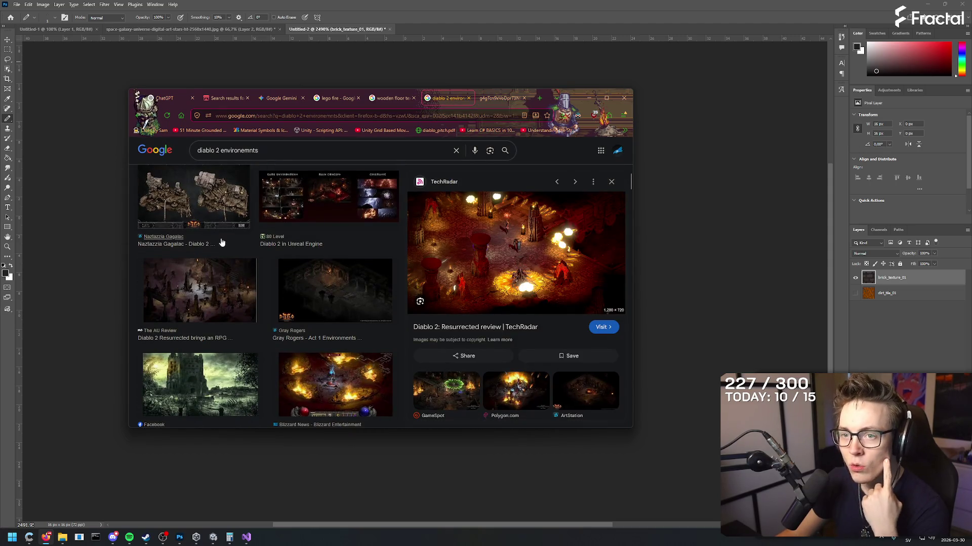
{"action": "left_click", "coordinate": [213, 290]}
{"action": "scroll", "coordinate": [319, 274], "scroll_direction": "down", "scroll_amount": 3}
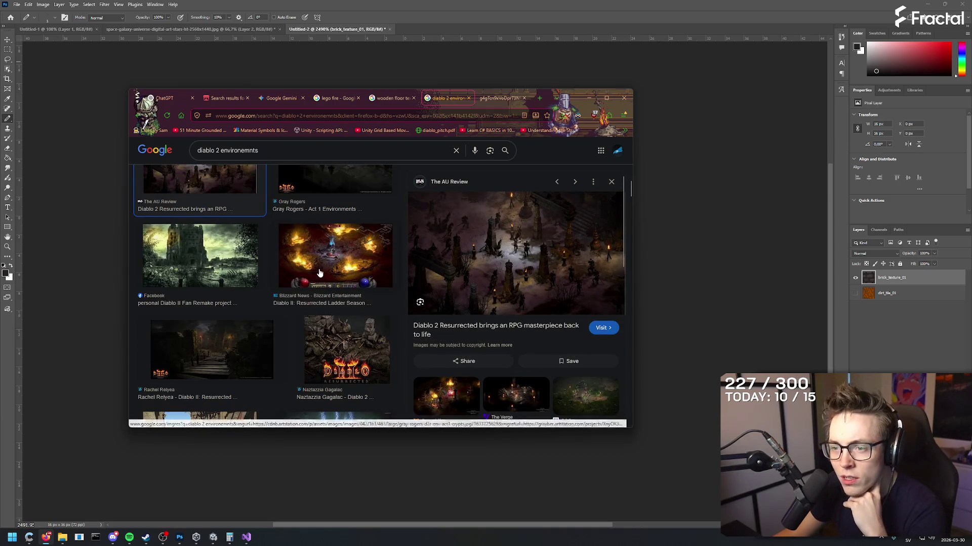
{"action": "left_click", "coordinate": [319, 271]}
{"action": "scroll", "coordinate": [319, 263], "scroll_direction": "down", "scroll_amount": 3}
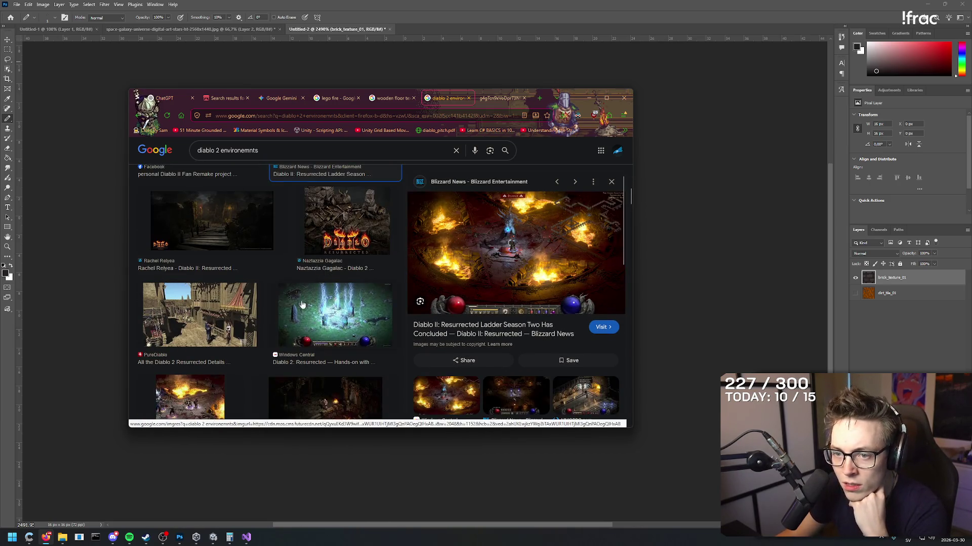
{"action": "left_click", "coordinate": [218, 314]}
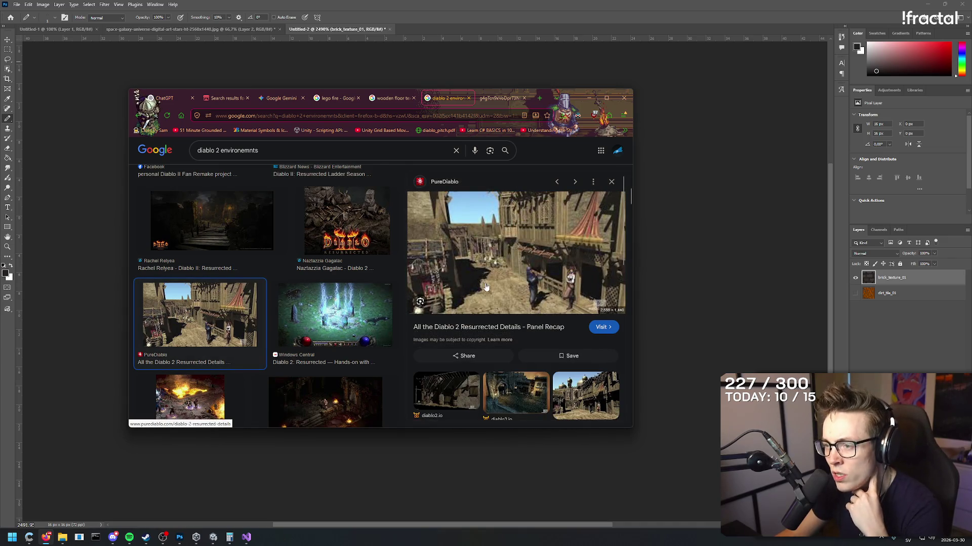
{"action": "scroll", "coordinate": [526, 267], "scroll_direction": "down", "scroll_amount": 3}
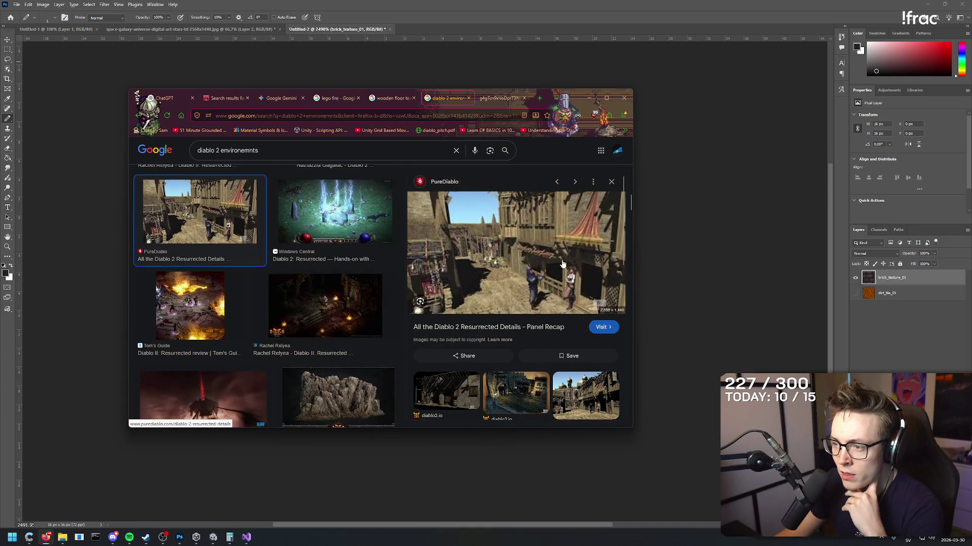
{"action": "left_click", "coordinate": [477, 328]}
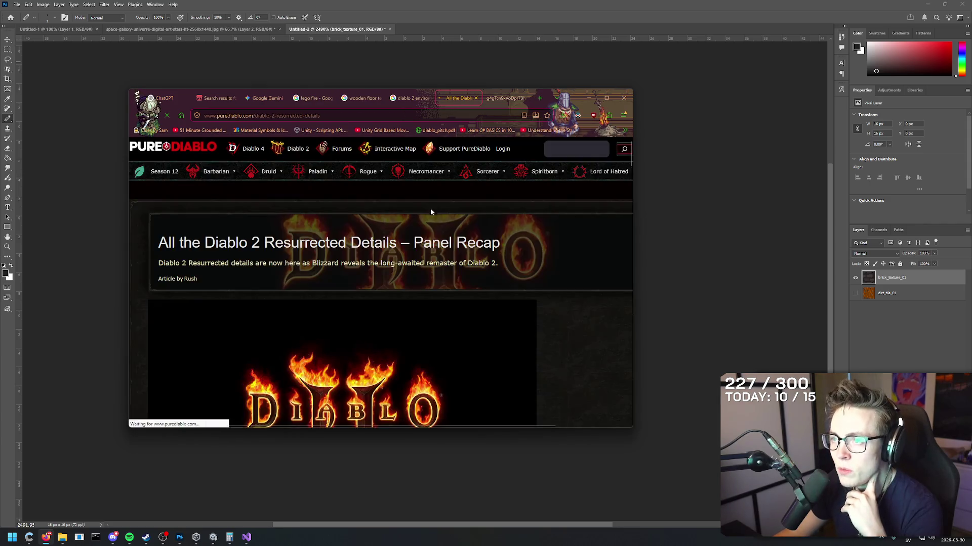
{"action": "scroll", "coordinate": [412, 243], "scroll_direction": "down", "scroll_amount": 3}
{"action": "scroll", "coordinate": [410, 237], "scroll_direction": "down", "scroll_amount": 5}
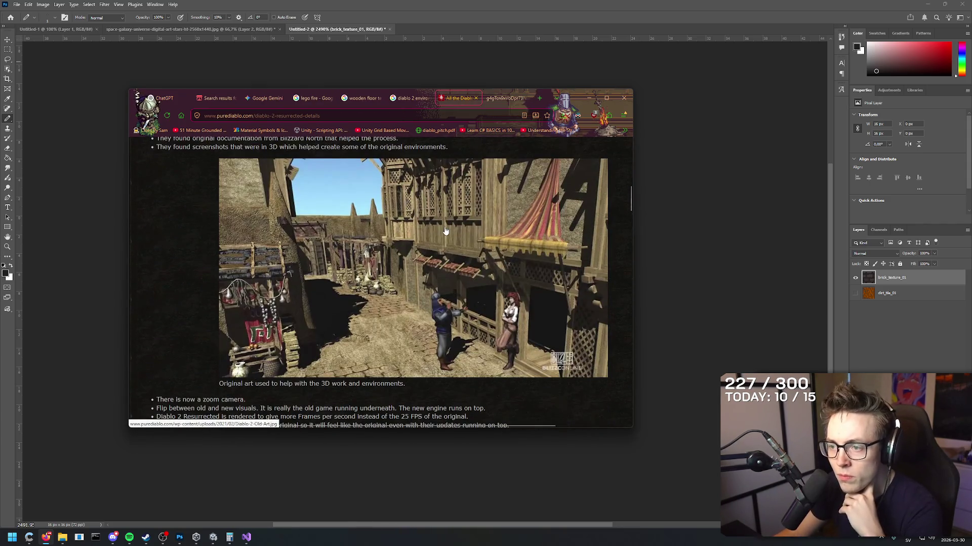
{"action": "scroll", "coordinate": [445, 231], "scroll_direction": "down", "scroll_amount": 20}
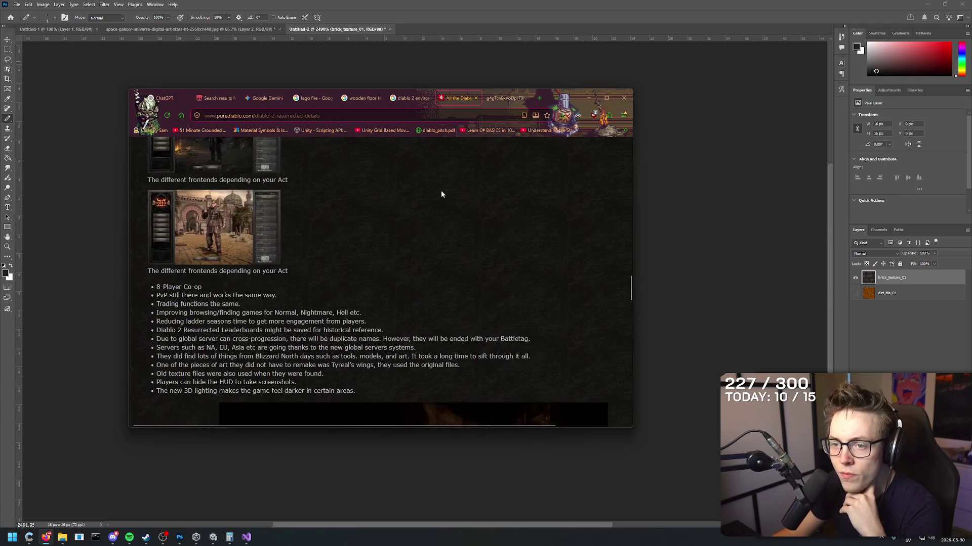
{"action": "scroll", "coordinate": [443, 198], "scroll_direction": "up", "scroll_amount": 2}
{"action": "scroll", "coordinate": [429, 169], "scroll_direction": "down", "scroll_amount": 4}
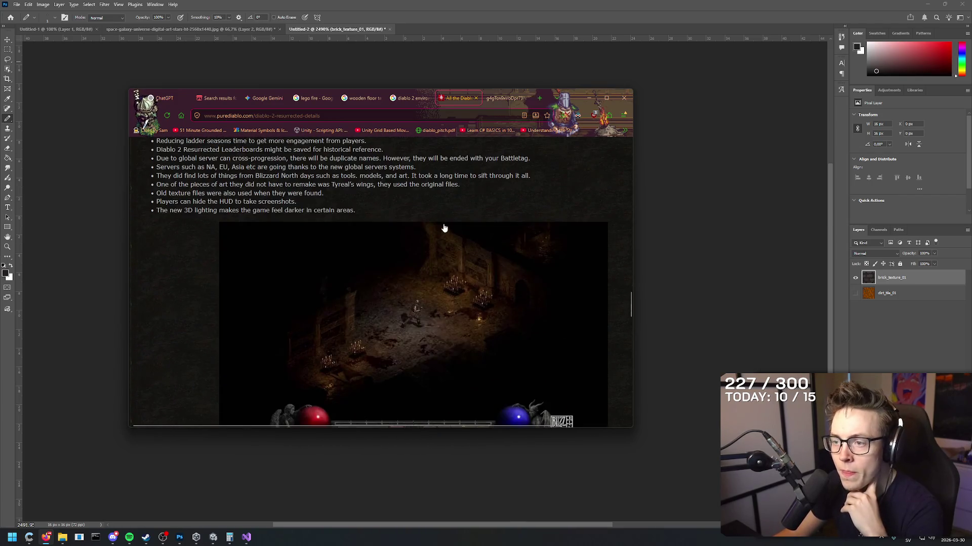
{"action": "scroll", "coordinate": [444, 228], "scroll_direction": "down", "scroll_amount": 20}
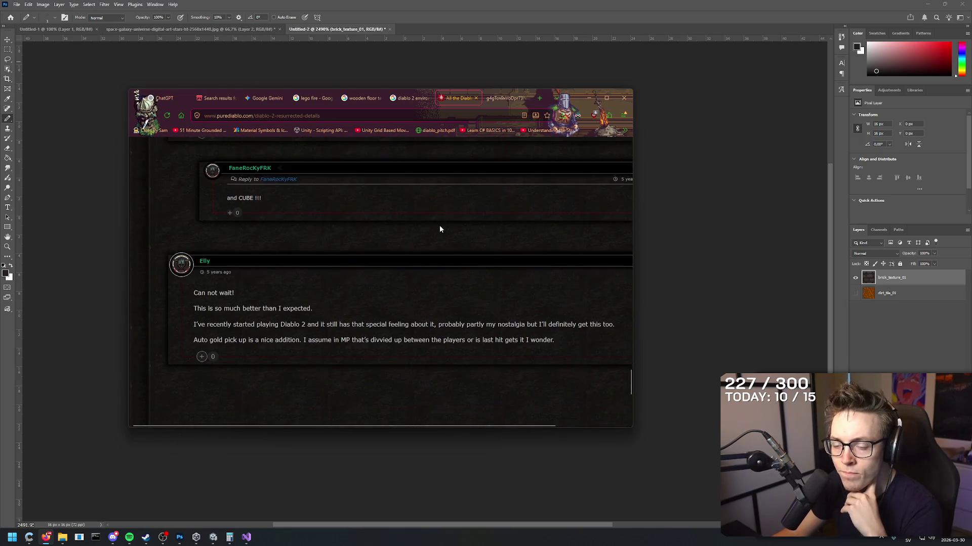
{"action": "scroll", "coordinate": [439, 228], "scroll_direction": "up", "scroll_amount": 3}
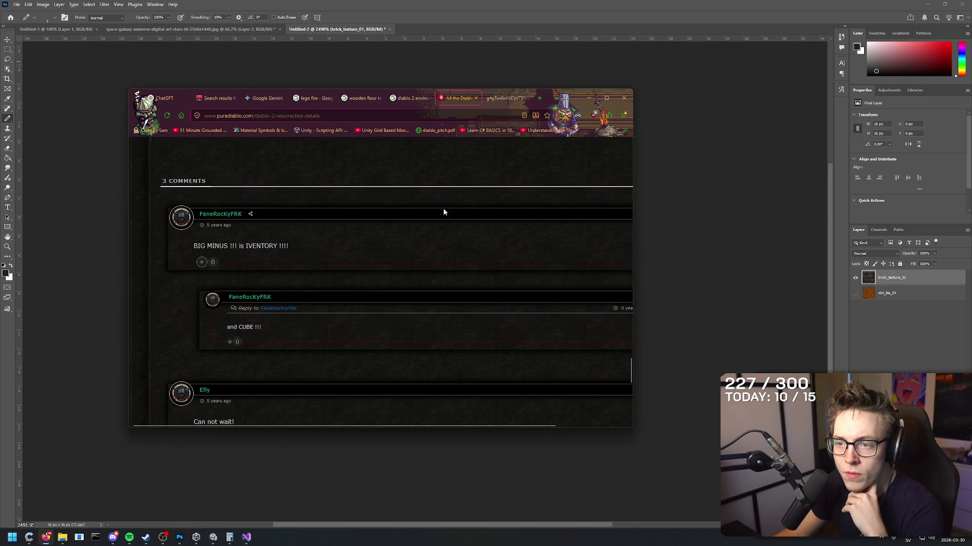
- Close the article and scroll further through the Diablo 2 environment image results
{"action": "left_click", "coordinate": [476, 98]}
{"action": "scroll", "coordinate": [268, 282], "scroll_direction": "down", "scroll_amount": 3}
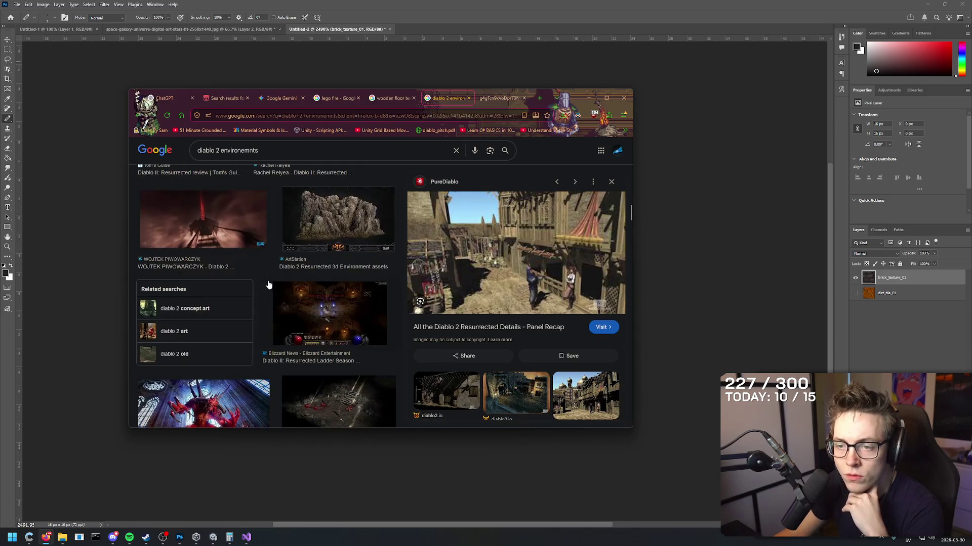
{"action": "scroll", "coordinate": [322, 233], "scroll_direction": "down", "scroll_amount": 3}
{"action": "scroll", "coordinate": [323, 243], "scroll_direction": "up", "scroll_amount": 3}
{"action": "scroll", "coordinate": [321, 237], "scroll_direction": "down", "scroll_amount": 4}
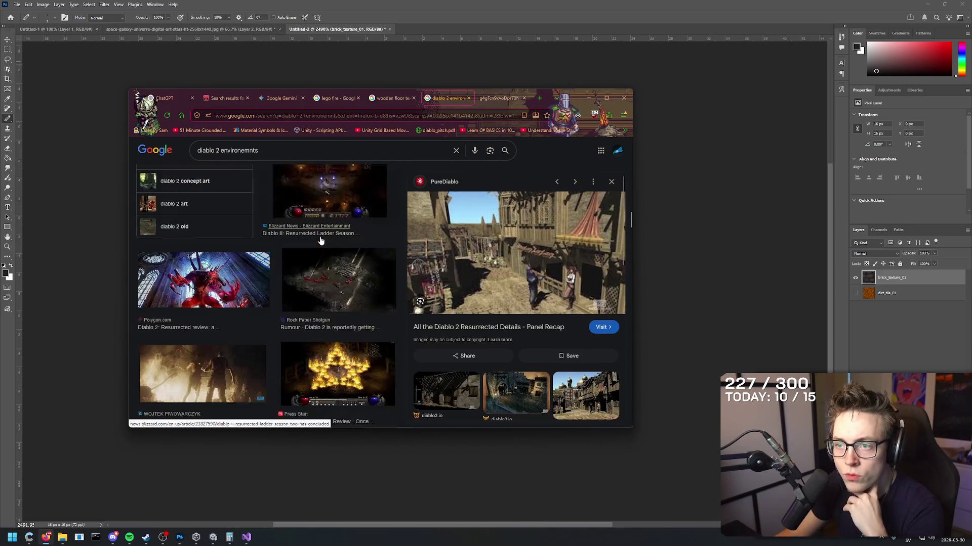
{"action": "scroll", "coordinate": [319, 247], "scroll_direction": "down", "scroll_amount": 3}
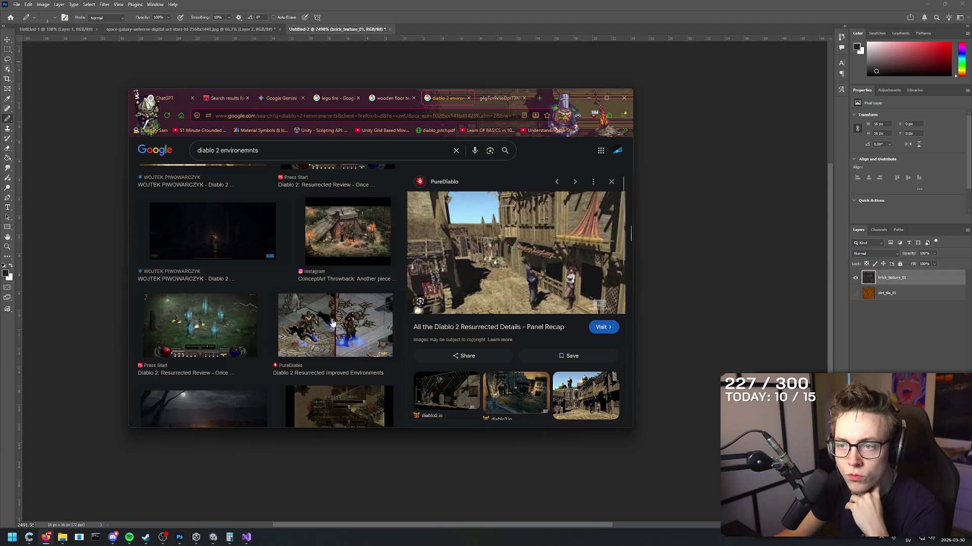
{"action": "scroll", "coordinate": [334, 335], "scroll_direction": "down", "scroll_amount": 3}
{"action": "scroll", "coordinate": [330, 338], "scroll_direction": "down", "scroll_amount": 3}
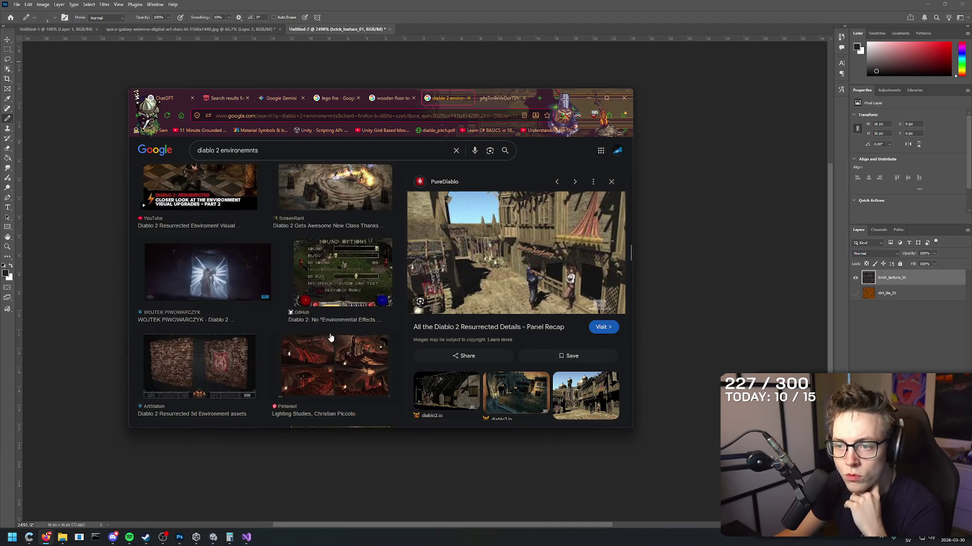
{"action": "scroll", "coordinate": [327, 270], "scroll_direction": "down", "scroll_amount": 2}
{"action": "scroll", "coordinate": [253, 250], "scroll_direction": "down", "scroll_amount": 2}
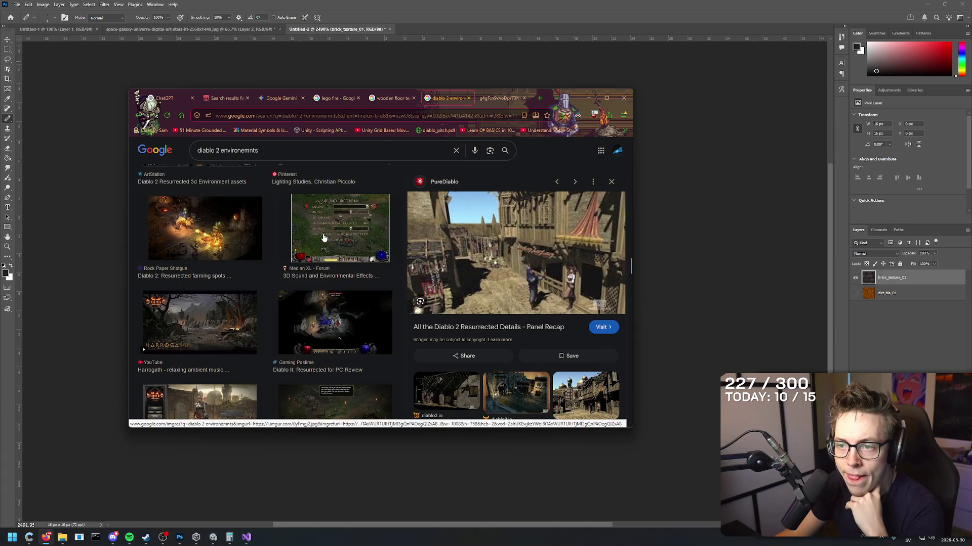
{"action": "scroll", "coordinate": [253, 250], "scroll_direction": "down", "scroll_amount": 3}
{"action": "scroll", "coordinate": [314, 260], "scroll_direction": "down", "scroll_amount": 2}
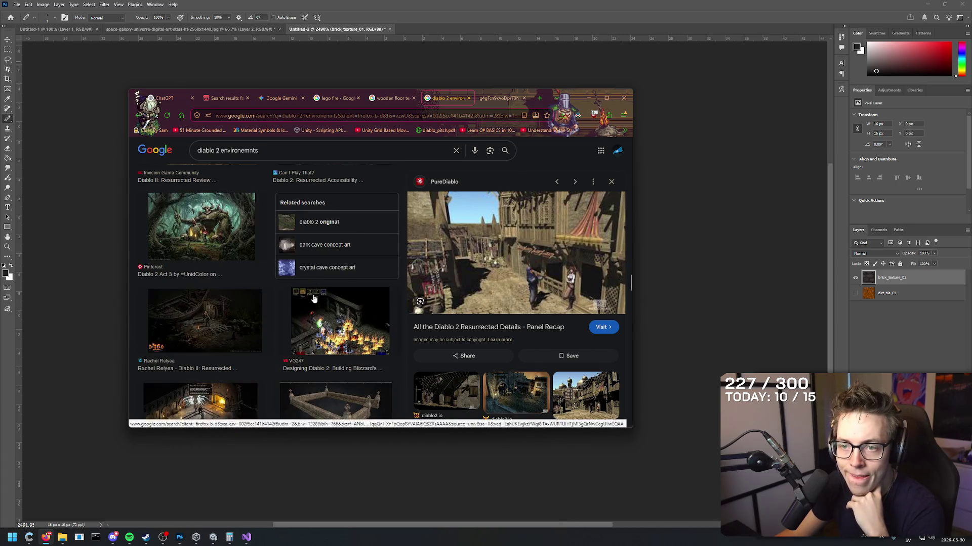
{"action": "scroll", "coordinate": [317, 316], "scroll_direction": "down", "scroll_amount": 3}
{"action": "scroll", "coordinate": [322, 346], "scroll_direction": "down", "scroll_amount": 3}
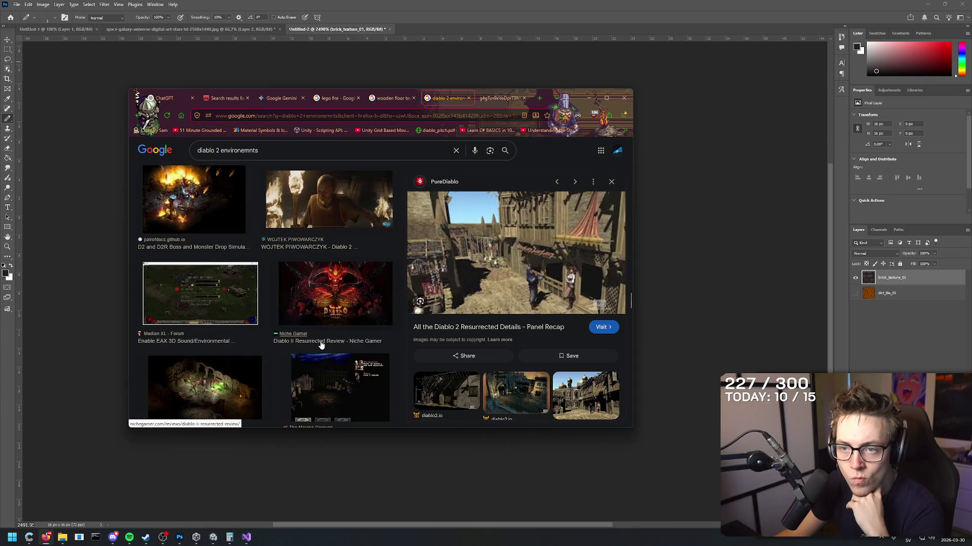
{"action": "scroll", "coordinate": [322, 346], "scroll_direction": "down", "scroll_amount": 3}
{"action": "scroll", "coordinate": [324, 360], "scroll_direction": "down", "scroll_amount": 1}
{"action": "scroll", "coordinate": [319, 349], "scroll_direction": "down", "scroll_amount": 3}
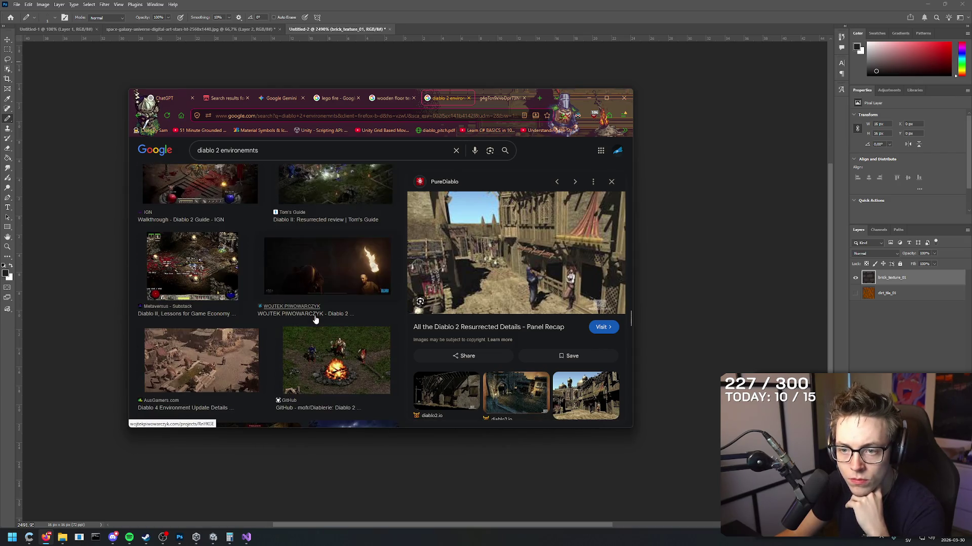
{"action": "scroll", "coordinate": [318, 316], "scroll_direction": "down", "scroll_amount": 3}
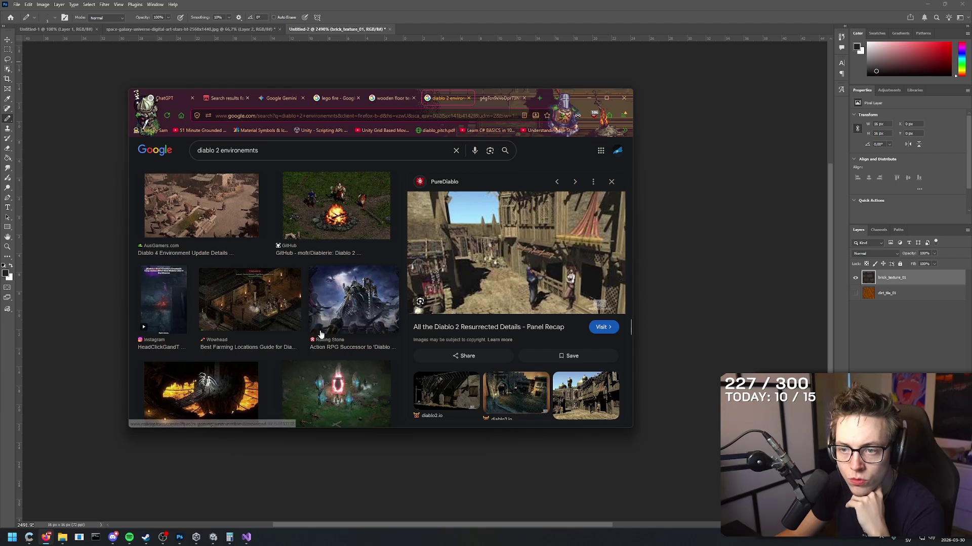
{"action": "scroll", "coordinate": [329, 306], "scroll_direction": "down", "scroll_amount": 2}
{"action": "scroll", "coordinate": [331, 298], "scroll_direction": "down", "scroll_amount": 3}
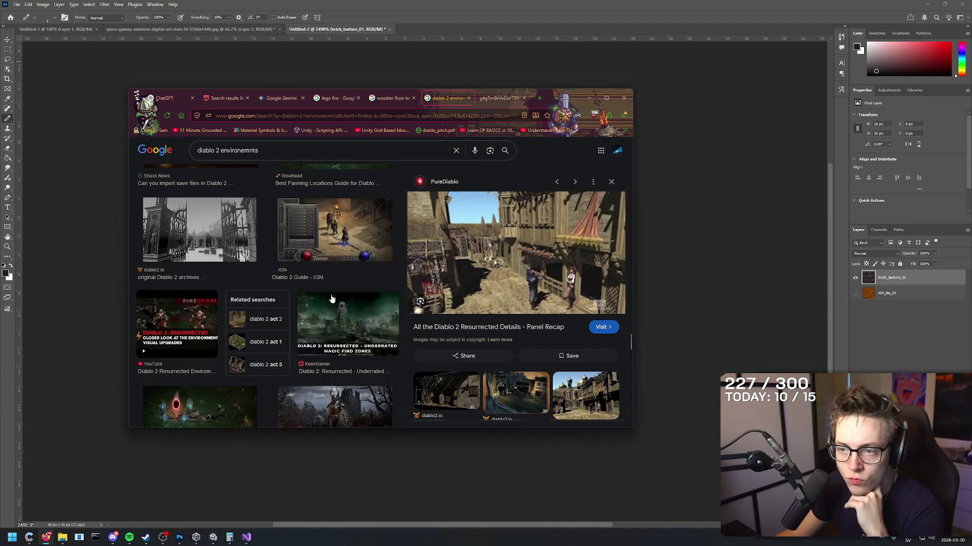
{"action": "scroll", "coordinate": [331, 299], "scroll_direction": "down", "scroll_amount": 3}
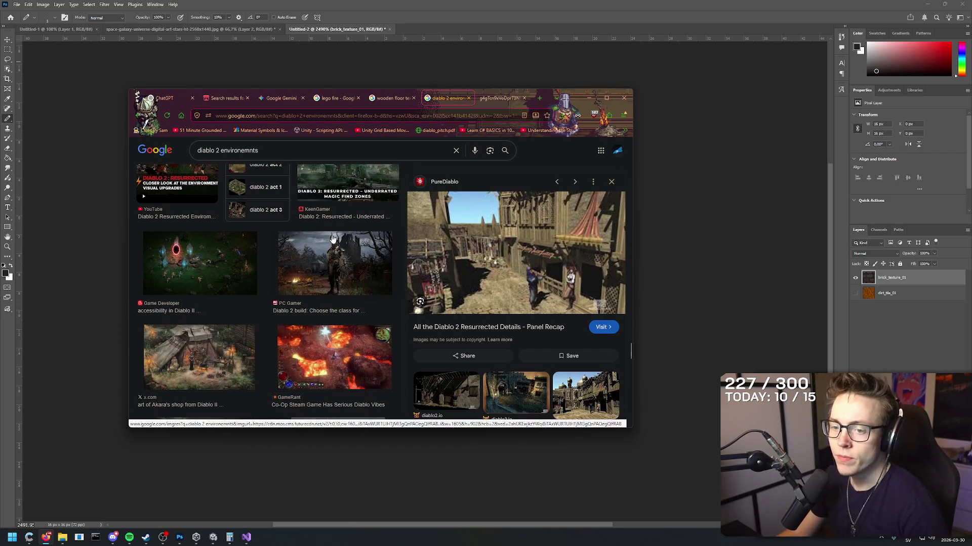
- In Photoshop, add a new empty Layer 1 and hide the brick_texture_01 layer
{"action": "left_click", "coordinate": [501, 6]}
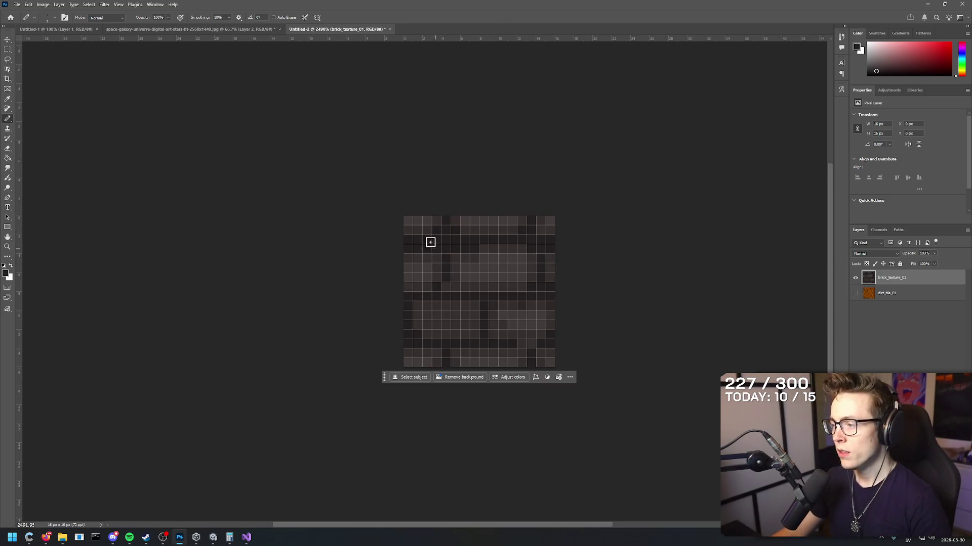
{"action": "key", "text": "ctrl+shift+n"}
{"action": "key", "text": "Return"}
{"action": "left_click", "coordinate": [855, 293]}
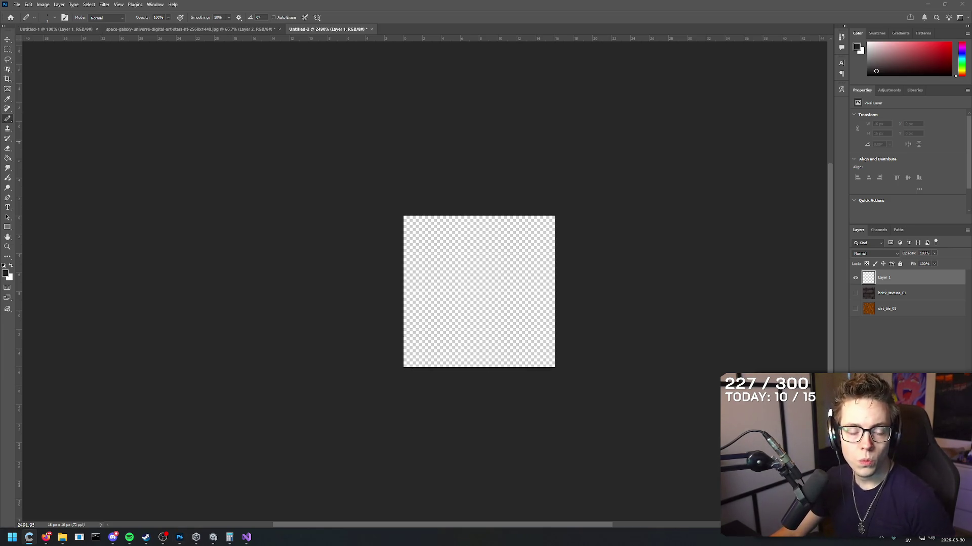
- Try the Clone Stamp and Pencil tools with test strokes on the blank canvas, undoing each
{"action": "left_click", "coordinate": [391, 3]}
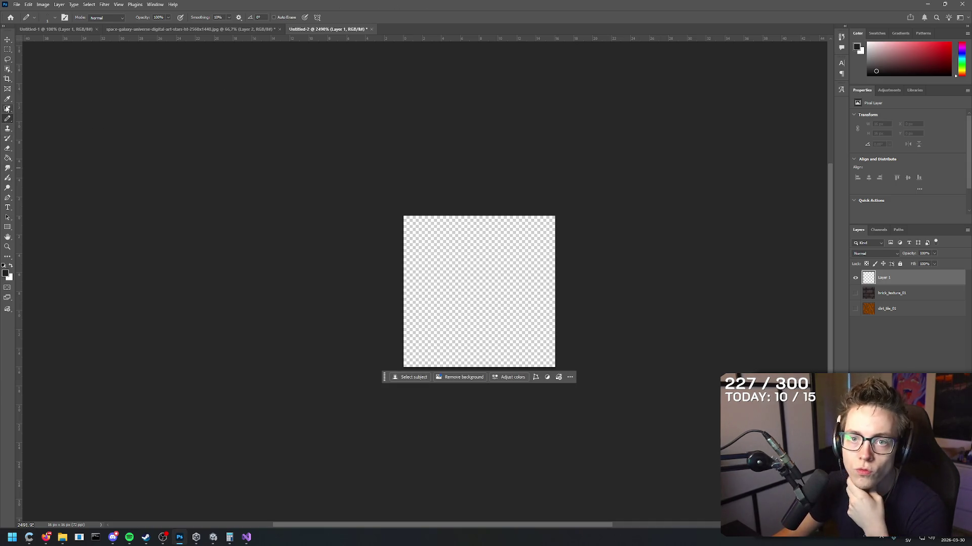
{"action": "left_click", "coordinate": [8, 128]}
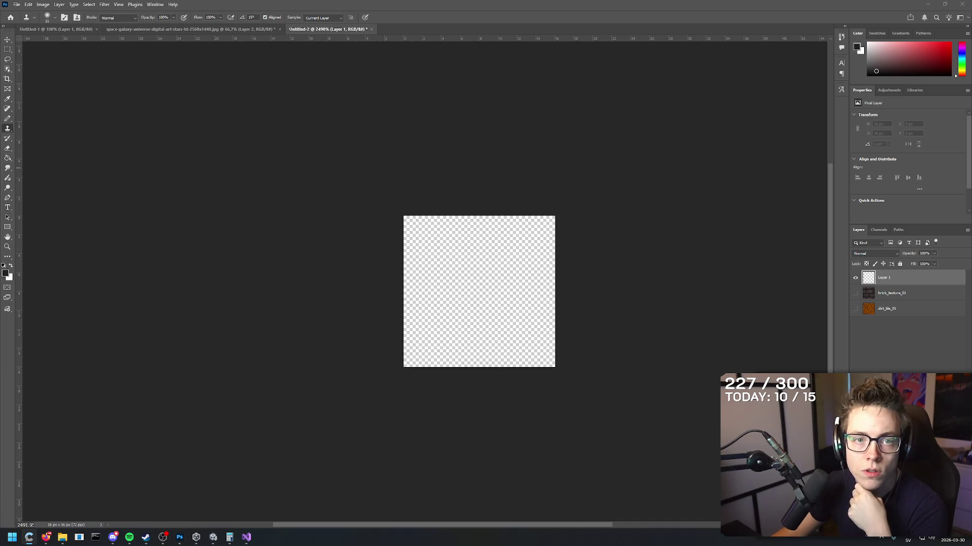
{"action": "left_click", "coordinate": [8, 119]}
{"action": "mouse_move", "coordinate": [426, 231]}
{"action": "left_mouse_down"}
{"action": "mouse_move", "coordinate": [519, 297]}
{"action": "mouse_move", "coordinate": [511, 302]}
{"action": "left_mouse_up"}
{"action": "key", "text": "ctrl+z"}
{"action": "mouse_move", "coordinate": [419, 234]}
{"action": "left_mouse_down"}
{"action": "mouse_move", "coordinate": [555, 242]}
{"action": "mouse_move", "coordinate": [404, 238]}
{"action": "left_mouse_up"}
{"action": "key", "text": "ctrl+z"}
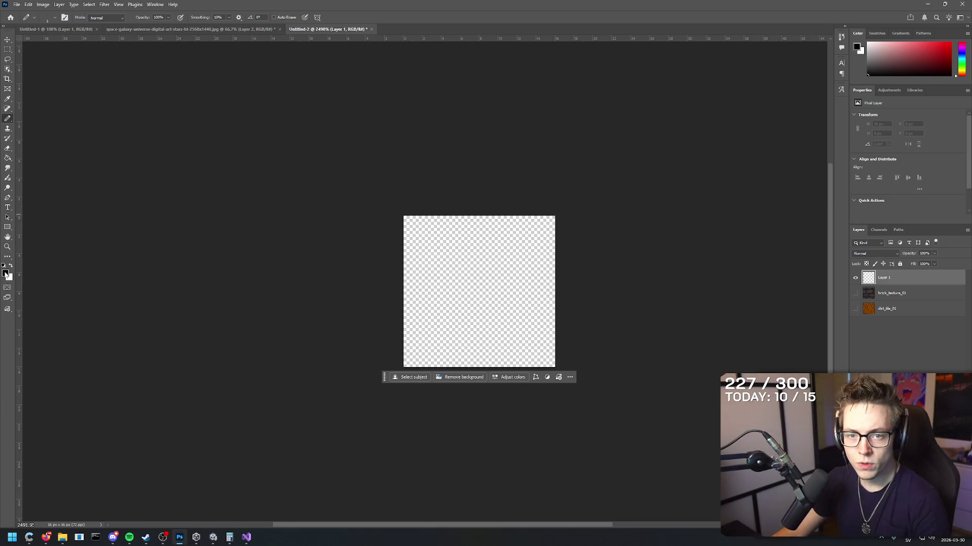
{"action": "left_click", "coordinate": [5, 274]}
- Pick a muted medium brown, roughly #976344, as the foreground colour
{"action": "type", "text": "ffffff"}
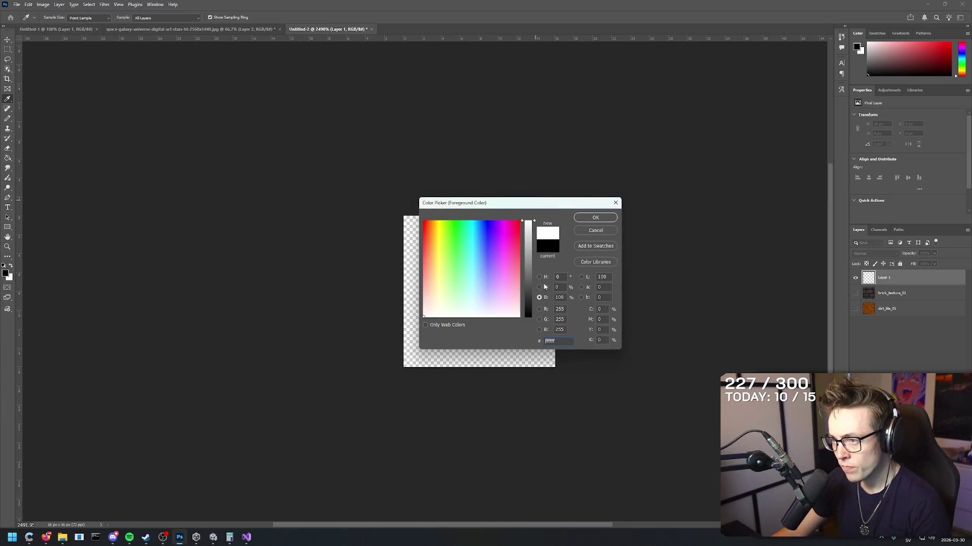
{"action": "left_click", "coordinate": [539, 277]}
{"action": "left_click", "coordinate": [497, 290]}
{"action": "left_click_drag", "start_coordinate": [535, 315], "coordinate": [535, 312]}
{"action": "left_click", "coordinate": [511, 264]}
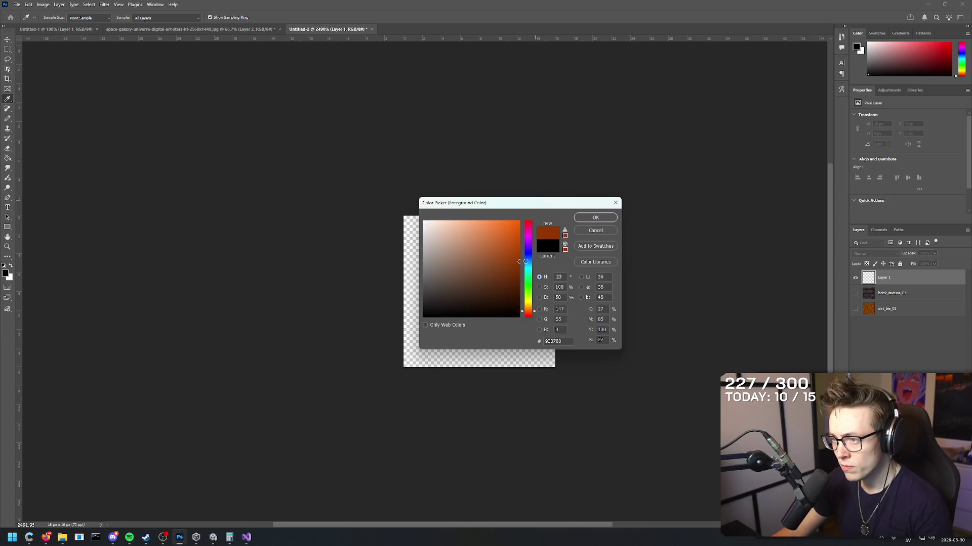
{"action": "left_click", "coordinate": [496, 258]}
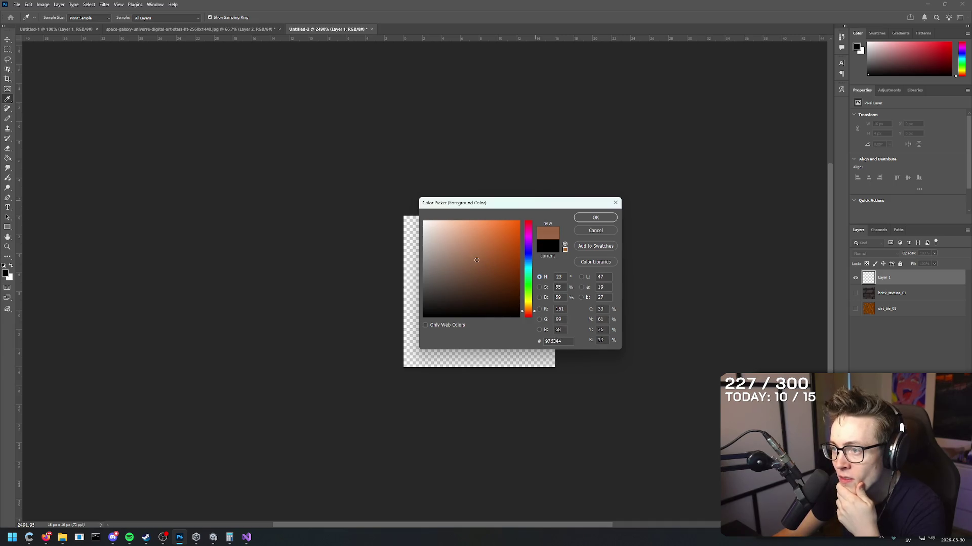
{"action": "left_click", "coordinate": [595, 218]}
- Fill the whole 16×16 Layer 1 with the brown using the Paint Bucket
{"action": "key", "text": "b"}
{"action": "mouse_move", "coordinate": [551, 223]}
{"action": "left_mouse_down"}
{"action": "mouse_move", "coordinate": [405, 223]}
{"action": "mouse_move", "coordinate": [415, 231]}
{"action": "left_mouse_up"}
{"action": "key", "text": "ctrl+z"}
{"action": "key", "text": "ctrl+z"}
{"action": "key", "text": "g"}
{"action": "left_click", "coordinate": [452, 330]}
{"action": "key", "text": "b"}
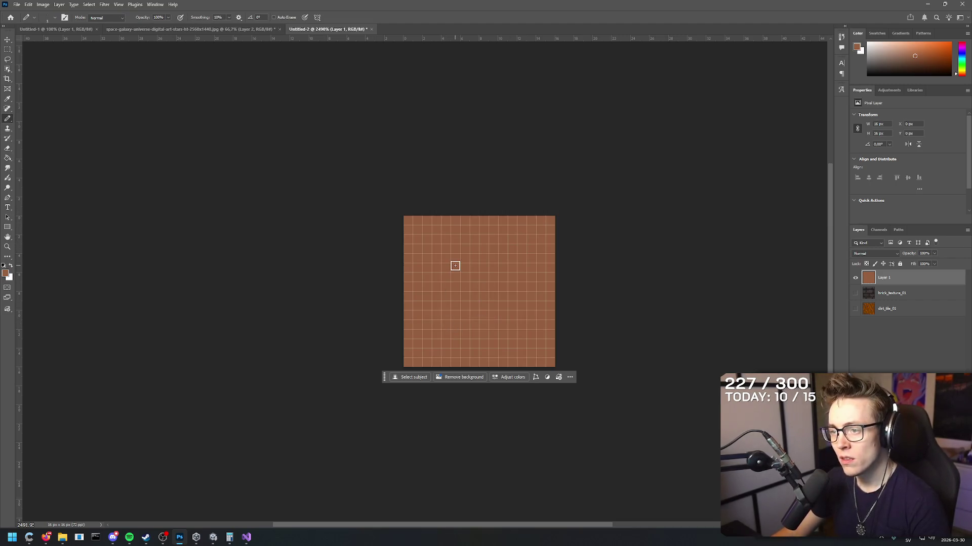
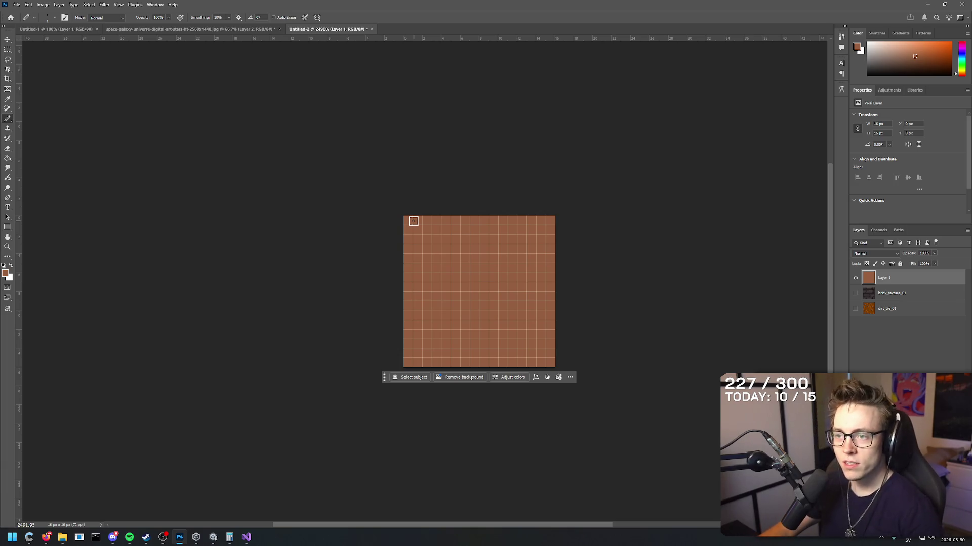
- Bring up Firefox's Google Images search for wooden floor pixel-art textures and browse the results
{"action": "left_click", "coordinate": [46, 537]}
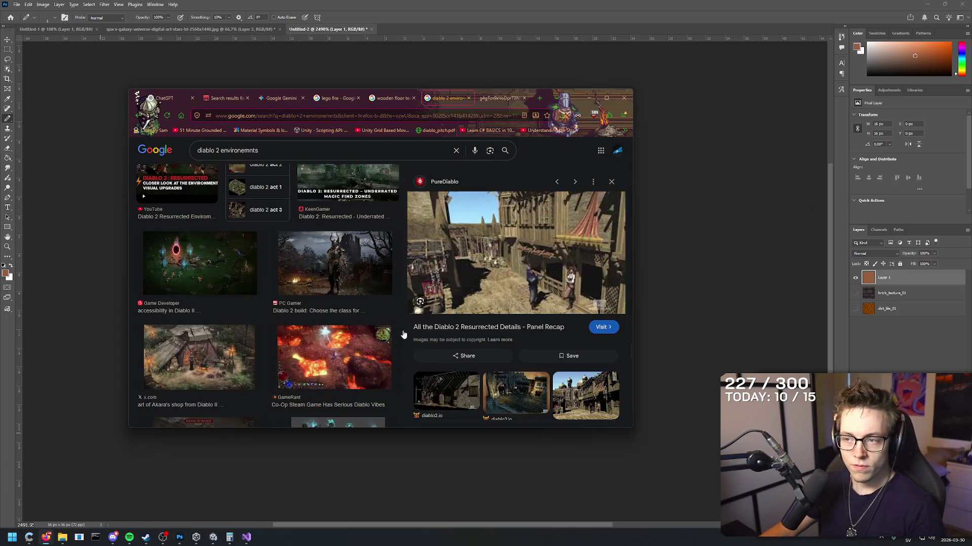
{"action": "left_click", "coordinate": [395, 97]}
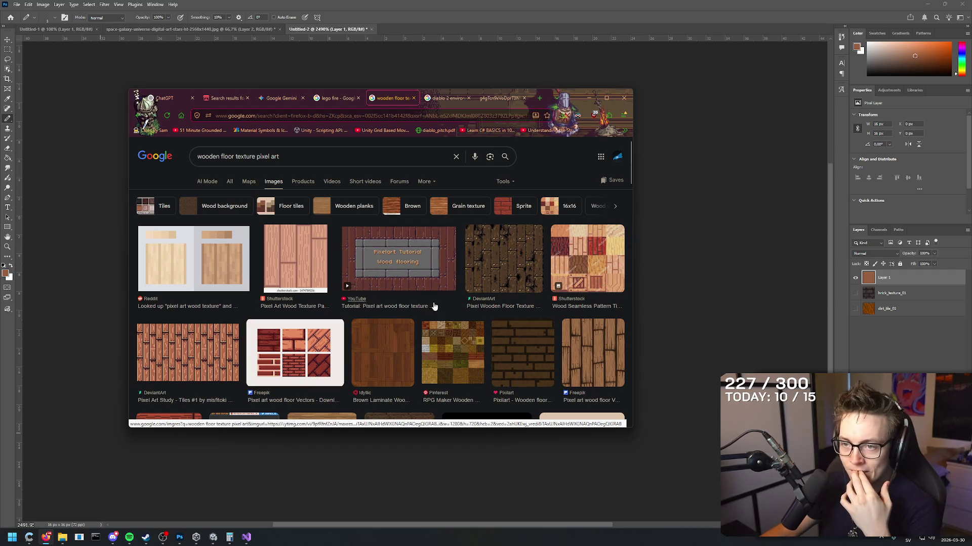
{"action": "scroll", "coordinate": [416, 338], "scroll_direction": "down", "scroll_amount": 2}
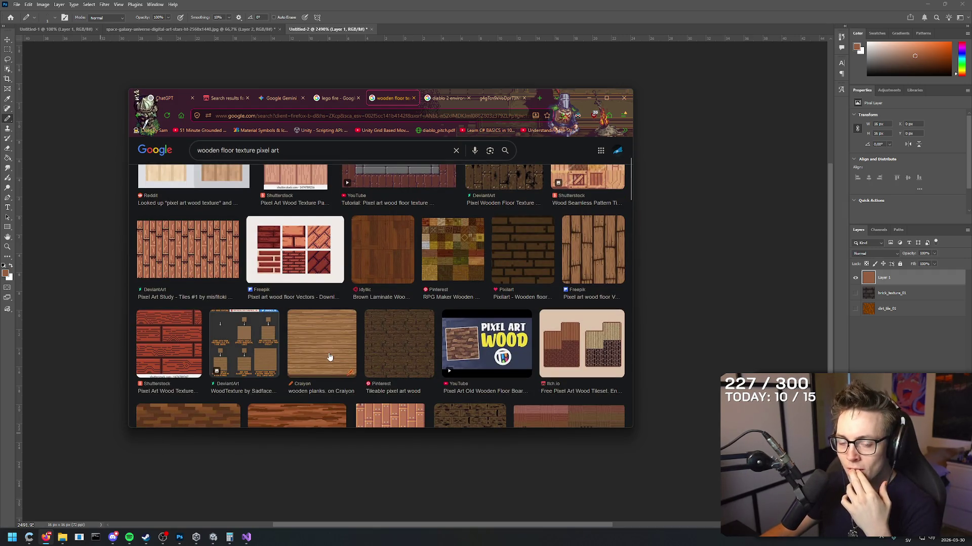
{"action": "scroll", "coordinate": [400, 333], "scroll_direction": "down", "scroll_amount": 2}
{"action": "scroll", "coordinate": [398, 332], "scroll_direction": "up", "scroll_amount": 4}
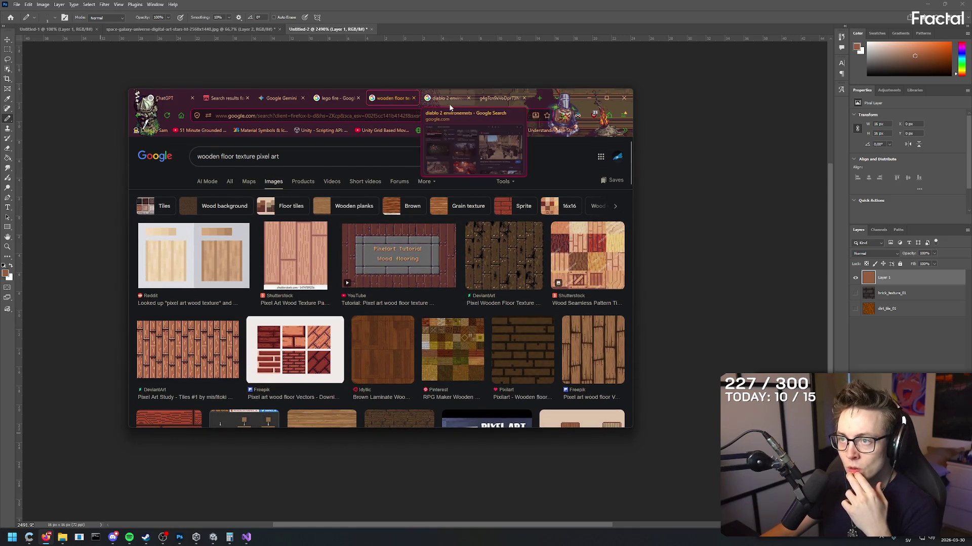
- Close the lego fire search, ChatGPT and the other unneeded search tabs
{"action": "left_click", "coordinate": [334, 95]}
{"action": "key", "text": "ctrl+w"}
{"action": "middle_click", "coordinate": [217, 99]}
{"action": "middle_click", "coordinate": [187, 98]}
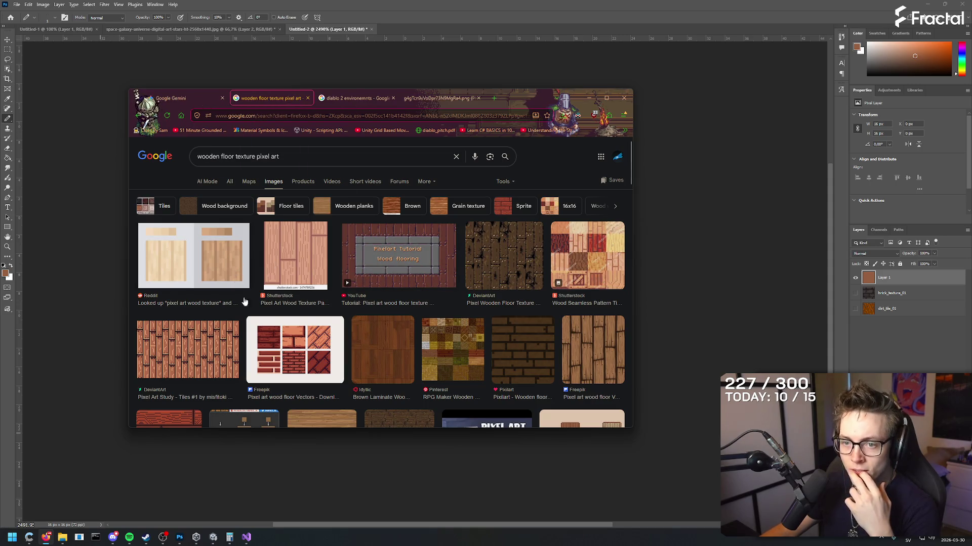
- Scroll the results, preview DeviantArt's 'Pixel Art Study - Tiles #1', then return to Photoshop
{"action": "scroll", "coordinate": [245, 302], "scroll_direction": "down", "scroll_amount": 2}
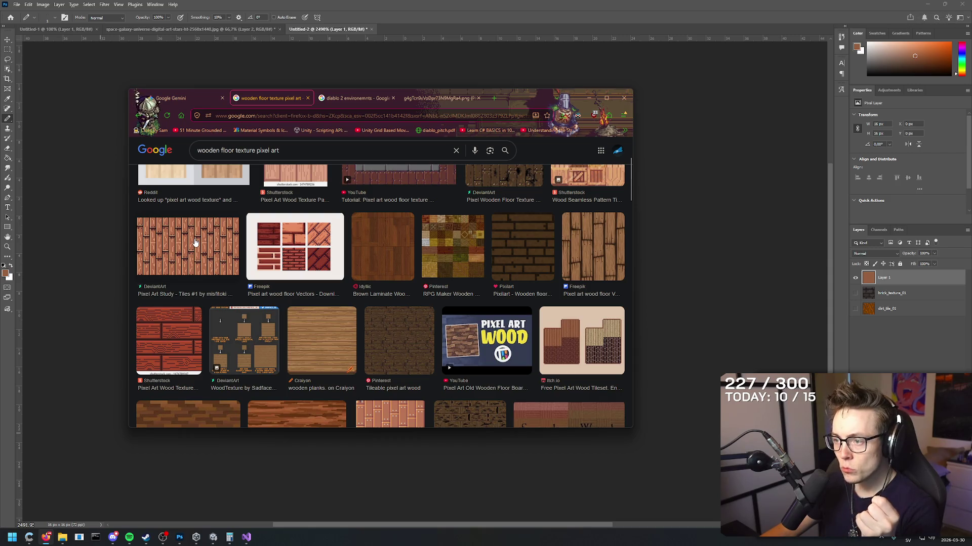
{"action": "scroll", "coordinate": [195, 244], "scroll_direction": "down", "scroll_amount": 2}
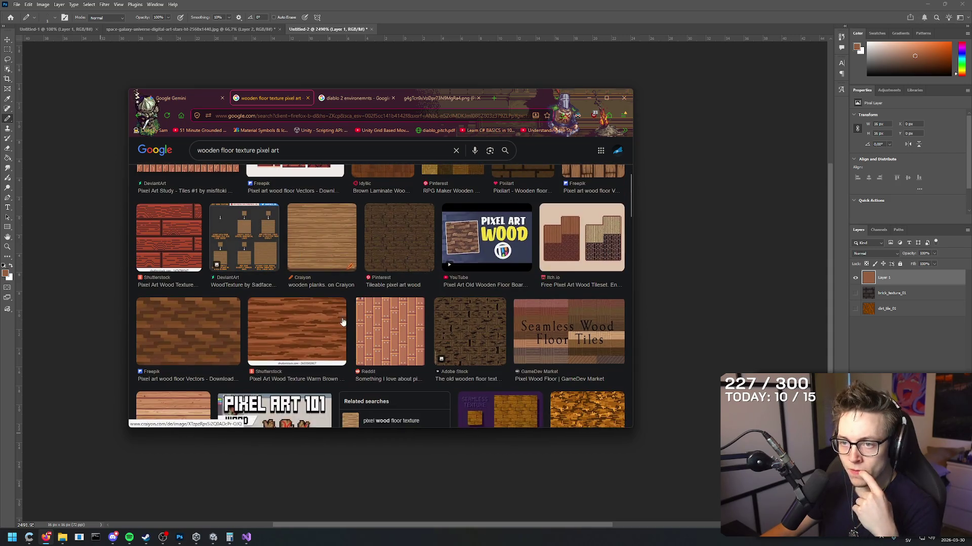
{"action": "scroll", "coordinate": [409, 260], "scroll_direction": "down", "scroll_amount": 2}
{"action": "scroll", "coordinate": [410, 260], "scroll_direction": "down", "scroll_amount": 4}
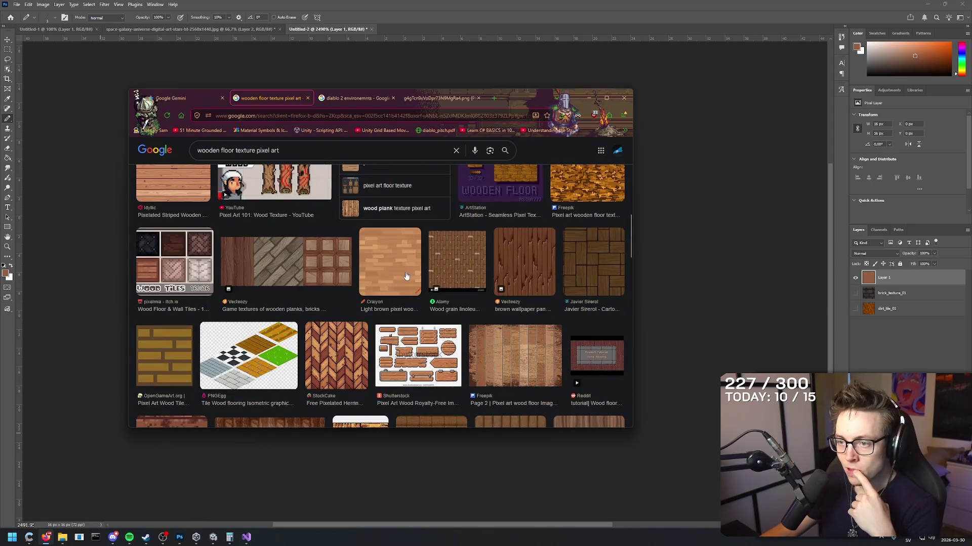
{"action": "scroll", "coordinate": [404, 278], "scroll_direction": "up", "scroll_amount": 1}
{"action": "scroll", "coordinate": [403, 283], "scroll_direction": "down", "scroll_amount": 1}
{"action": "scroll", "coordinate": [403, 282], "scroll_direction": "up", "scroll_amount": 10}
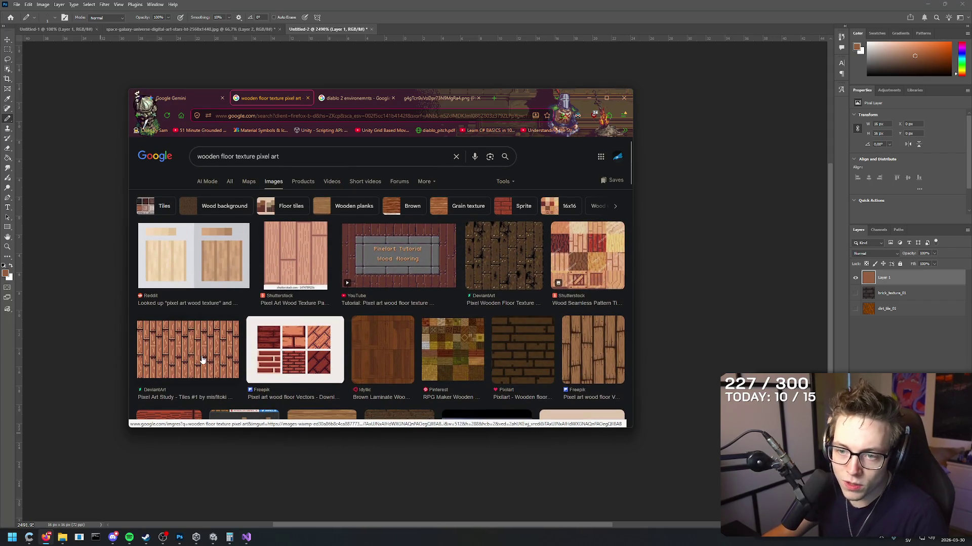
{"action": "left_click", "coordinate": [202, 359]}
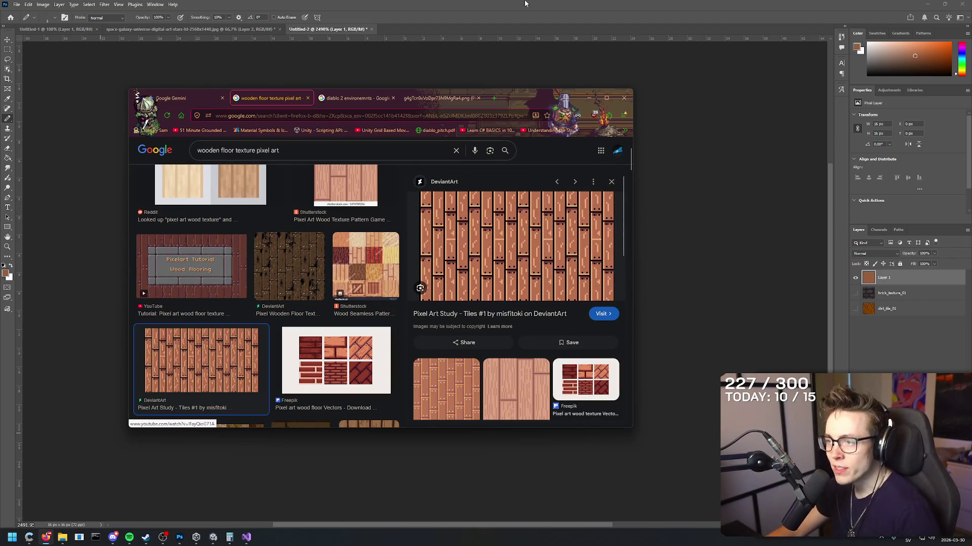
{"action": "key", "text": "alt+Tab"}
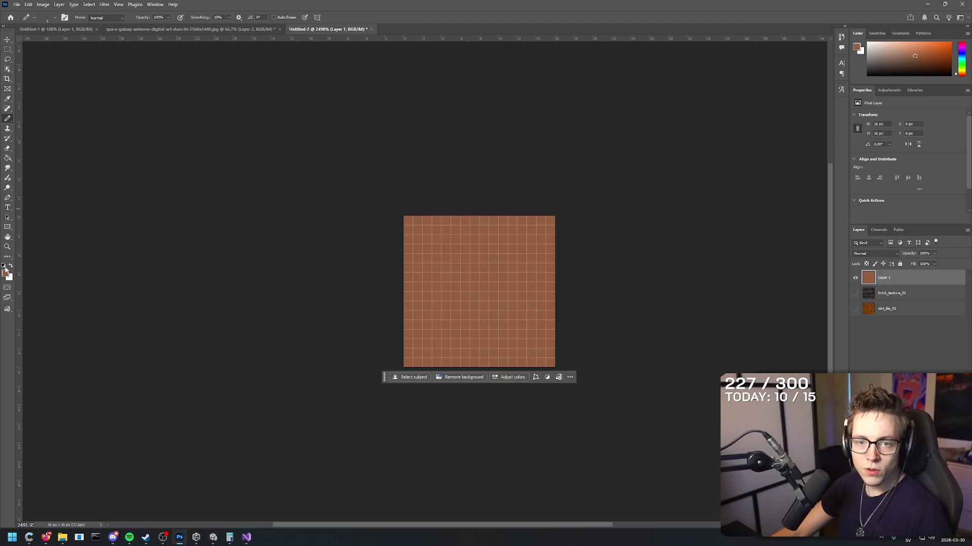
- Swap the foreground and background colours, then cancel the foreground Color Picker unchanged
{"action": "left_click", "coordinate": [11, 266]}
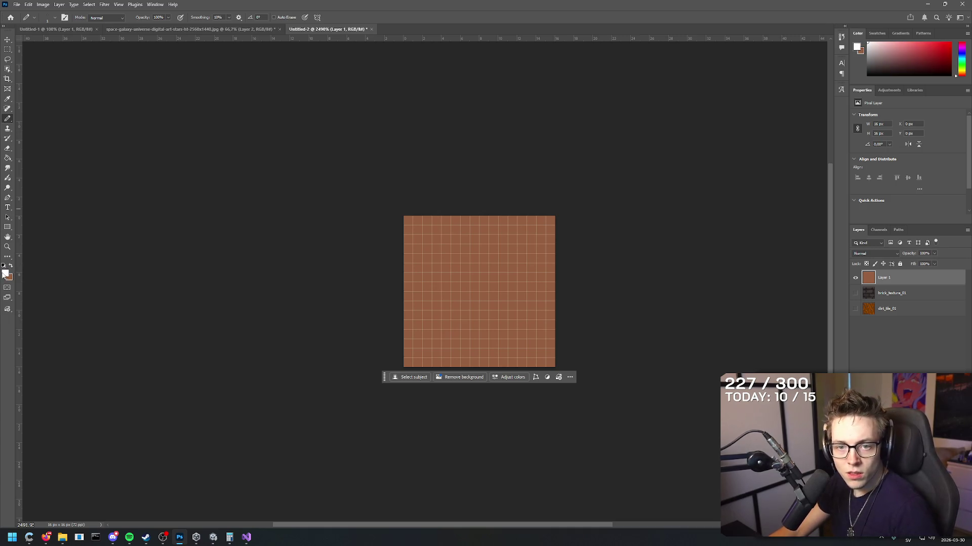
{"action": "left_click", "coordinate": [5, 273]}
{"action": "left_click", "coordinate": [435, 274]}
{"action": "left_click", "coordinate": [615, 203]}
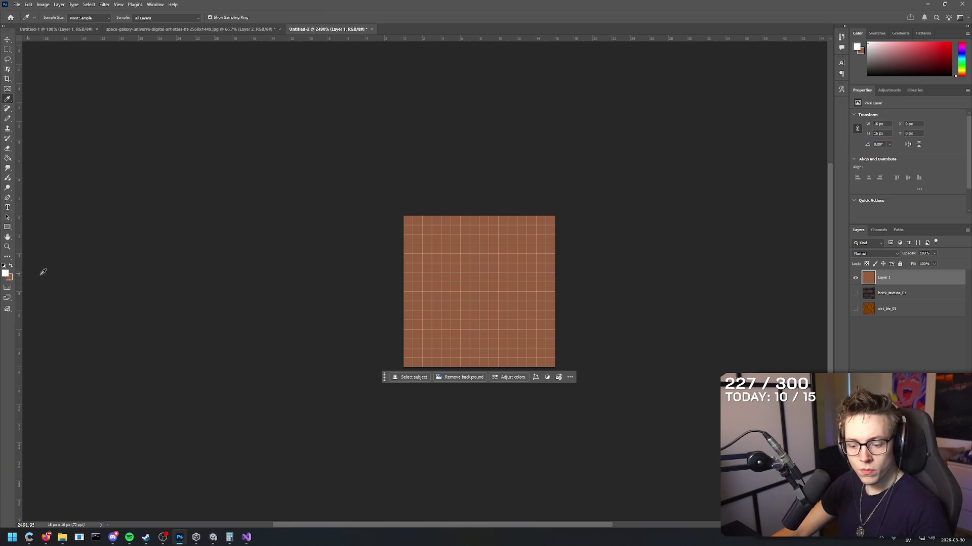
- Sample the plank brown, darken it to near-black, and pencil a horizontal seam across the tile
{"action": "left_click", "coordinate": [424, 243]}
{"action": "left_click", "coordinate": [6, 273]}
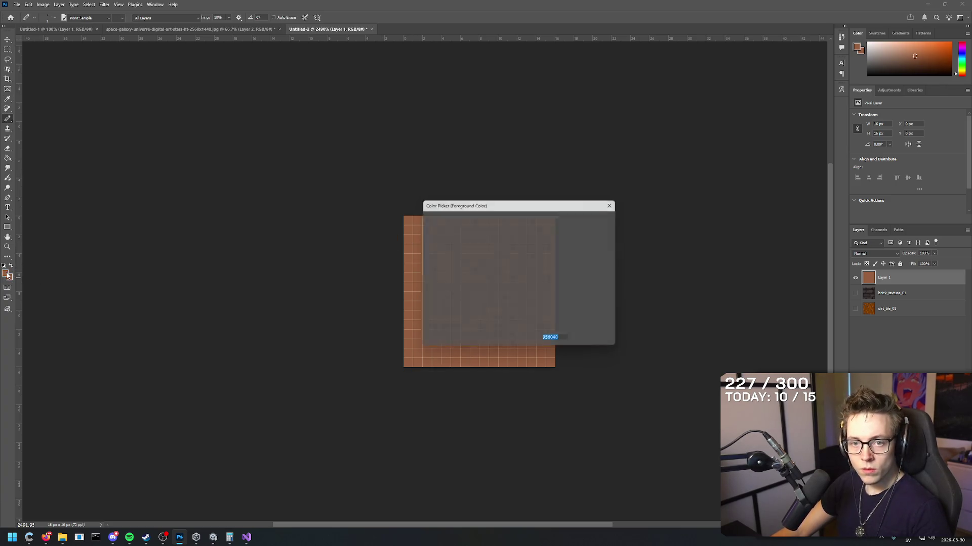
{"action": "left_click", "coordinate": [539, 287]}
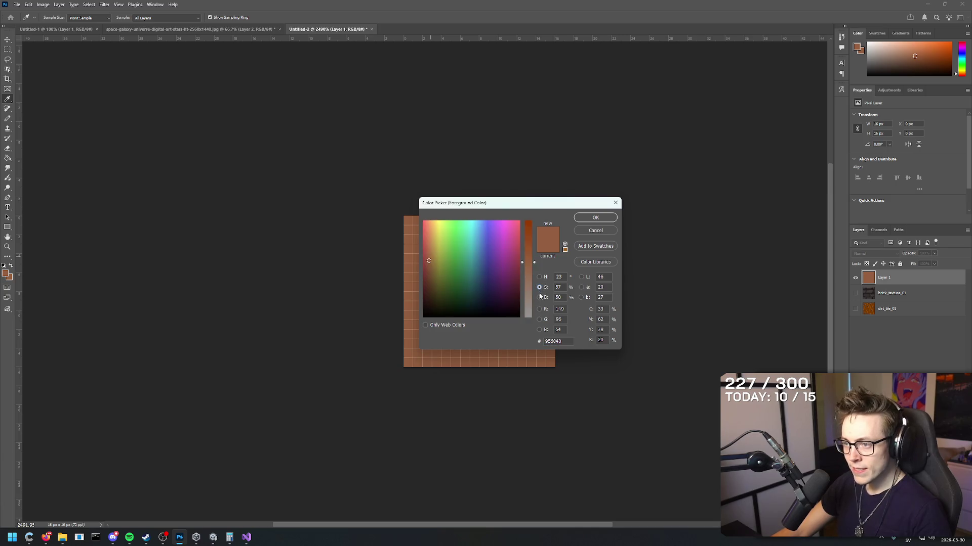
{"action": "left_click", "coordinate": [540, 297]}
{"action": "left_click_drag", "start_coordinate": [530, 262], "coordinate": [539, 309]}
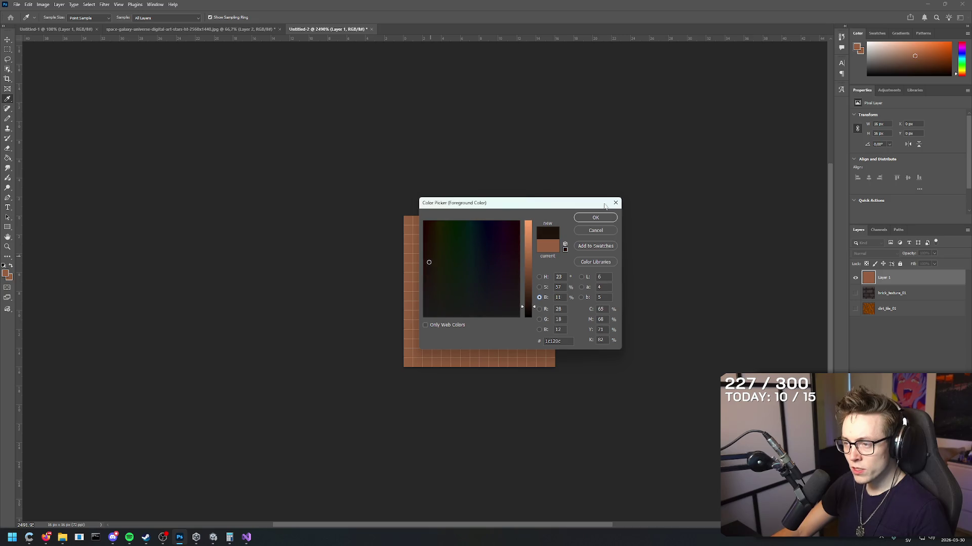
{"action": "left_click", "coordinate": [595, 218]}
{"action": "key", "text": "b"}
{"action": "left_click_drag", "start_coordinate": [409, 249], "coordinate": [561, 249]}
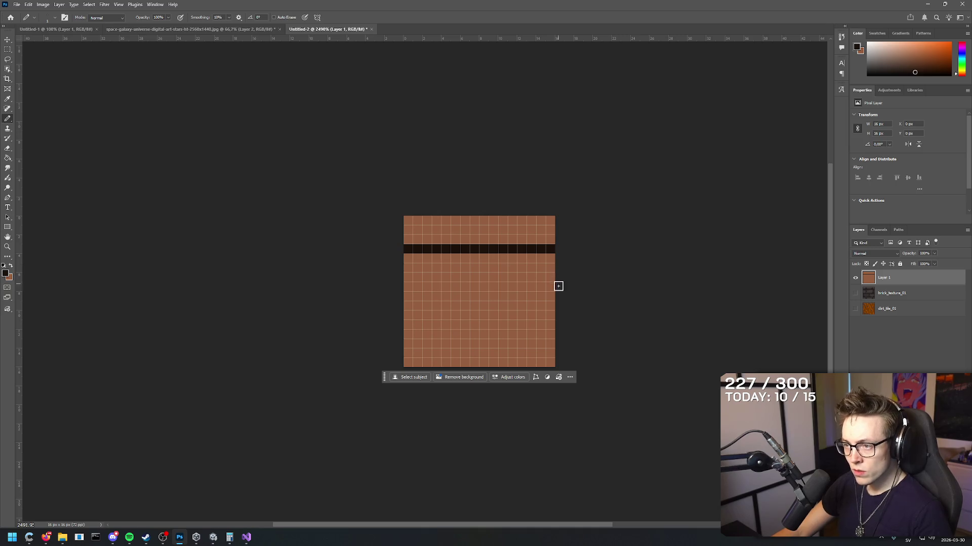
- Draw three more dark seam lines lower on the tile, then undo them
{"action": "left_click_drag", "start_coordinate": [558, 287], "coordinate": [268, 284]}
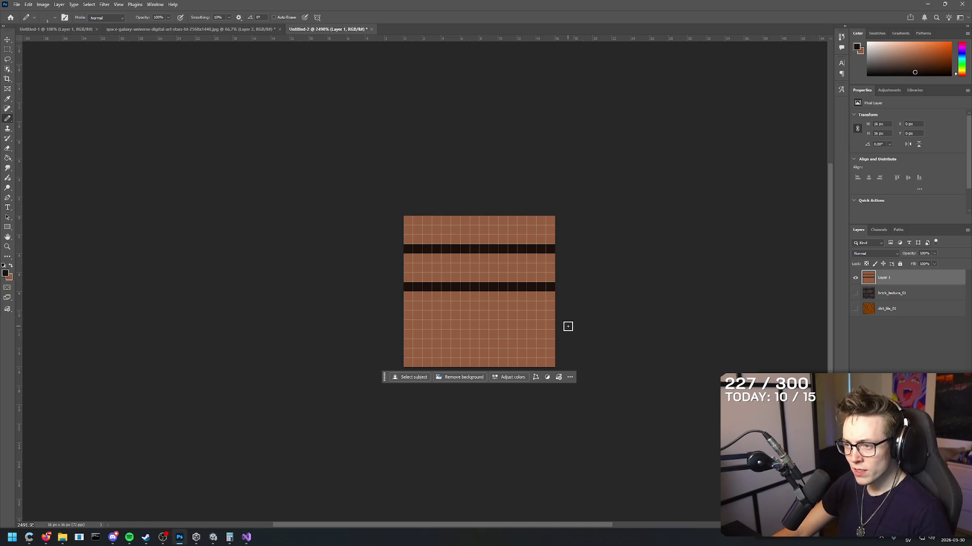
{"action": "left_click_drag", "start_coordinate": [567, 325], "coordinate": [284, 323]}
{"action": "left_click_drag", "start_coordinate": [569, 362], "coordinate": [219, 353]}
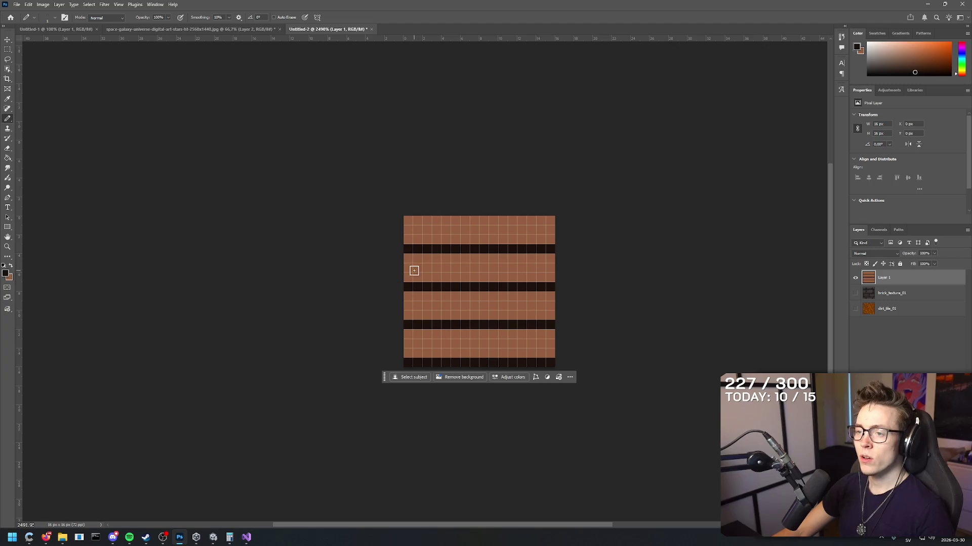
{"action": "key", "text": "ctrl+z"}
{"action": "key", "text": "ctrl+z"}
{"action": "key", "text": "ctrl+z"}
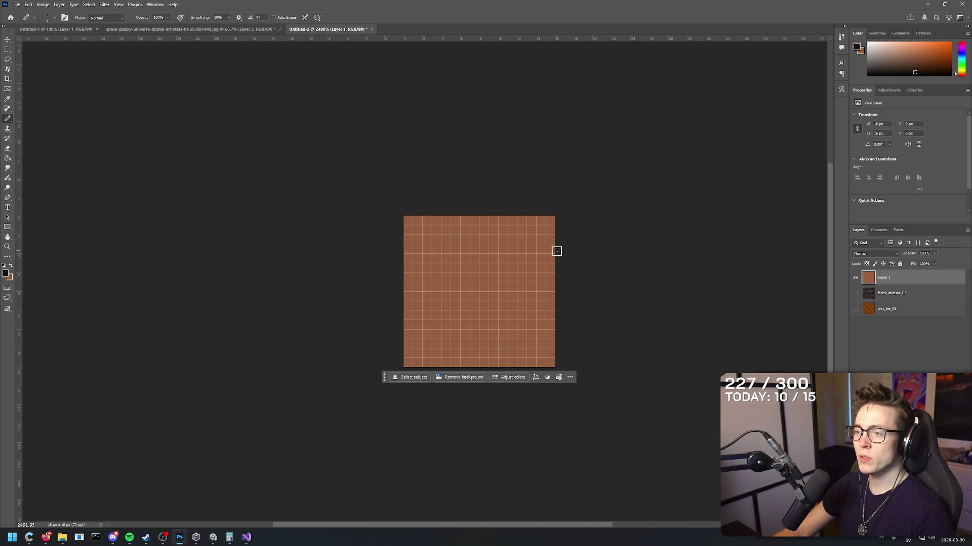
- Redraw the full-width seam, then move it one pixel row lower
{"action": "left_click_drag", "start_coordinate": [556, 251], "coordinate": [311, 254]}
{"action": "left_click", "coordinate": [418, 239]}
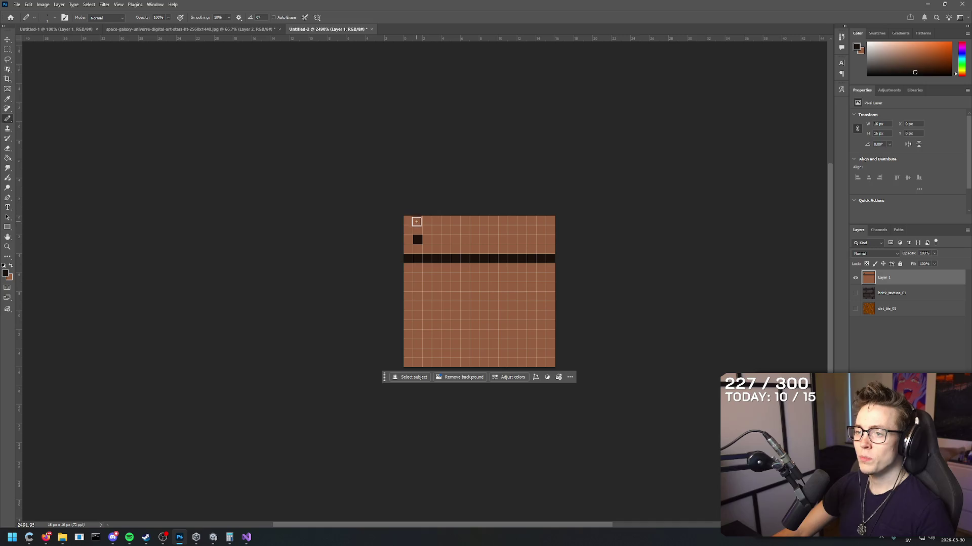
{"action": "key", "text": "ctrl+z"}
{"action": "key", "text": "ctrl+z"}
{"action": "left_click_drag", "start_coordinate": [557, 267], "coordinate": [354, 267]}
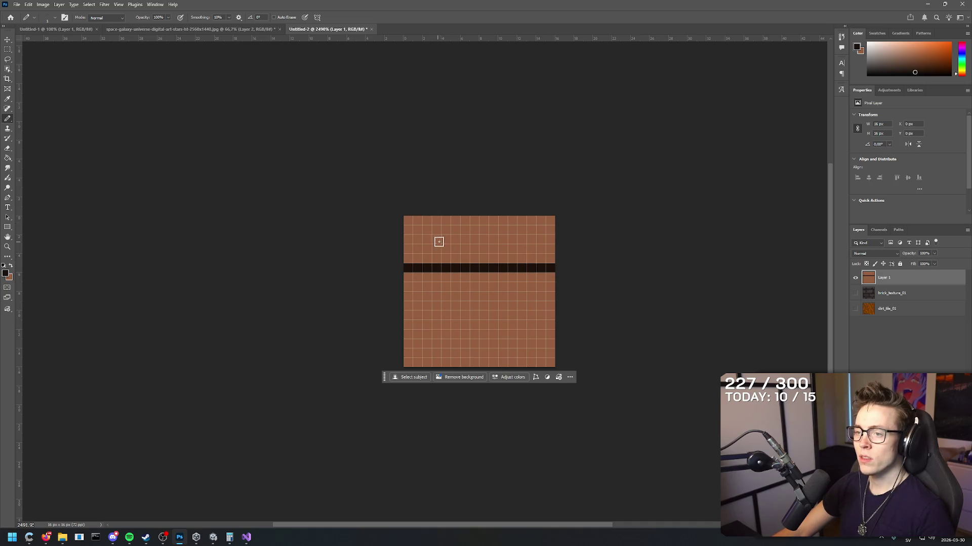
- Place paired nail dots near the left and right edges, then remove the right pair
{"action": "left_click", "coordinate": [418, 248]}
{"action": "left_click", "coordinate": [417, 230]}
{"action": "left_click", "coordinate": [541, 249]}
{"action": "left_click", "coordinate": [540, 230]}
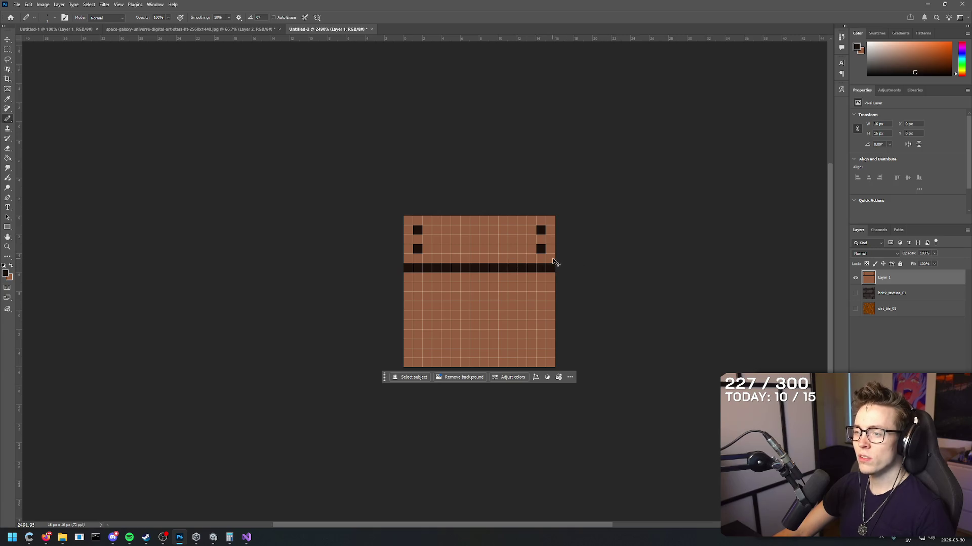
{"action": "key", "text": "ctrl+z"}
- Draw a dark vertical strip on the right edge with two nail pixels beside it
{"action": "left_click_drag", "start_coordinate": [551, 258], "coordinate": [553, 218]}
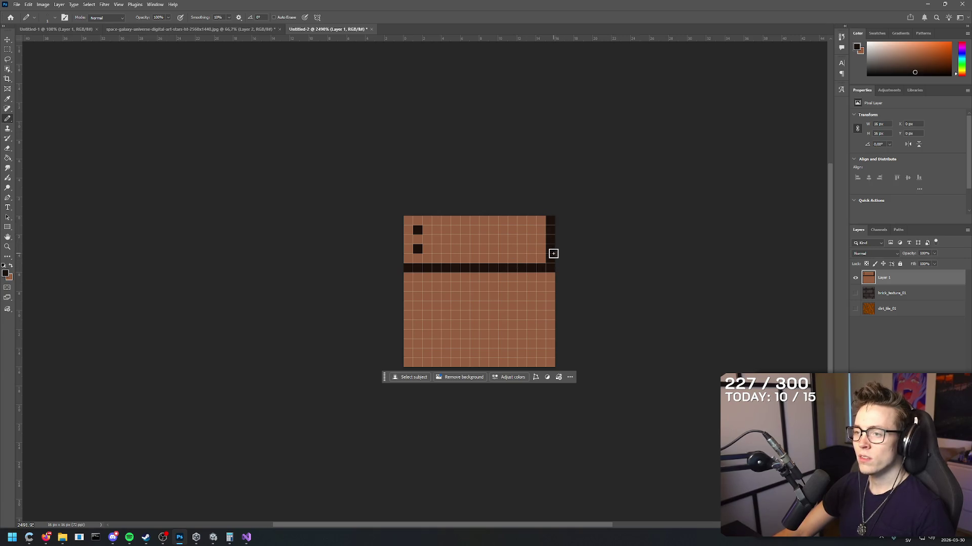
{"action": "left_click", "coordinate": [531, 249]}
{"action": "left_click", "coordinate": [532, 230]}
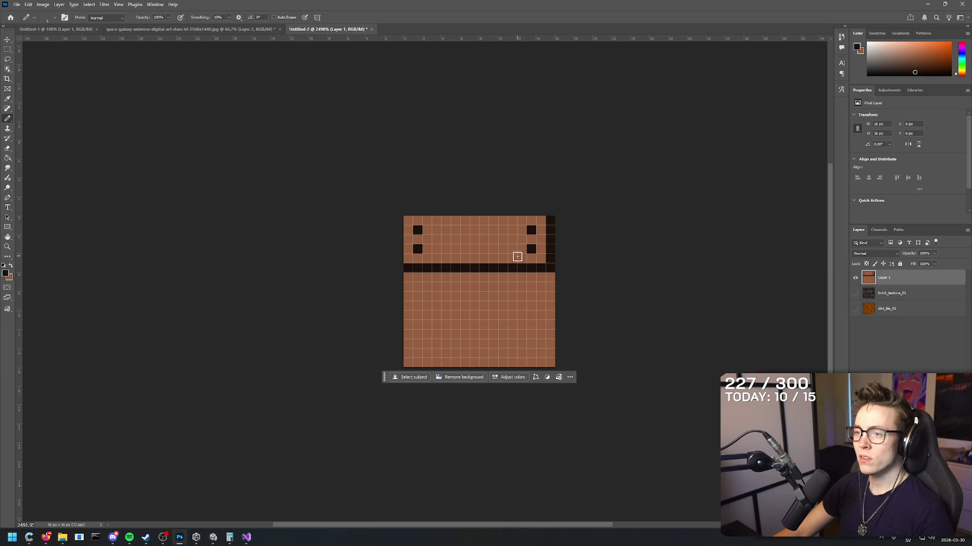
{"action": "key", "text": "alt+Tab"}
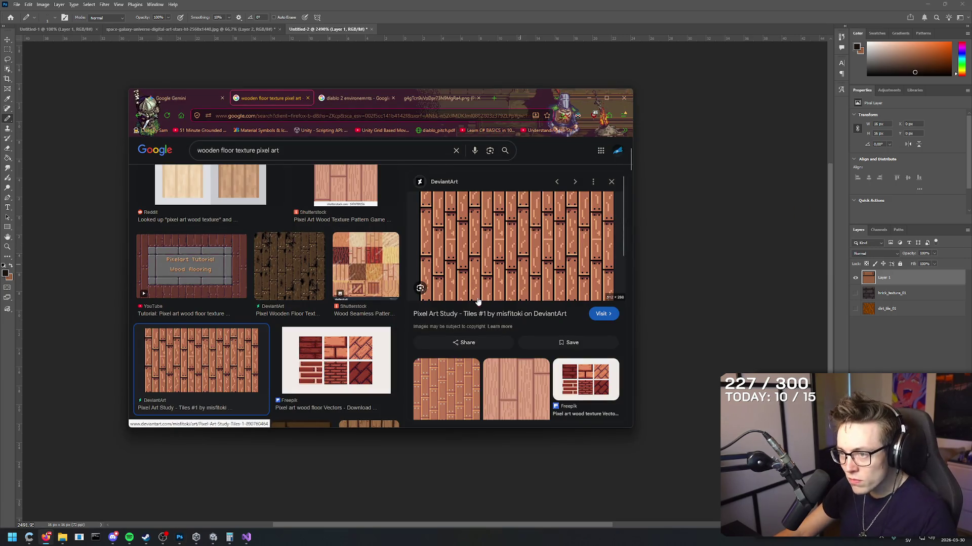
- Back in Photoshop, replace the lower seam with a dark seam across the upper tile
{"action": "key", "text": "alt+Tab"}
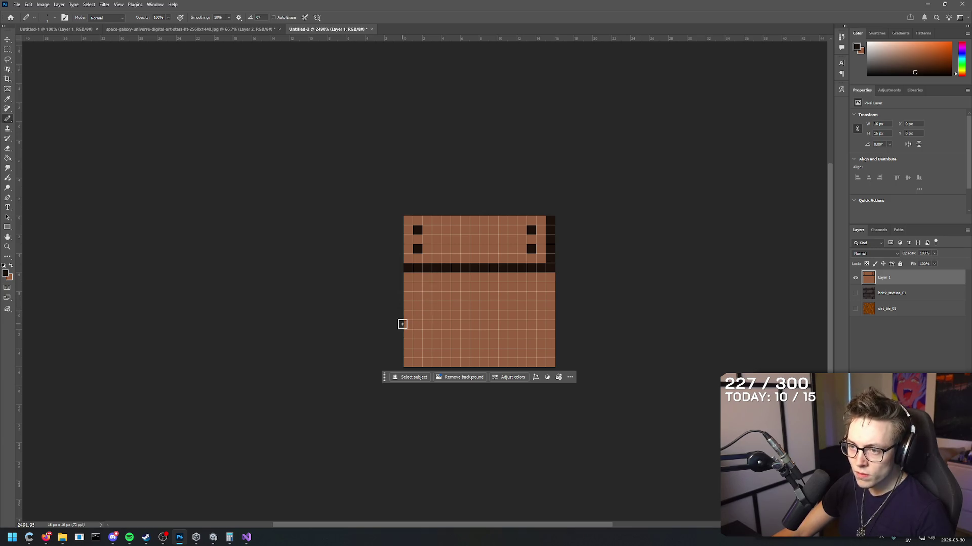
{"action": "left_click_drag", "start_coordinate": [402, 324], "coordinate": [673, 326]}
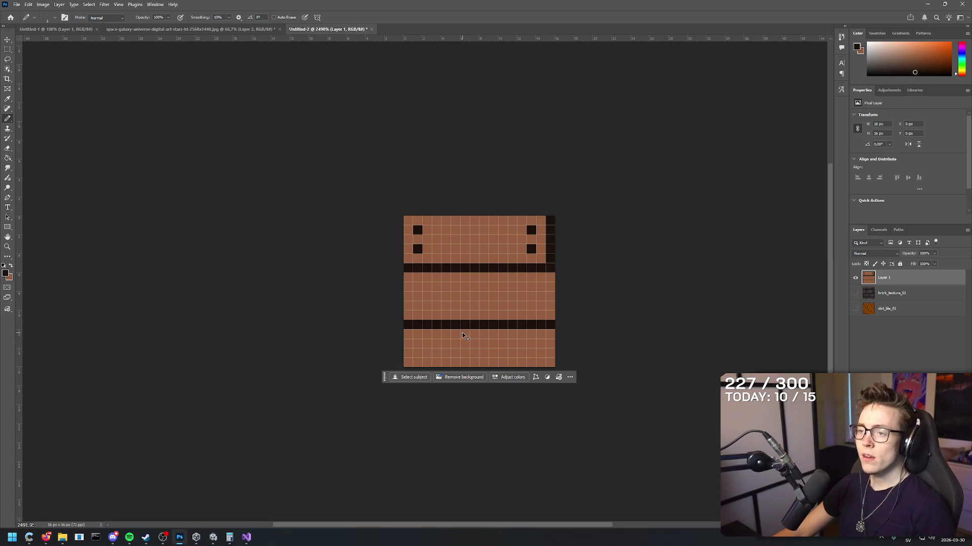
{"action": "key", "text": "ctrl+z"}
{"action": "key", "text": "ctrl+z"}
{"action": "key", "text": "ctrl+z"}
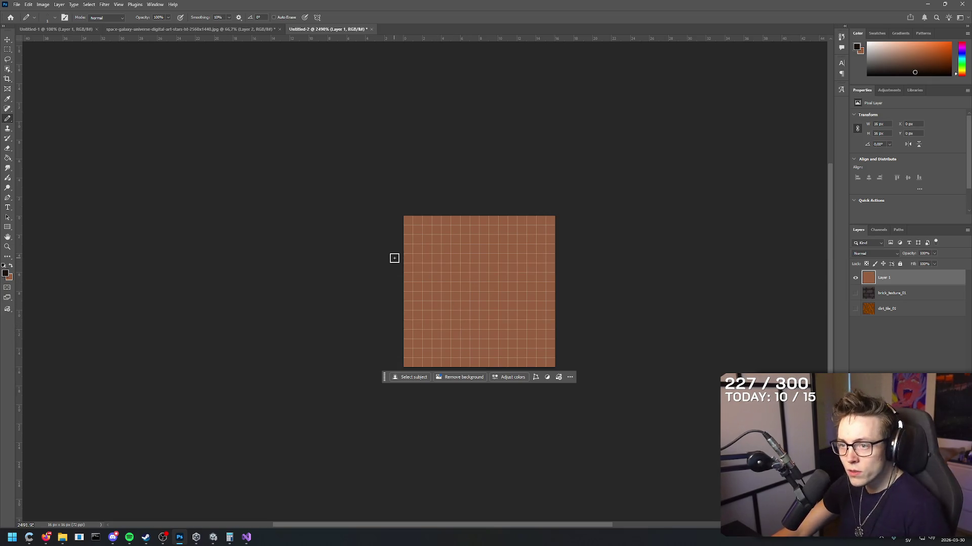
{"action": "left_click_drag", "start_coordinate": [394, 258], "coordinate": [761, 258]}
- Add paired nail dots to the top-left and top-right planks
{"action": "left_click", "coordinate": [414, 240]}
{"action": "left_click", "coordinate": [427, 230]}
{"action": "left_click", "coordinate": [531, 231]}
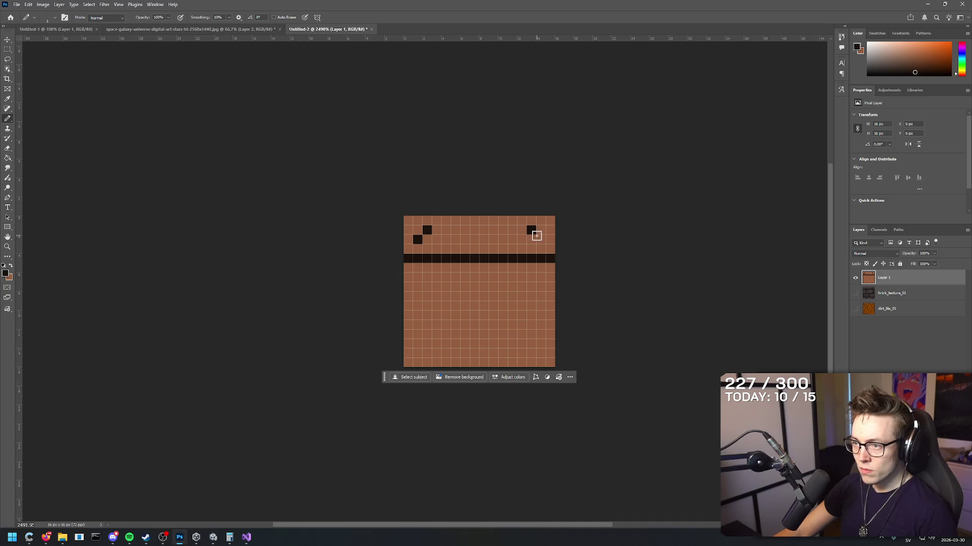
{"action": "key", "text": "ctrl+z"}
{"action": "left_click", "coordinate": [540, 230]}
{"action": "left_click", "coordinate": [531, 240]}
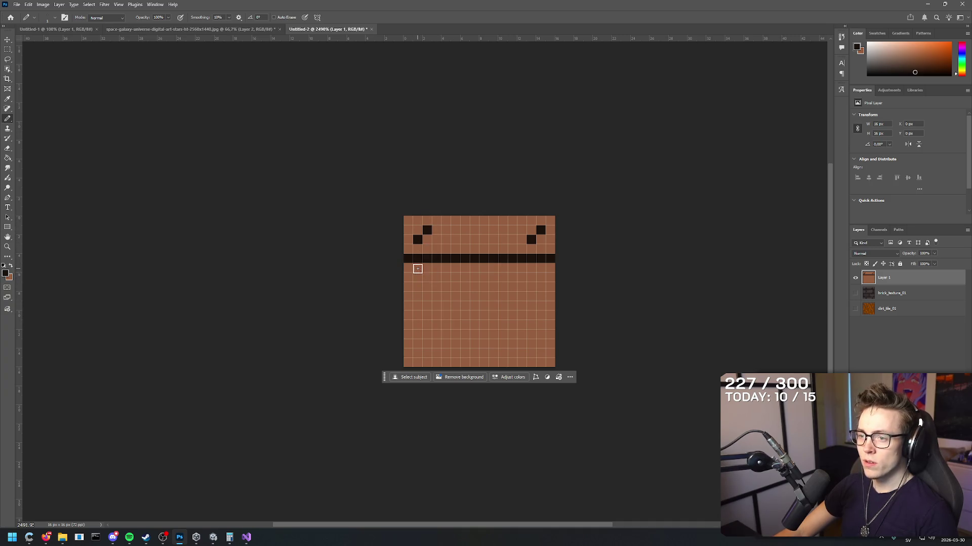
- Draw a straight second seam across the lower half, forming three planks
{"action": "left_click_drag", "start_coordinate": [406, 305], "coordinate": [682, 304]}
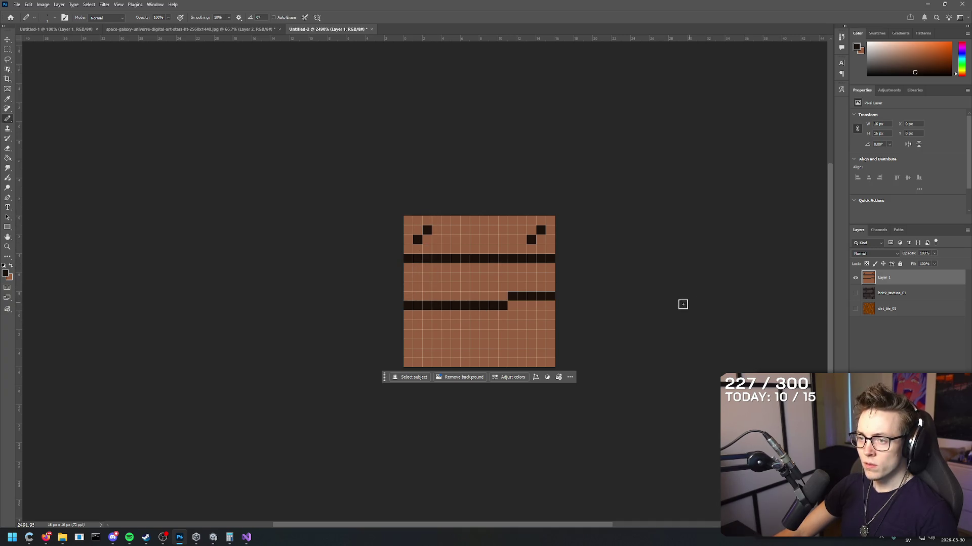
{"action": "key", "text": "ctrl+z"}
{"action": "left_click", "coordinate": [551, 305]}
{"action": "left_click", "coordinate": [408, 305], "text": "shift"}
{"action": "key", "text": "ctrl+z"}
{"action": "key", "text": "ctrl+z"}
{"action": "left_click", "coordinate": [408, 305]}
{"action": "left_click", "coordinate": [551, 305], "text": "shift"}
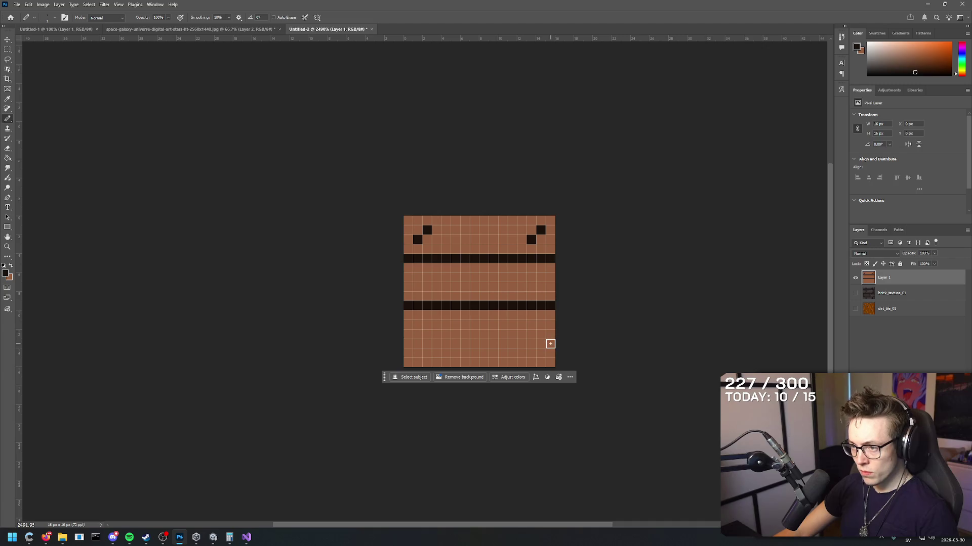
- Remove the extra bottom and middle seams and paint over a stray dark pixel in plank brown
{"action": "left_click_drag", "start_coordinate": [559, 353], "coordinate": [344, 354]}
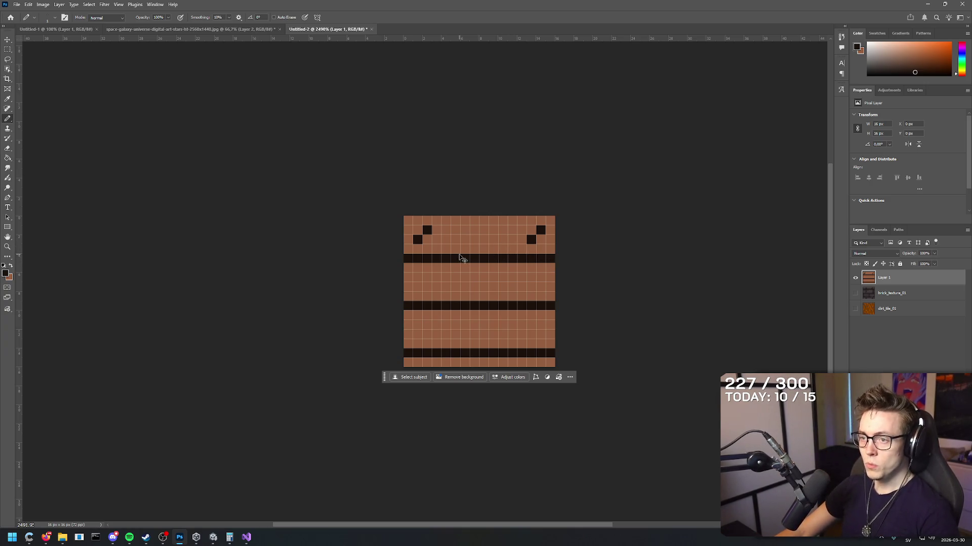
{"action": "key", "text": "ctrl+z"}
{"action": "key", "text": "ctrl+z"}
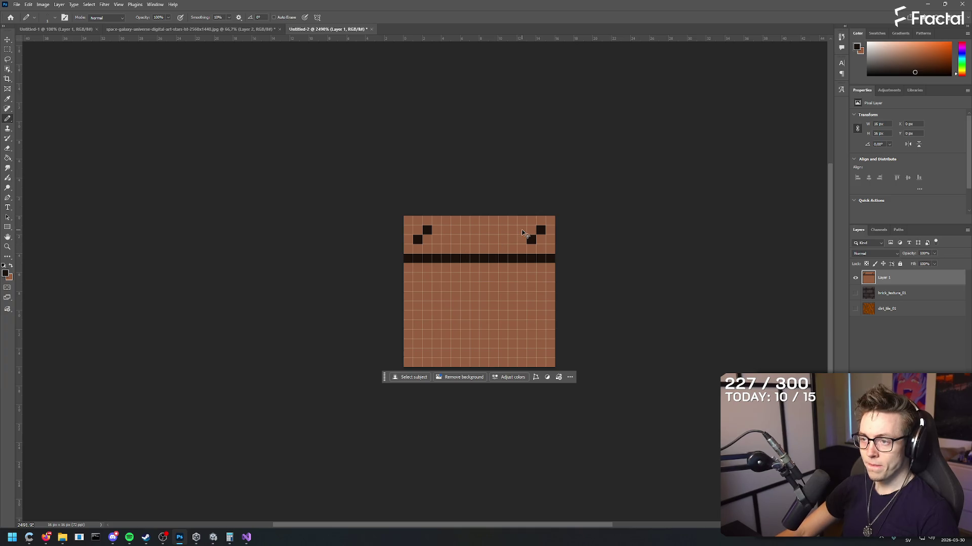
{"action": "left_click", "coordinate": [518, 227], "text": "alt"}
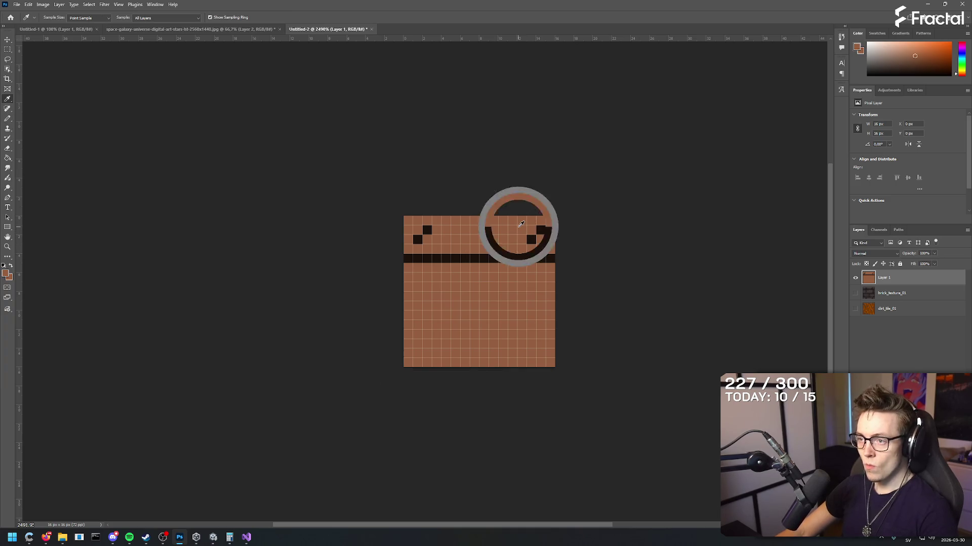
{"action": "left_click", "coordinate": [531, 239]}
- Try the Rectangle tool, cancel it, and return to the Pencil with the dark colour
{"action": "key", "text": "u"}
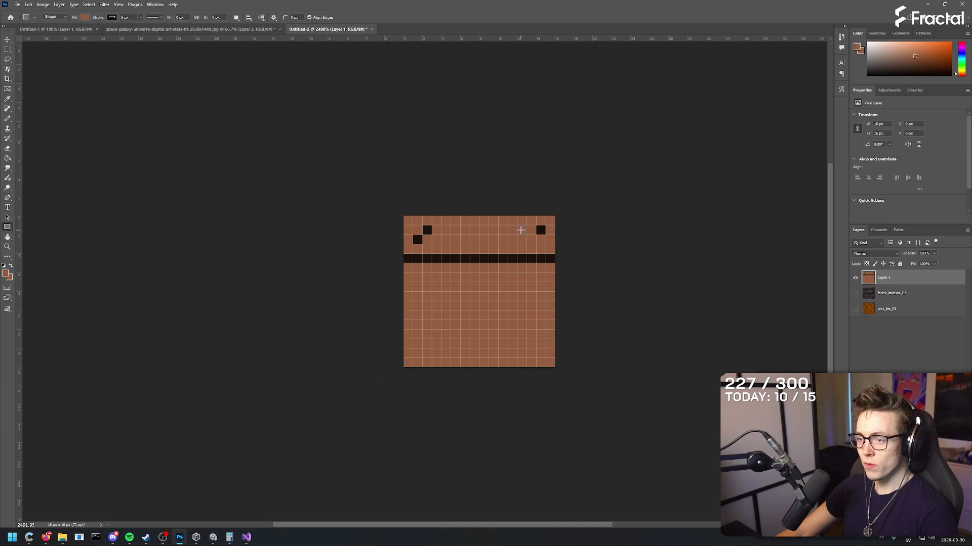
{"action": "left_click", "coordinate": [529, 227]}
{"action": "key", "text": "Return"}
{"action": "left_click", "coordinate": [527, 139]}
{"action": "key", "text": "b"}
{"action": "left_click", "coordinate": [503, 277]}
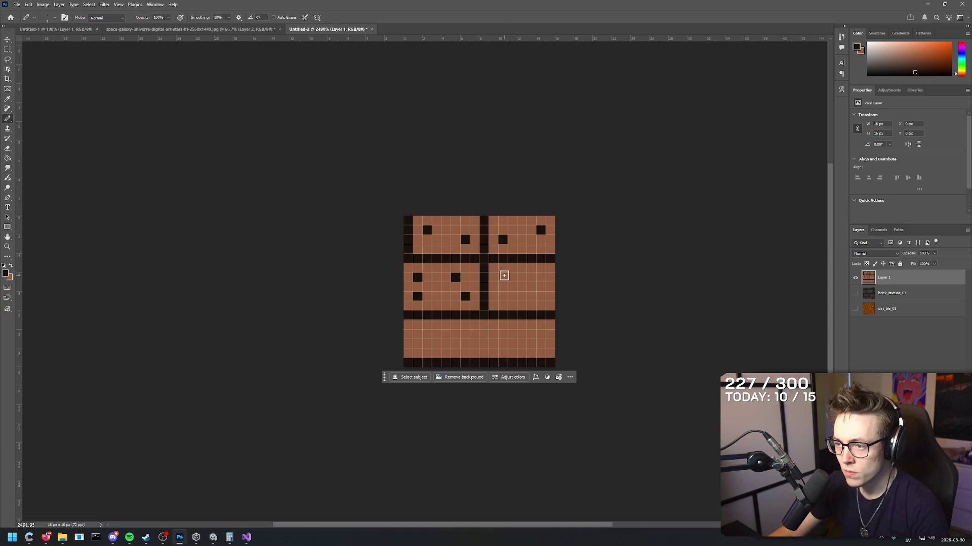
- Add nail dots to the middle-right and bottom-left planks and a vertical joint through the bottom row
{"action": "left_click", "coordinate": [541, 296]}
{"action": "left_click", "coordinate": [540, 277]}
{"action": "left_click", "coordinate": [503, 296]}
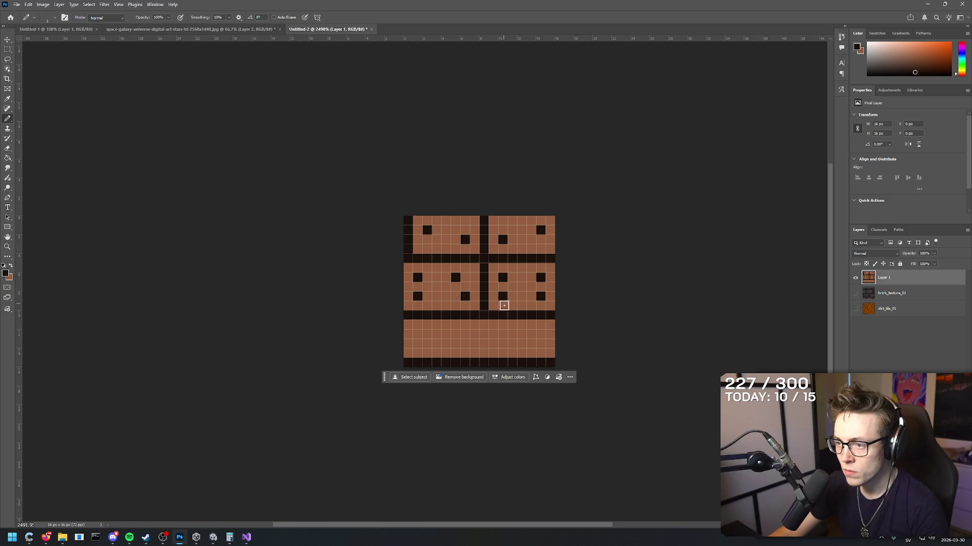
{"action": "left_click", "coordinate": [418, 334]}
{"action": "left_click", "coordinate": [464, 343]}
{"action": "left_click_drag", "start_coordinate": [483, 324], "coordinate": [484, 344]}
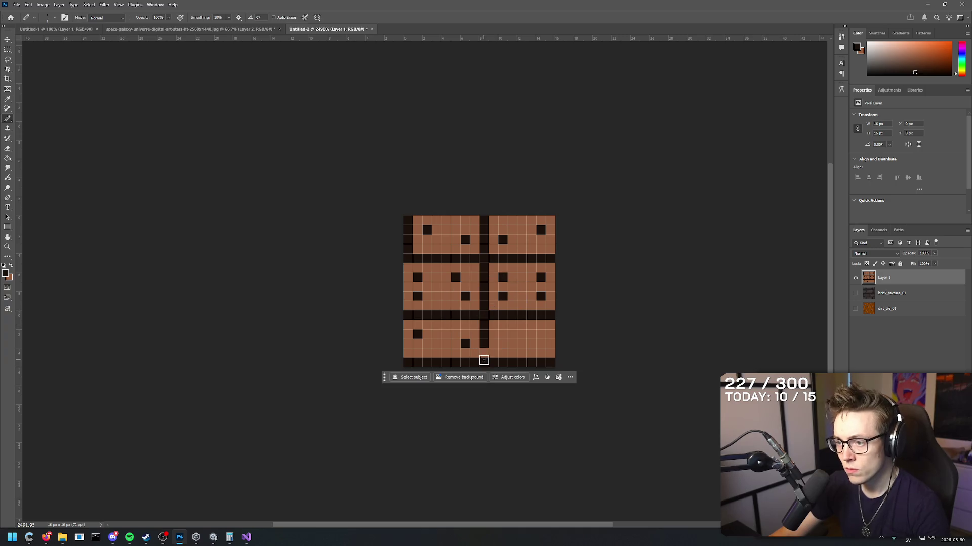
- Sample a tile colour and add a nail dot to the bottom-right plank
{"action": "scroll", "coordinate": [496, 291], "scroll_direction": "down", "scroll_amount": 6}
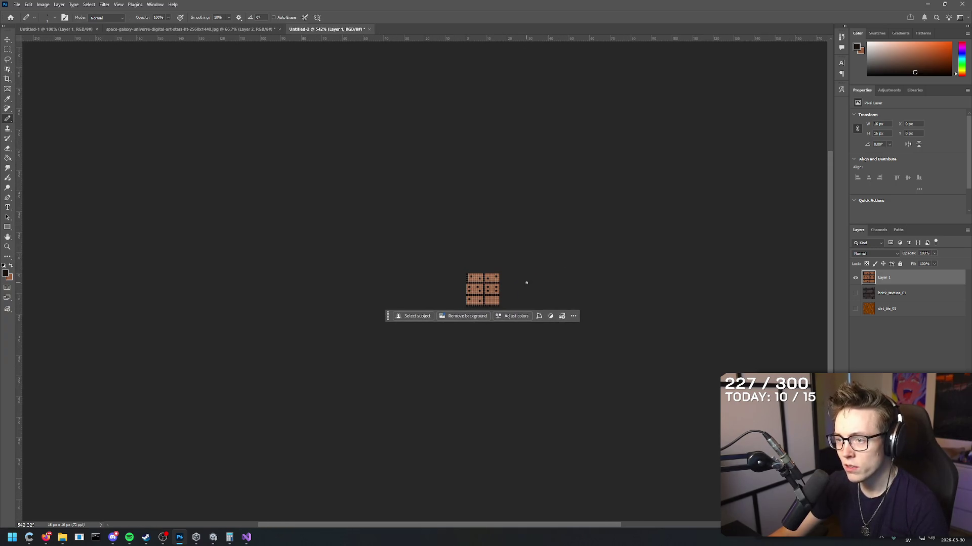
{"action": "scroll", "coordinate": [481, 291], "scroll_direction": "up", "scroll_amount": 8}
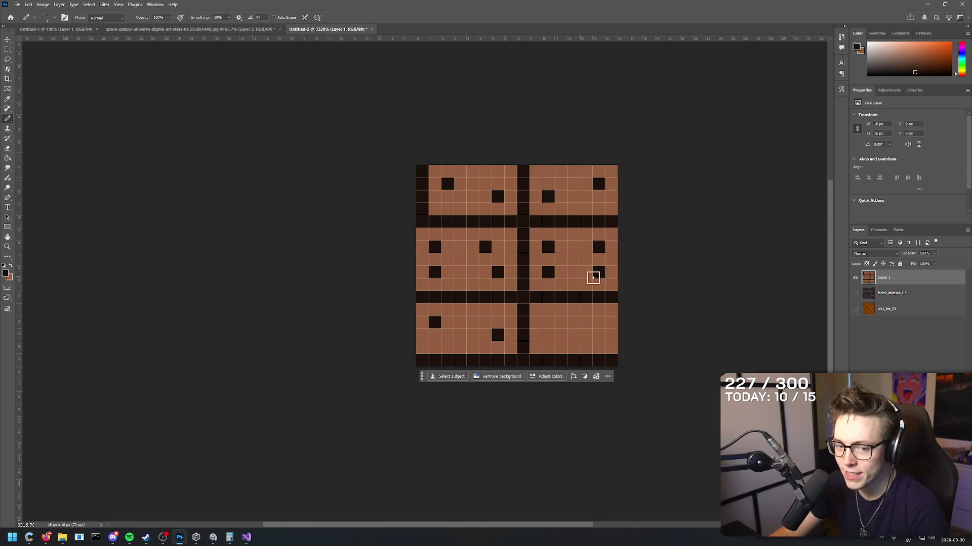
{"action": "scroll", "coordinate": [502, 282], "scroll_direction": "down", "scroll_amount": 2}
{"action": "key", "text": "i"}
{"action": "left_click", "coordinate": [512, 317]}
{"action": "key", "text": "b"}
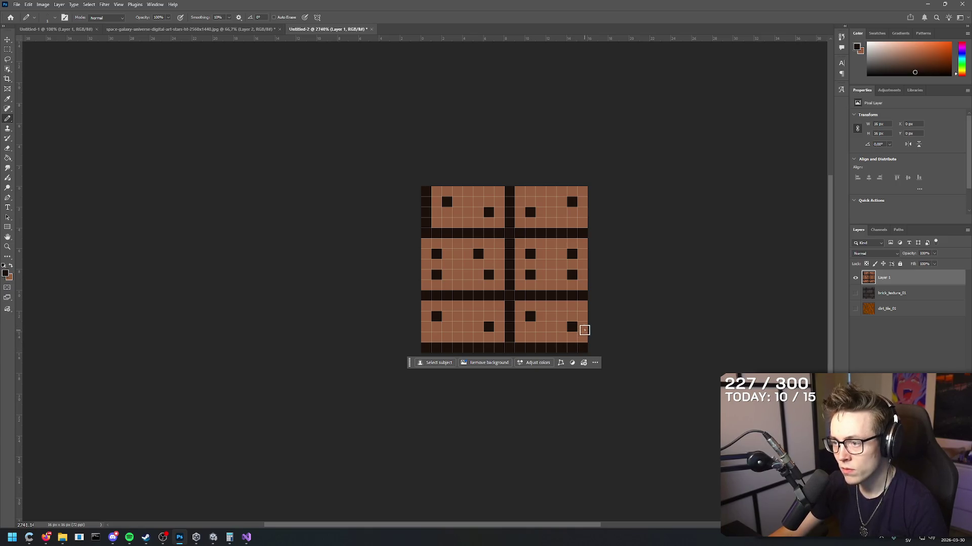
{"action": "left_click", "coordinate": [572, 328]}
- Sample the plank brown and make it slightly darker and more saturated in the Color Picker
{"action": "key", "text": "i"}
{"action": "left_click", "coordinate": [558, 313]}
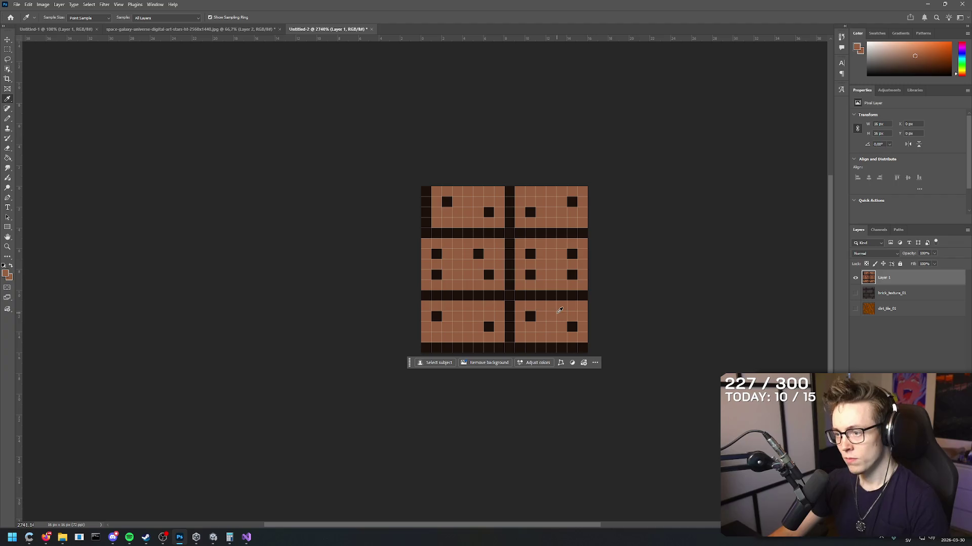
{"action": "left_click", "coordinate": [6, 274]}
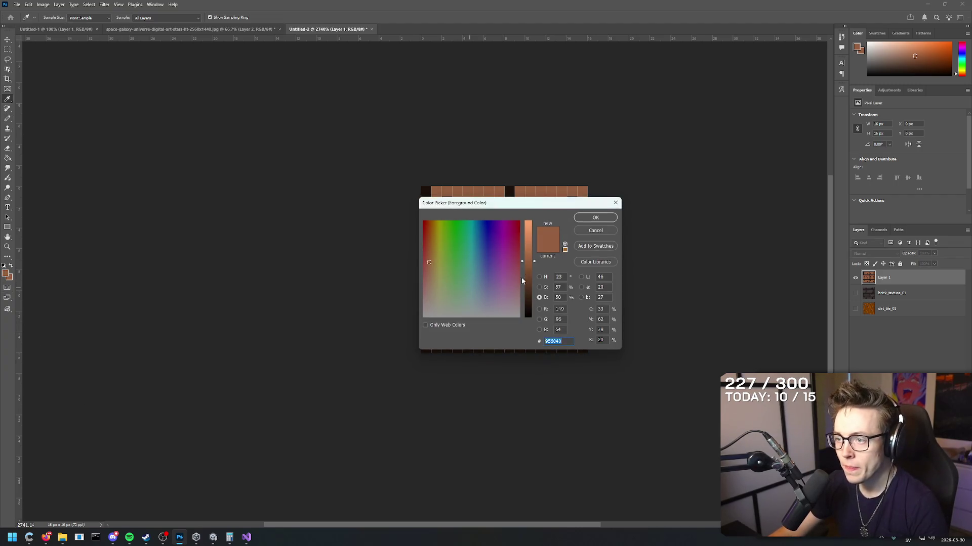
{"action": "left_click_drag", "start_coordinate": [537, 267], "coordinate": [537, 271]}
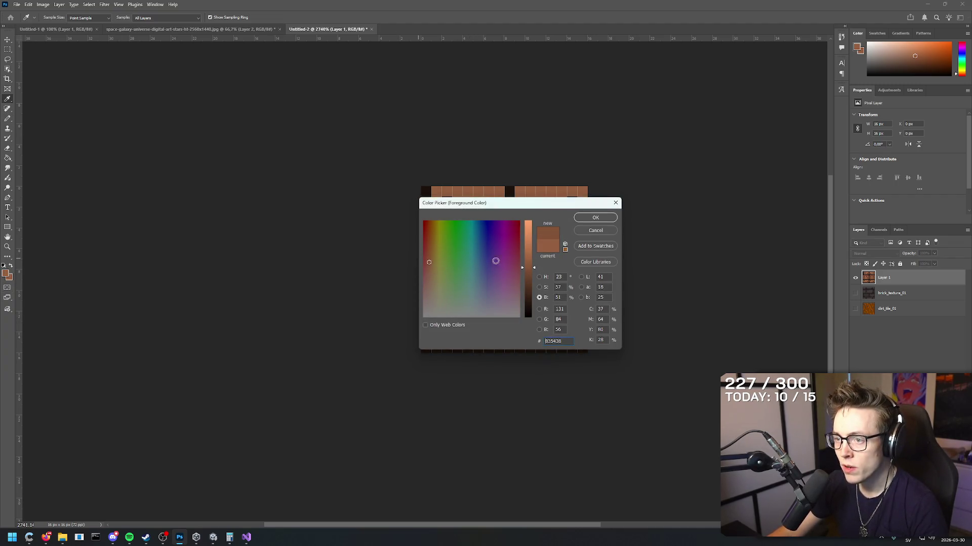
{"action": "left_click", "coordinate": [538, 287]}
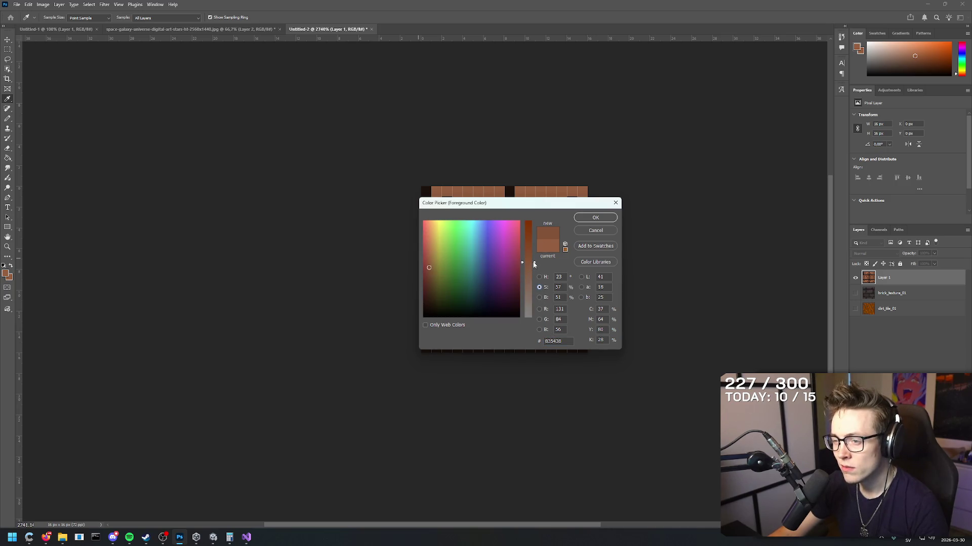
{"action": "left_click_drag", "start_coordinate": [534, 262], "coordinate": [532, 260]}
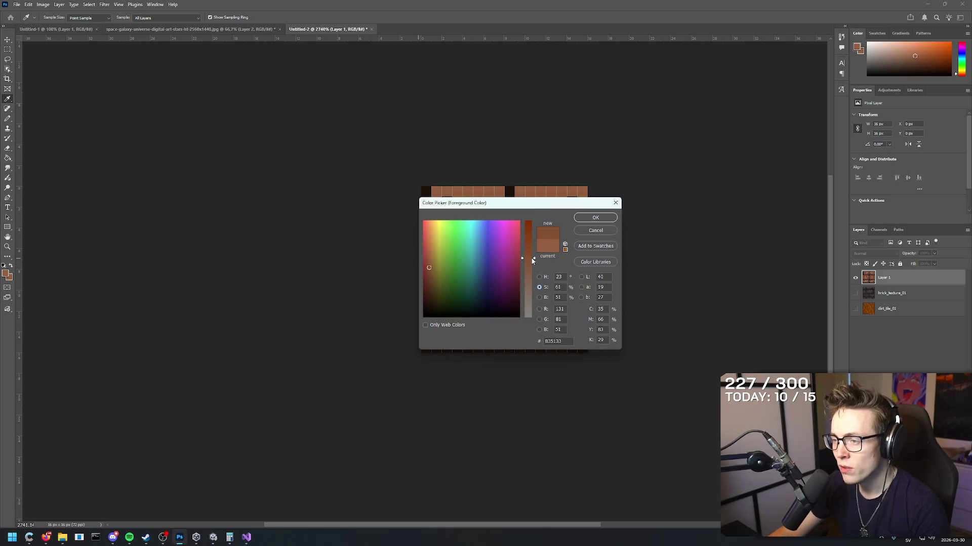
{"action": "left_click", "coordinate": [595, 217]}
- Paint the top-left plank with the darker brown, redoing a misplaced top-row stroke
{"action": "key", "text": "b"}
{"action": "left_click_drag", "start_coordinate": [437, 192], "coordinate": [498, 200]}
{"action": "key", "text": "ctrl+z"}
{"action": "key", "text": "i"}
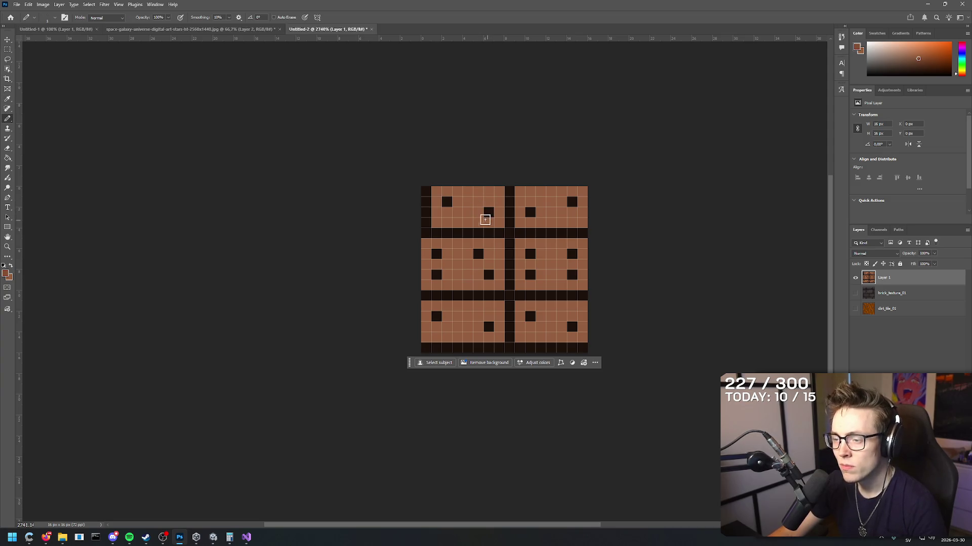
{"action": "left_click", "coordinate": [7, 276]}
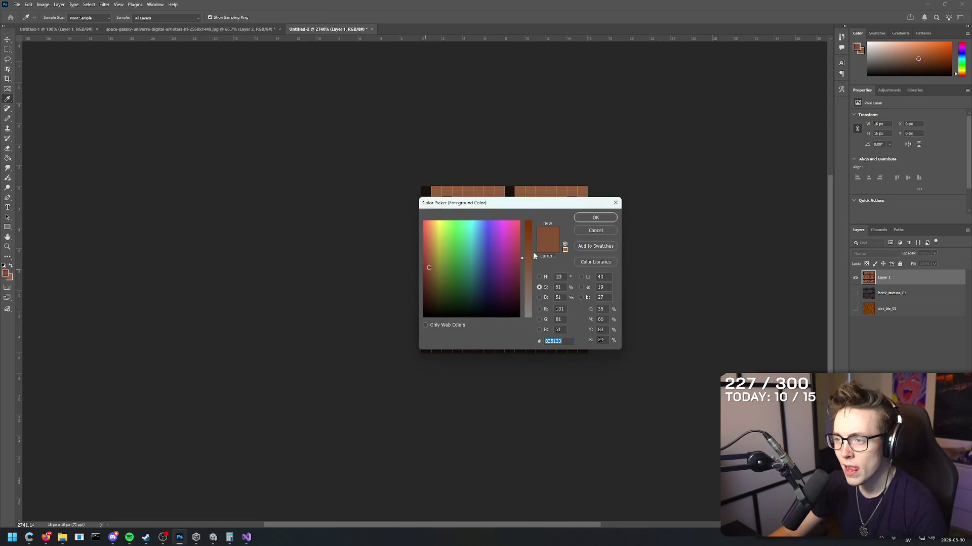
{"action": "left_click", "coordinate": [595, 217]}
{"action": "key", "text": "b"}
{"action": "mouse_move", "coordinate": [429, 189]}
{"action": "left_mouse_down"}
{"action": "mouse_move", "coordinate": [492, 189]}
{"action": "mouse_move", "coordinate": [496, 197]}
{"action": "mouse_move", "coordinate": [457, 202]}
{"action": "mouse_move", "coordinate": [436, 220]}
{"action": "mouse_move", "coordinate": [492, 217]}
{"action": "mouse_move", "coordinate": [469, 211]}
{"action": "mouse_move", "coordinate": [480, 211]}
{"action": "left_mouse_up"}
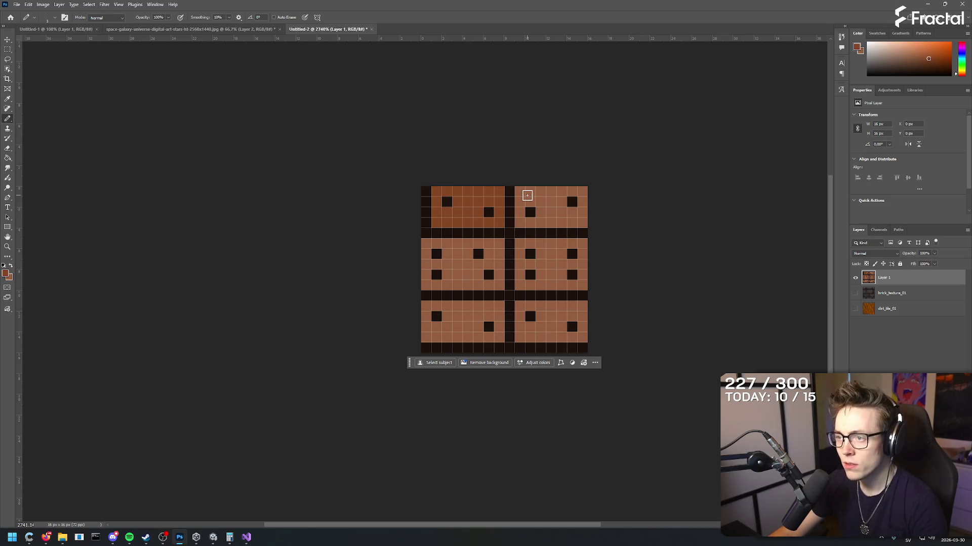
- Try filling the top-right plank with the Paint Bucket at Tolerance 1 and with Pattern, undoing each
{"action": "key", "text": "g"}
{"action": "left_click", "coordinate": [530, 202]}
{"action": "key", "text": "ctrl+z"}
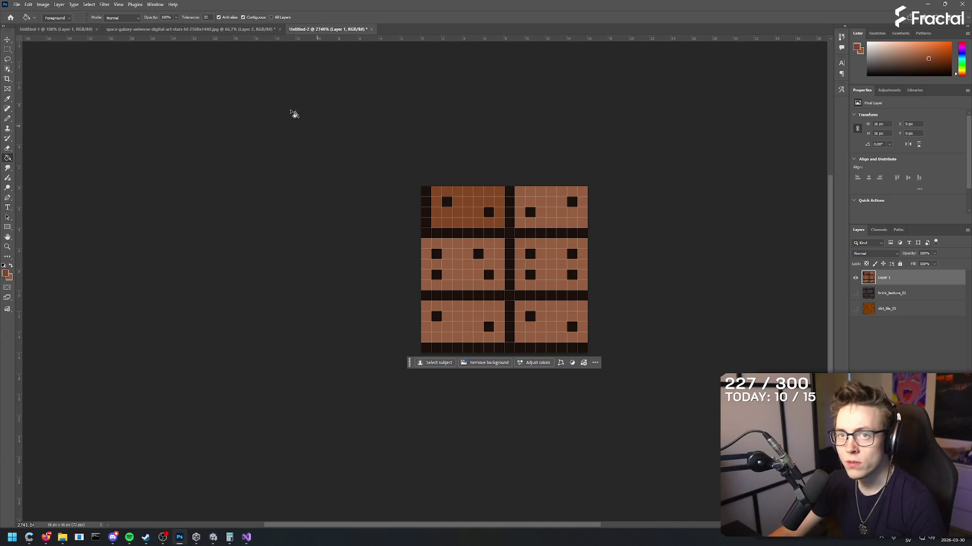
{"action": "left_click", "coordinate": [135, 19]}
{"action": "left_click", "coordinate": [281, 4]}
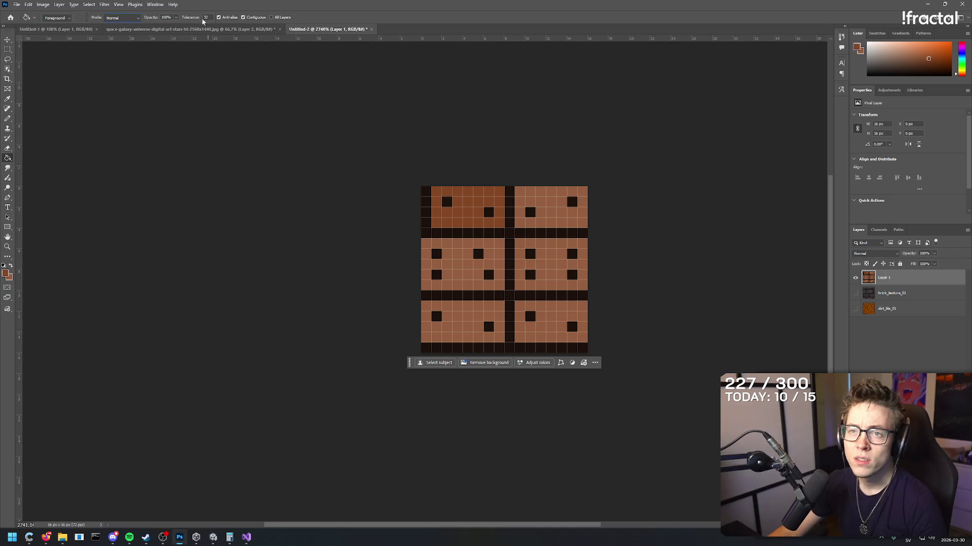
{"action": "type", "text": "1"}
{"action": "left_click", "coordinate": [542, 197]}
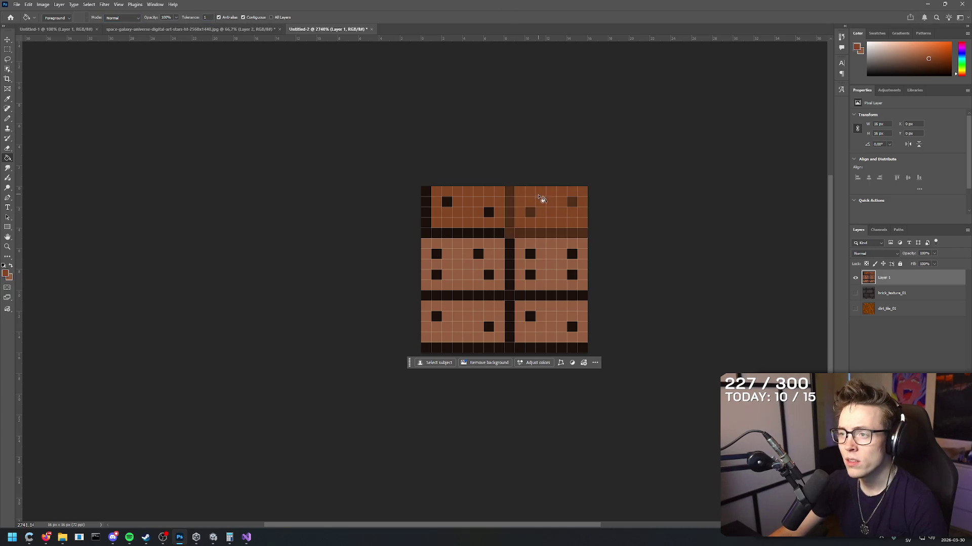
{"action": "key", "text": "ctrl+z"}
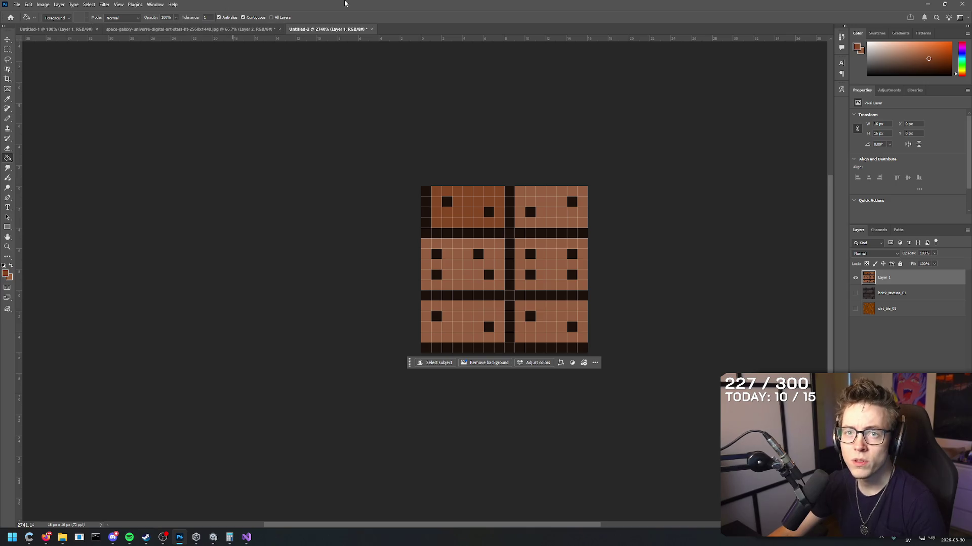
{"action": "left_click", "coordinate": [46, 18]}
{"action": "left_click", "coordinate": [53, 26]}
{"action": "left_click", "coordinate": [528, 199]}
{"action": "key", "text": "ctrl+z"}
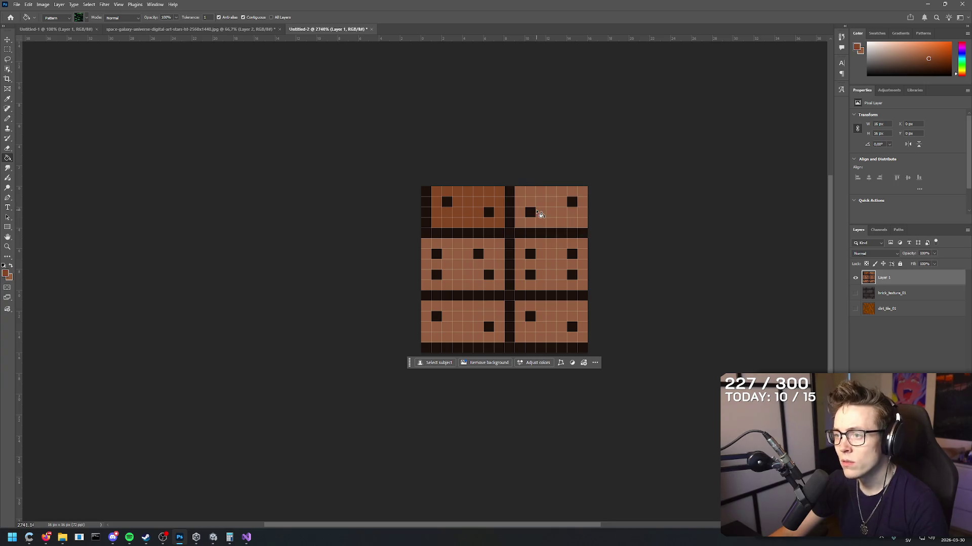
- Pencil the middle-right, bottom-right, bottom-left and middle-left planks in the darker brown
{"action": "key", "text": "b"}
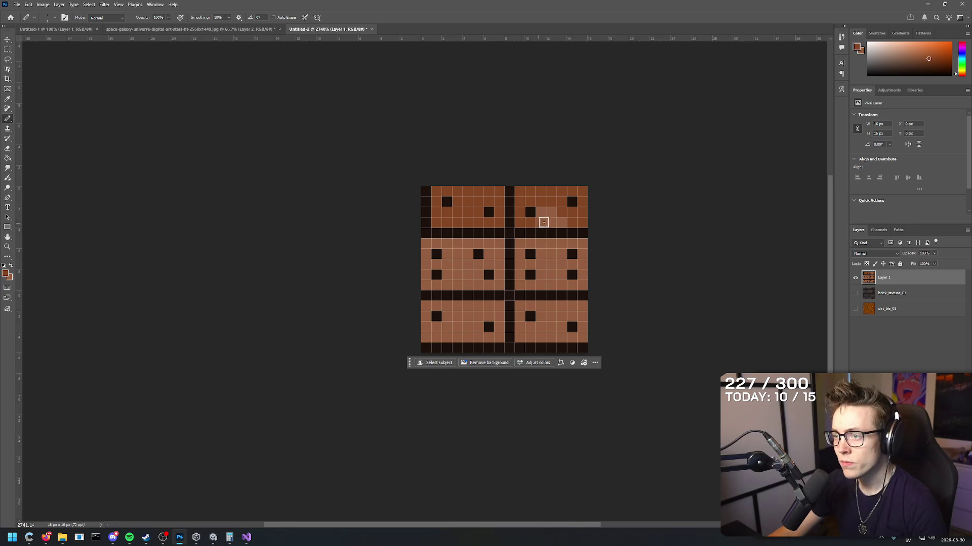
{"action": "mouse_move", "coordinate": [522, 245]}
{"action": "left_mouse_down"}
{"action": "mouse_move", "coordinate": [603, 241]}
{"action": "mouse_move", "coordinate": [576, 287]}
{"action": "mouse_move", "coordinate": [521, 282]}
{"action": "mouse_move", "coordinate": [521, 248]}
{"action": "mouse_move", "coordinate": [540, 276]}
{"action": "mouse_move", "coordinate": [568, 267]}
{"action": "mouse_move", "coordinate": [549, 253]}
{"action": "mouse_move", "coordinate": [559, 273]}
{"action": "left_mouse_up"}
{"action": "mouse_move", "coordinate": [516, 309]}
{"action": "left_mouse_down"}
{"action": "mouse_move", "coordinate": [602, 301]}
{"action": "mouse_move", "coordinate": [548, 316]}
{"action": "mouse_move", "coordinate": [522, 312]}
{"action": "mouse_move", "coordinate": [518, 319]}
{"action": "mouse_move", "coordinate": [544, 334]}
{"action": "mouse_move", "coordinate": [581, 328]}
{"action": "mouse_move", "coordinate": [427, 306]}
{"action": "mouse_move", "coordinate": [442, 329]}
{"action": "mouse_move", "coordinate": [435, 323]}
{"action": "mouse_move", "coordinate": [481, 315]}
{"action": "mouse_move", "coordinate": [497, 330]}
{"action": "mouse_move", "coordinate": [460, 332]}
{"action": "mouse_move", "coordinate": [477, 330]}
{"action": "left_mouse_up"}
{"action": "mouse_move", "coordinate": [465, 268]}
{"action": "left_mouse_down"}
{"action": "mouse_move", "coordinate": [469, 275]}
{"action": "mouse_move", "coordinate": [461, 243]}
{"action": "mouse_move", "coordinate": [427, 258]}
{"action": "mouse_move", "coordinate": [449, 275]}
{"action": "mouse_move", "coordinate": [435, 262]}
{"action": "mouse_move", "coordinate": [462, 255]}
{"action": "mouse_move", "coordinate": [473, 288]}
{"action": "mouse_move", "coordinate": [492, 275]}
{"action": "mouse_move", "coordinate": [473, 243]}
{"action": "mouse_move", "coordinate": [487, 263]}
{"action": "mouse_move", "coordinate": [473, 282]}
{"action": "left_mouse_up"}
{"action": "scroll", "coordinate": [414, 282], "scroll_direction": "down", "scroll_amount": 1}
{"action": "scroll", "coordinate": [396, 263], "scroll_direction": "up", "scroll_amount": 2}
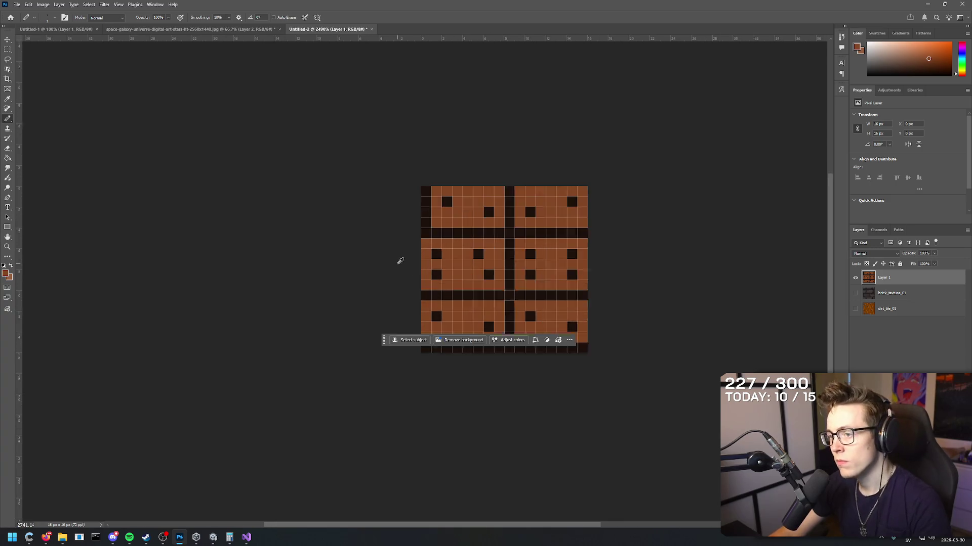
- Paint a dark seam down the tile's left edge, restoring some edge cells to plank brown
{"action": "left_click", "coordinate": [525, 221], "text": "alt"}
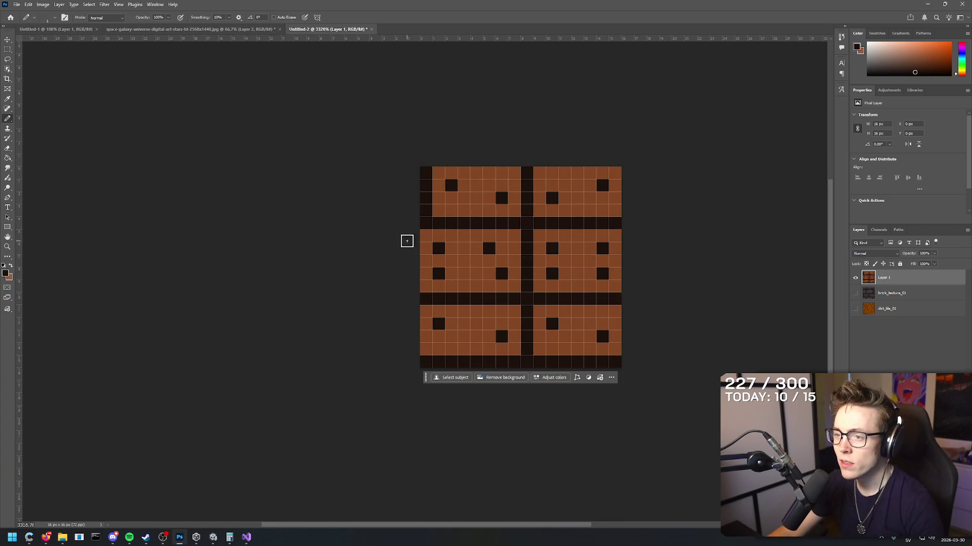
{"action": "left_click_drag", "start_coordinate": [425, 234], "coordinate": [425, 364]}
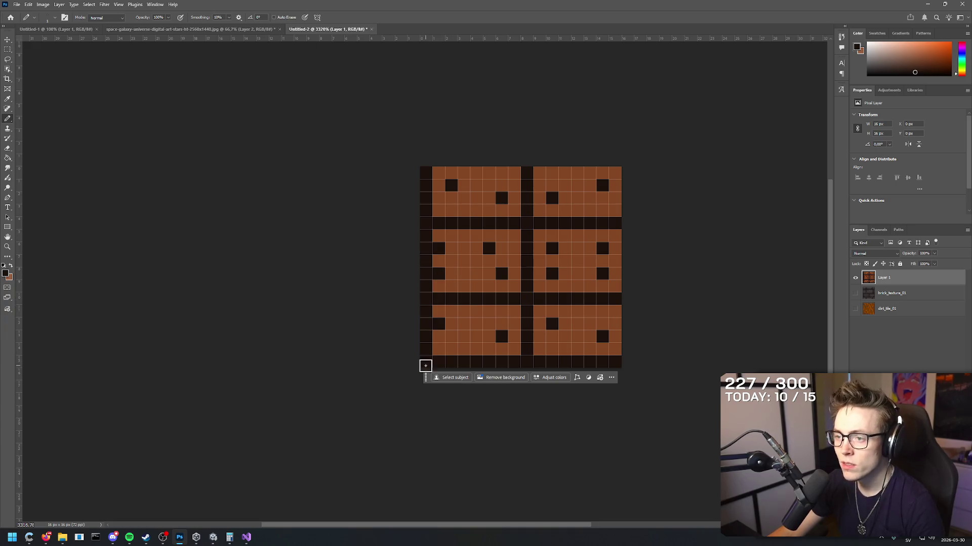
{"action": "key", "text": "i"}
{"action": "left_click", "coordinate": [451, 248]}
{"action": "left_click", "coordinate": [451, 273]}
{"action": "left_click", "coordinate": [443, 233], "text": "alt"}
{"action": "left_click_drag", "start_coordinate": [438, 248], "coordinate": [438, 273]}
- Sample the dark seam colour and add a nail dot to the bottom-left plank
{"action": "left_click", "coordinate": [438, 324]}
{"action": "left_click", "coordinate": [445, 302], "text": "alt"}
{"action": "key", "text": "b"}
{"action": "left_click", "coordinate": [451, 325]}
{"action": "scroll", "coordinate": [431, 275], "scroll_direction": "down", "scroll_amount": 2}
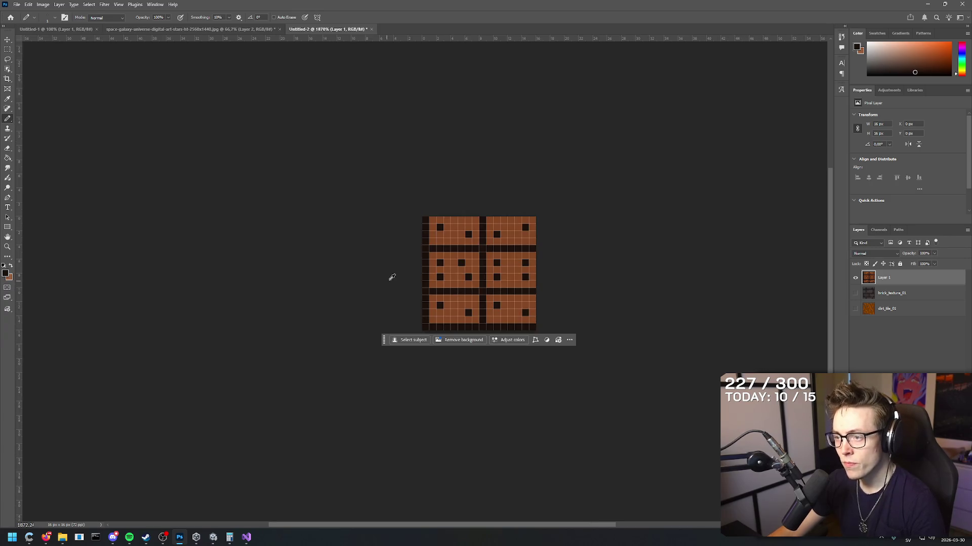
{"action": "scroll", "coordinate": [462, 265], "scroll_direction": "up", "scroll_amount": 2}
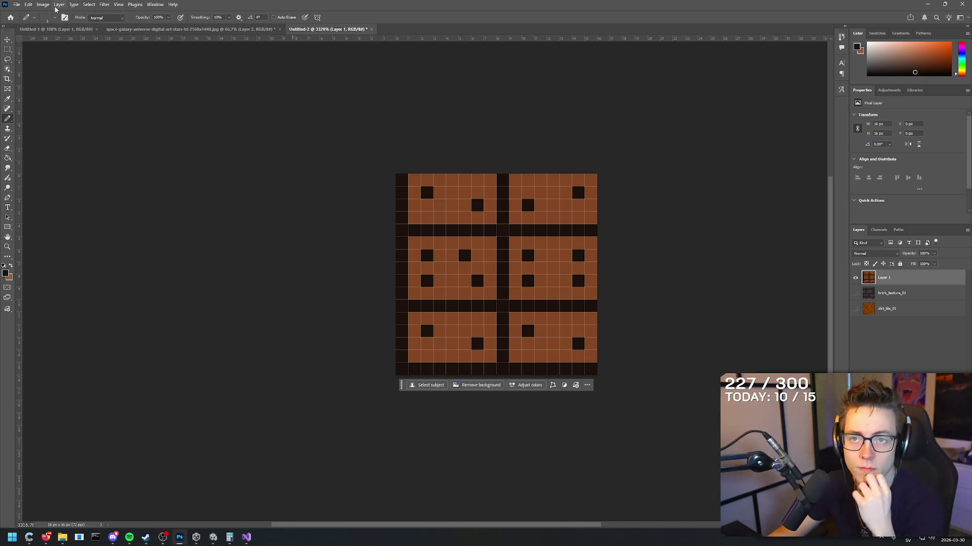
{"action": "left_click", "coordinate": [104, 5]}
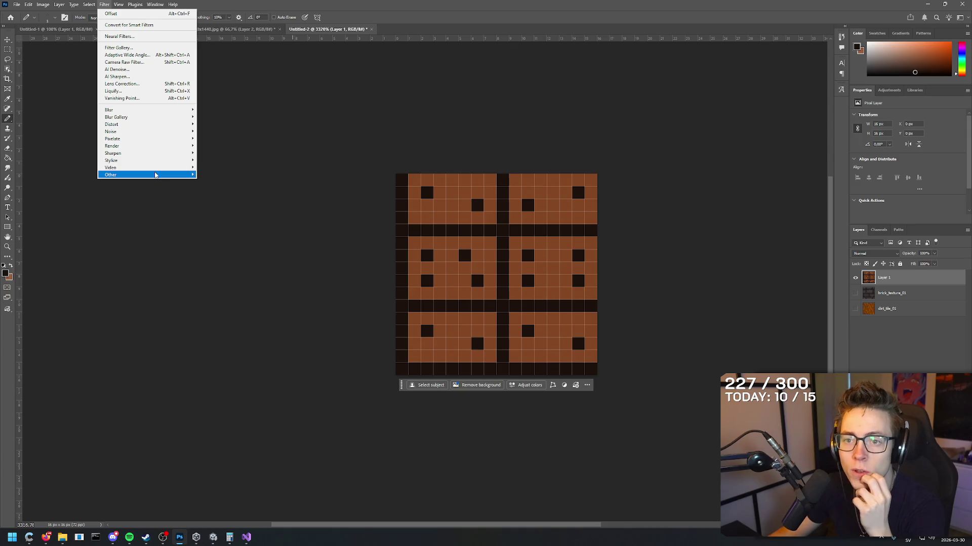
- Offset the tile +8 px horizontally and vertically with Wrap Around, inspect the seams, then undo it
{"action": "mouse_move", "coordinate": [155, 175]}
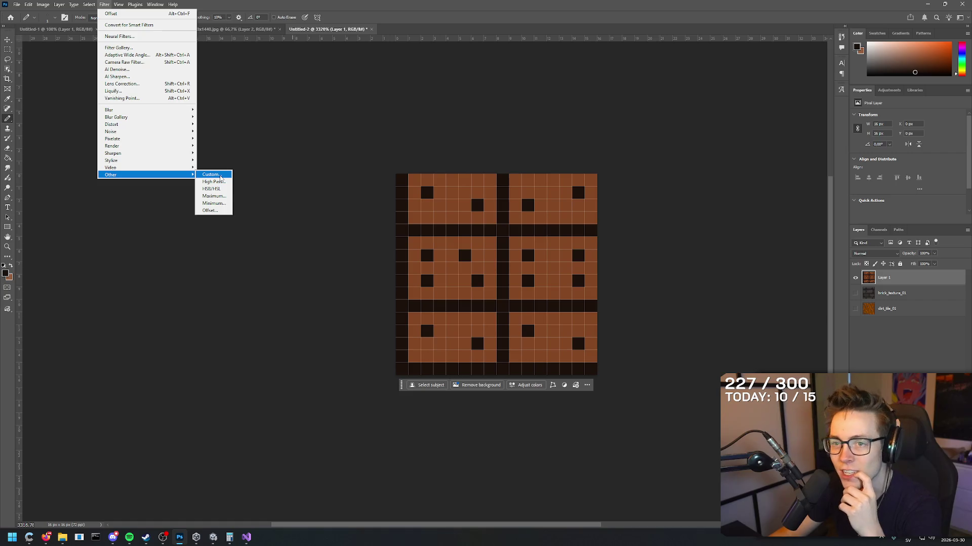
{"action": "left_click", "coordinate": [224, 210]}
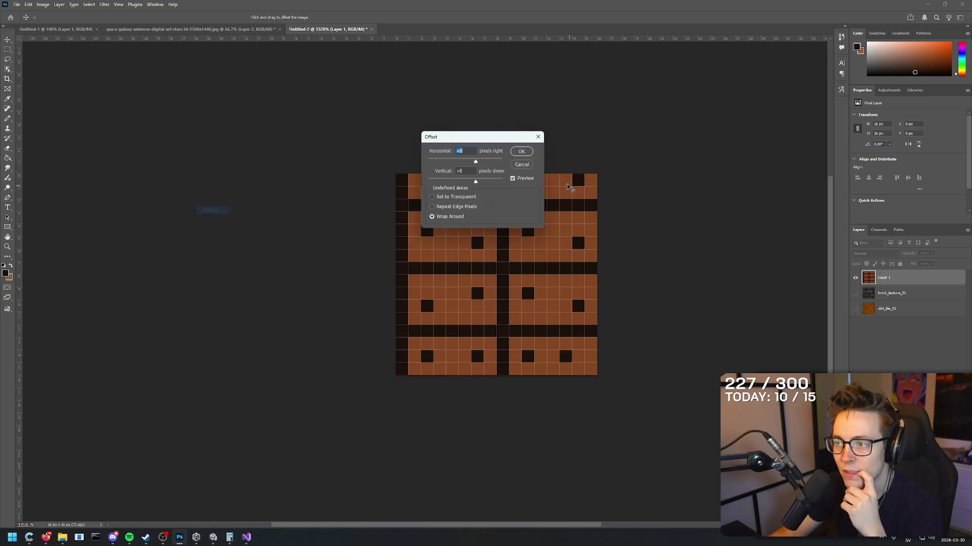
{"action": "left_click", "coordinate": [522, 152]}
{"action": "scroll", "coordinate": [533, 157], "scroll_direction": "down", "scroll_amount": 1}
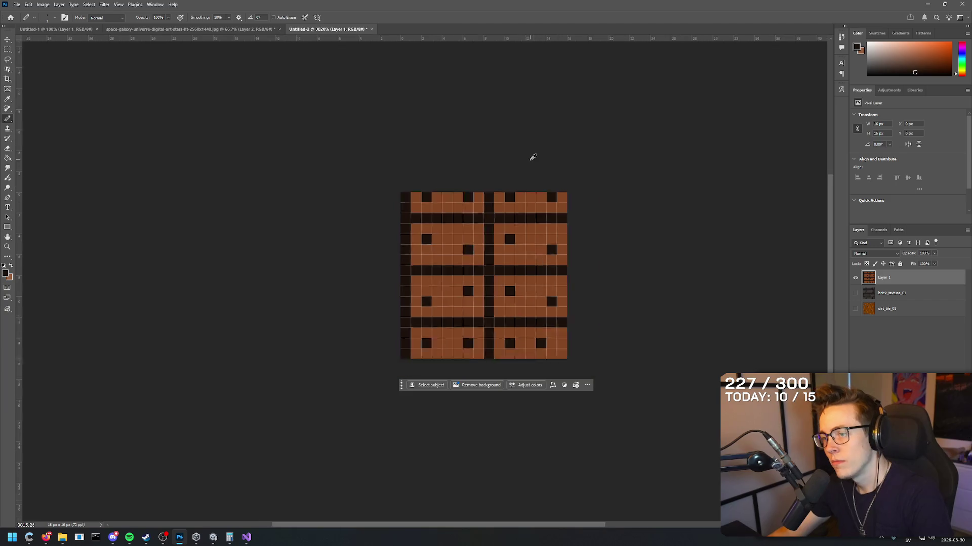
{"action": "scroll", "coordinate": [533, 157], "scroll_direction": "down", "scroll_amount": 2}
{"action": "scroll", "coordinate": [388, 214], "scroll_direction": "up", "scroll_amount": 2}
{"action": "scroll", "coordinate": [414, 218], "scroll_direction": "up", "scroll_amount": 1}
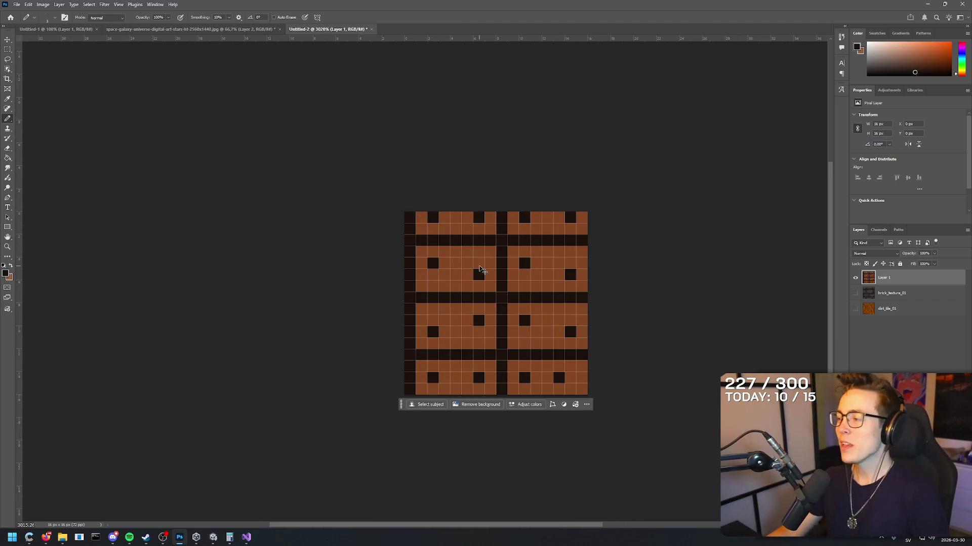
{"action": "key", "text": "ctrl+z"}
{"action": "key", "text": "alt+Tab"}
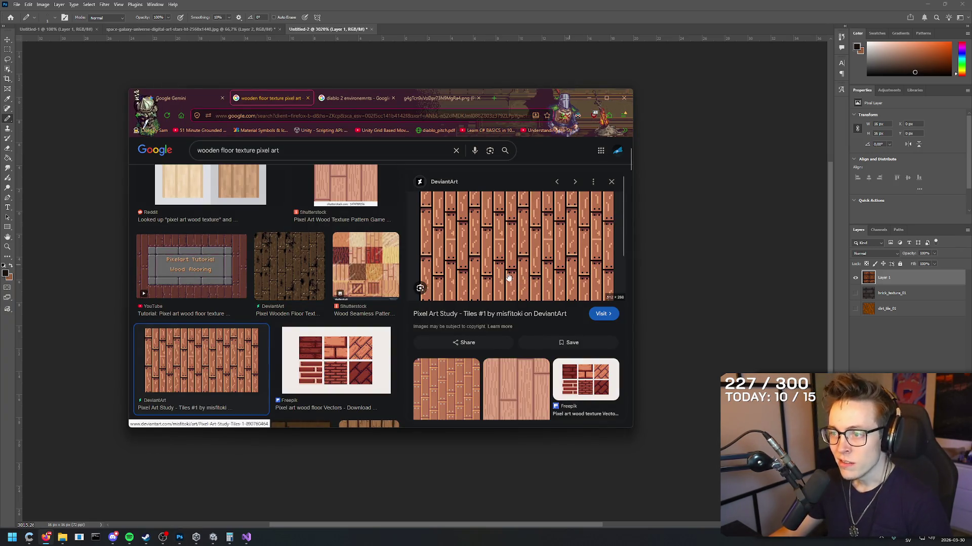
- Undo the plank darkening and dark strokes, returning the tile to plain brown
{"action": "key", "text": "alt+Tab"}
{"action": "key", "text": "ctrl+z"}
{"action": "key", "text": "ctrl+z"}
{"action": "key", "text": "ctrl+z"}
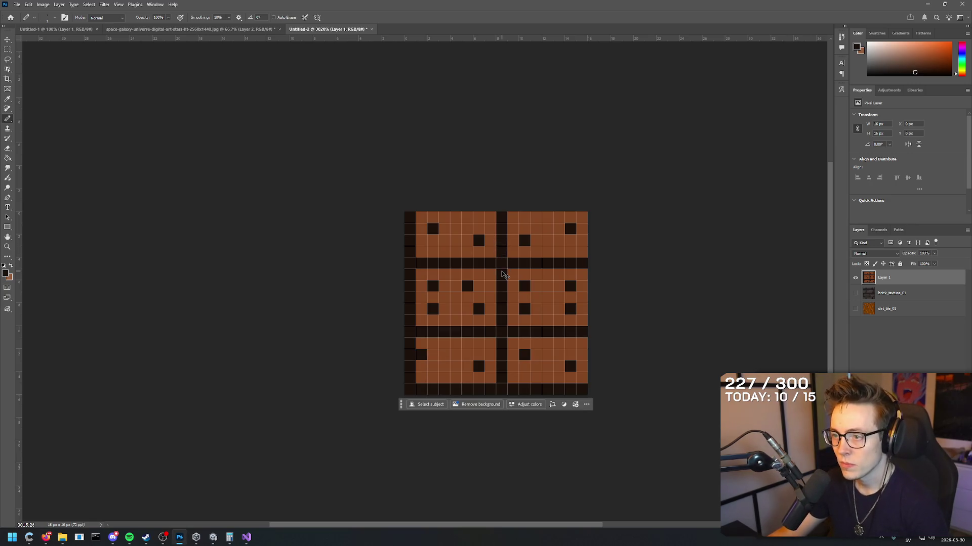
{"action": "key", "text": "ctrl+z"}
{"action": "key", "text": "ctrl+z"}
{"action": "key", "text": "ctrl+z"}
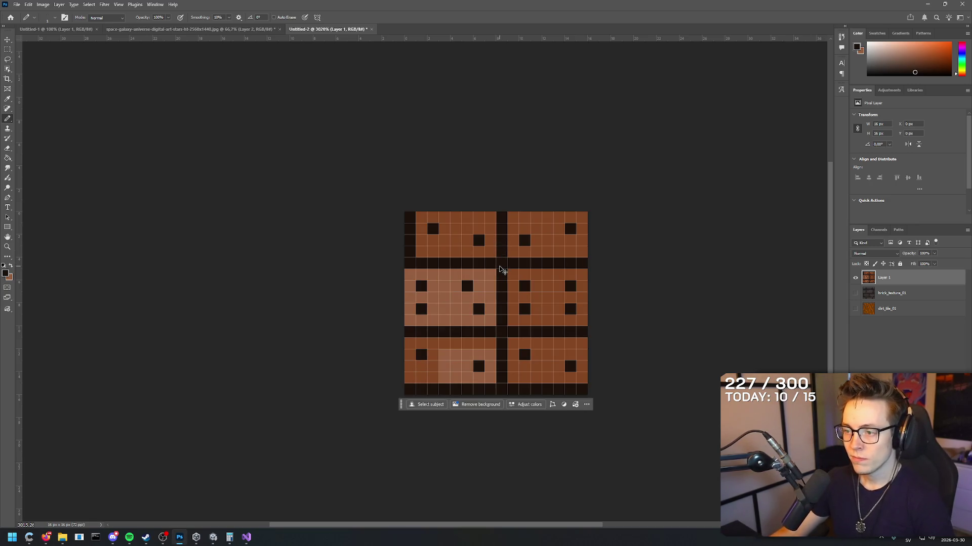
{"action": "key", "text": "ctrl+z"}
{"action": "key", "text": "ctrl+z"}
{"action": "key", "text": "ctrl+z"}
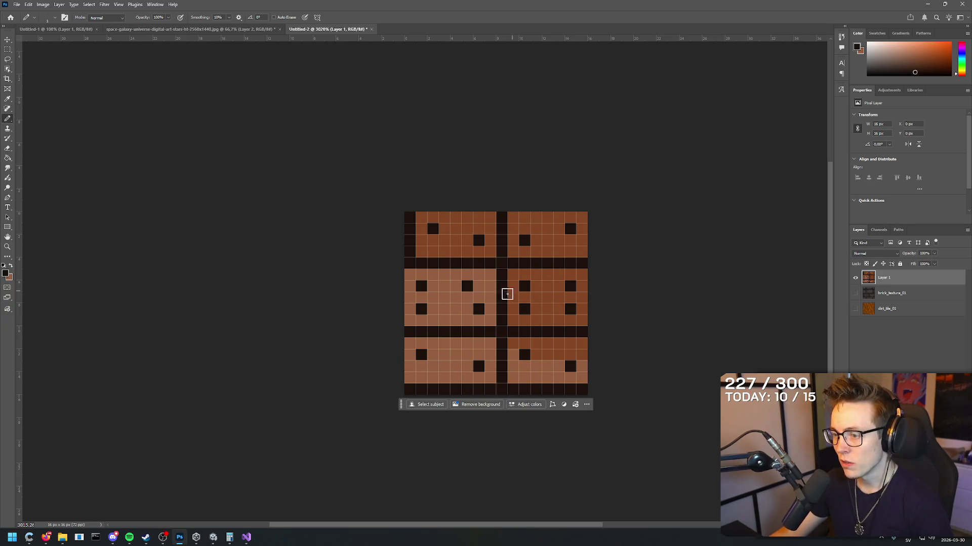
{"action": "key", "text": "i"}
{"action": "left_click", "coordinate": [514, 297]}
{"action": "key", "text": "b"}
{"action": "mouse_move", "coordinate": [555, 357]}
{"action": "left_mouse_down"}
{"action": "mouse_move", "coordinate": [581, 370]}
{"action": "mouse_move", "coordinate": [475, 373]}
{"action": "mouse_move", "coordinate": [507, 358]}
{"action": "mouse_move", "coordinate": [420, 350]}
{"action": "left_mouse_up"}
{"action": "key", "text": "ctrl+z"}
{"action": "key", "text": "ctrl+z"}
{"action": "key", "text": "ctrl+z"}
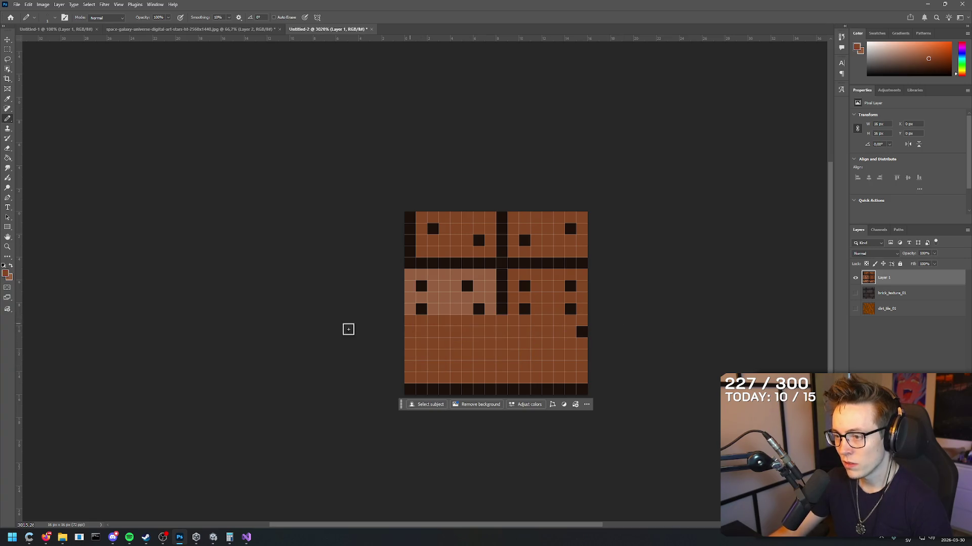
{"action": "key", "text": "ctrl+z"}
{"action": "key", "text": "ctrl+z"}
{"action": "key", "text": "ctrl+z"}
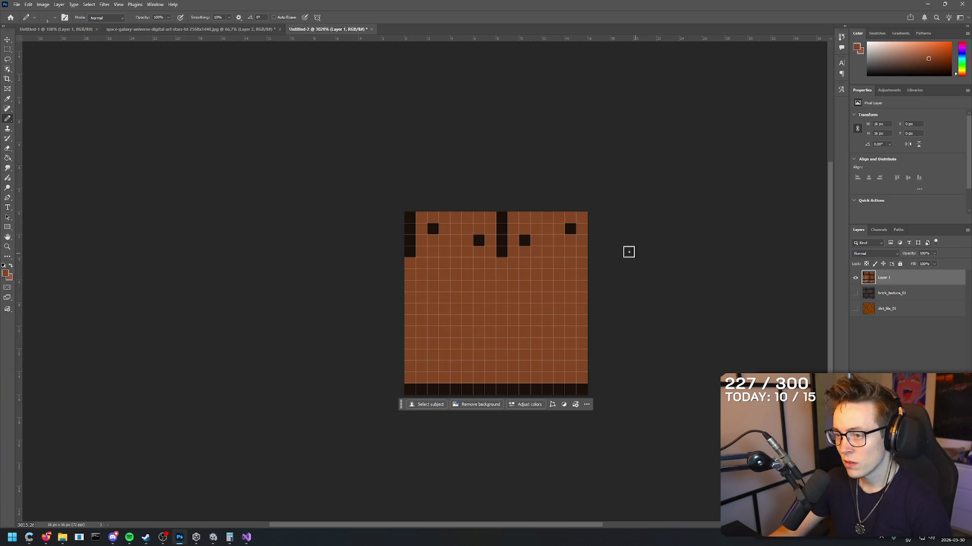
- Sample black and pencil full-width 1px dark seam rows across the tile, redrawing the dipped one straight
{"action": "key", "text": "alt+Tab"}
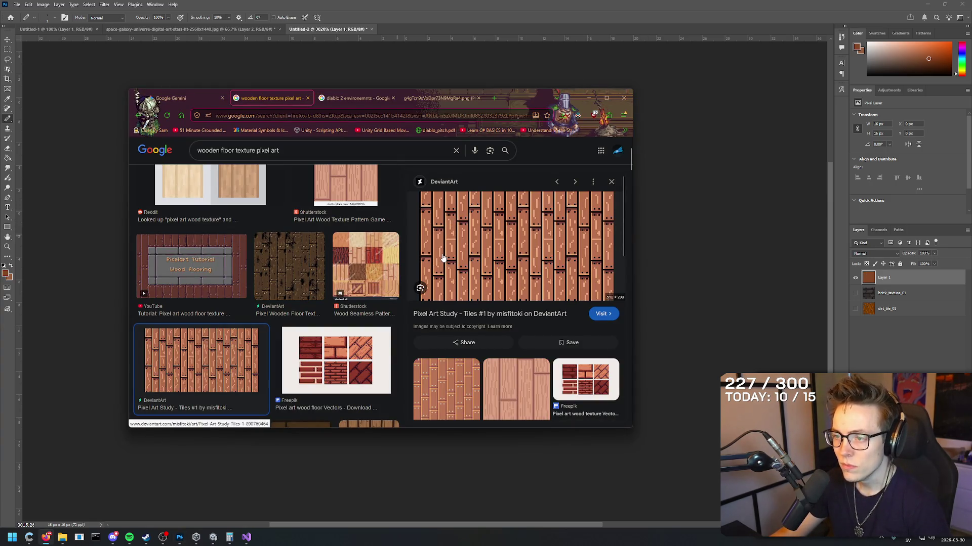
{"action": "key", "text": "alt+Tab"}
{"action": "left_click", "coordinate": [421, 391], "text": "alt"}
{"action": "left_click_drag", "start_coordinate": [405, 344], "coordinate": [668, 342]}
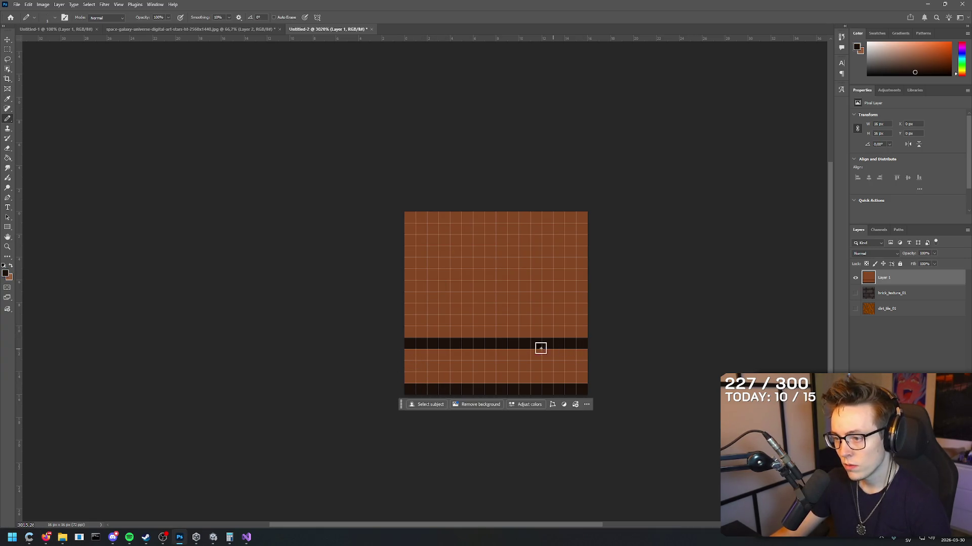
{"action": "key", "text": "alt+Tab"}
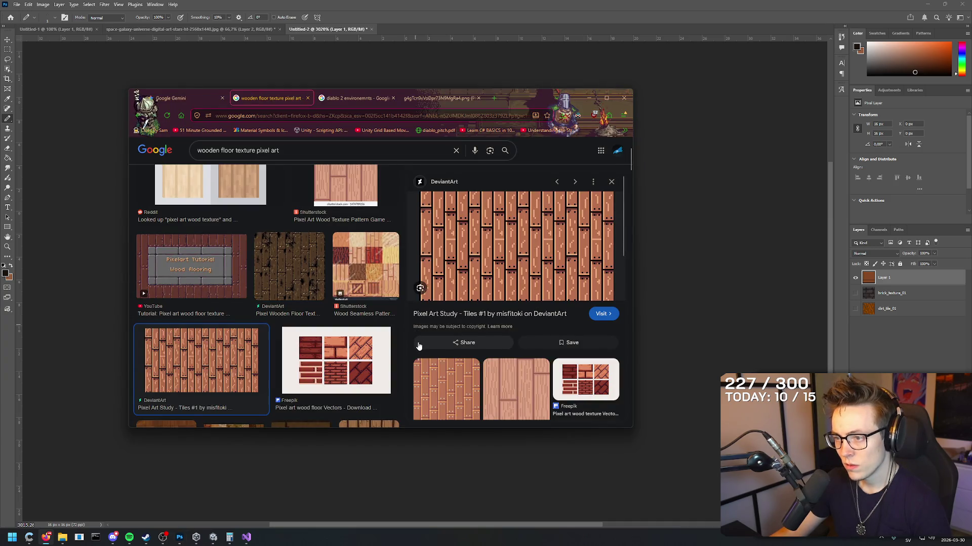
{"action": "key", "text": "alt+Tab"}
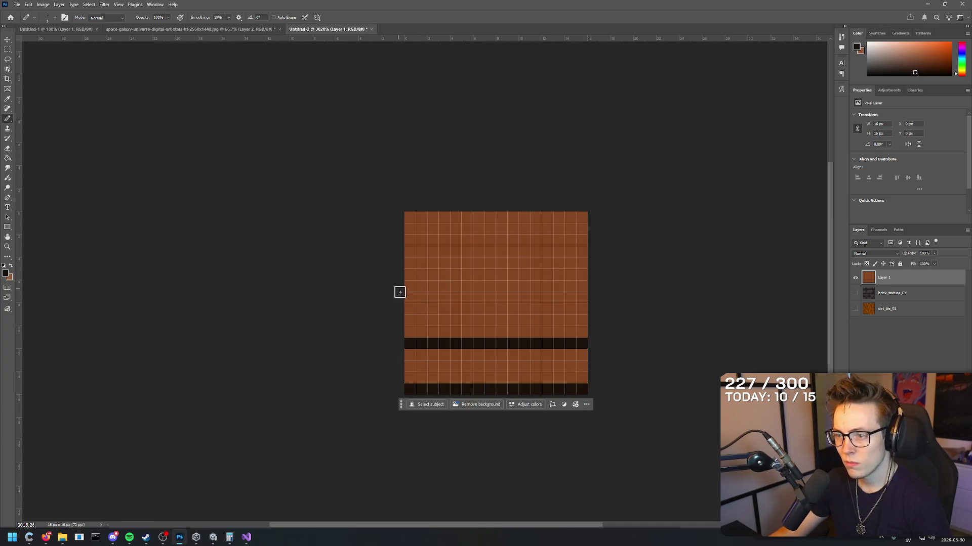
{"action": "mouse_move", "coordinate": [405, 299]}
{"action": "left_mouse_down"}
{"action": "mouse_move", "coordinate": [589, 302]}
{"action": "mouse_move", "coordinate": [373, 301]}
{"action": "left_mouse_up"}
{"action": "key", "text": "ctrl+z"}
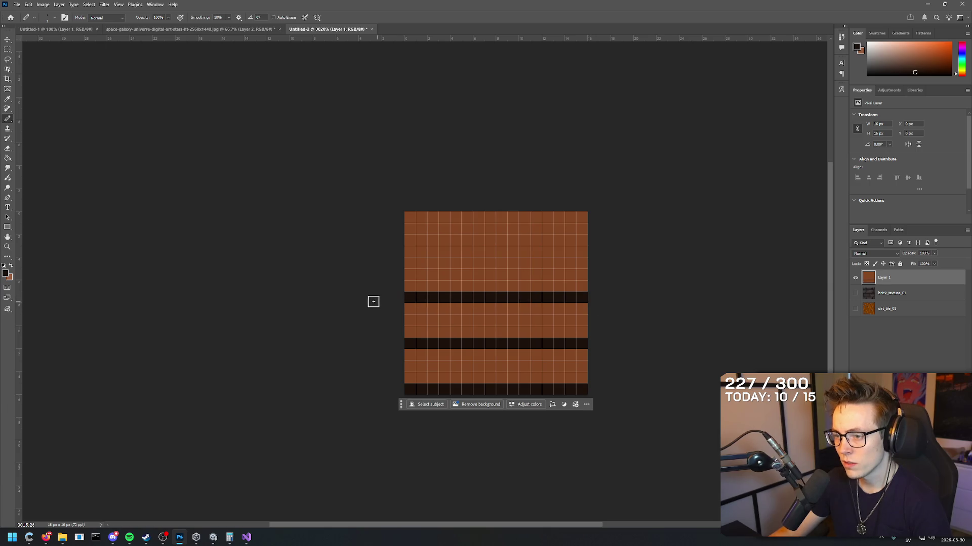
{"action": "left_click_drag", "start_coordinate": [404, 249], "coordinate": [668, 247]}
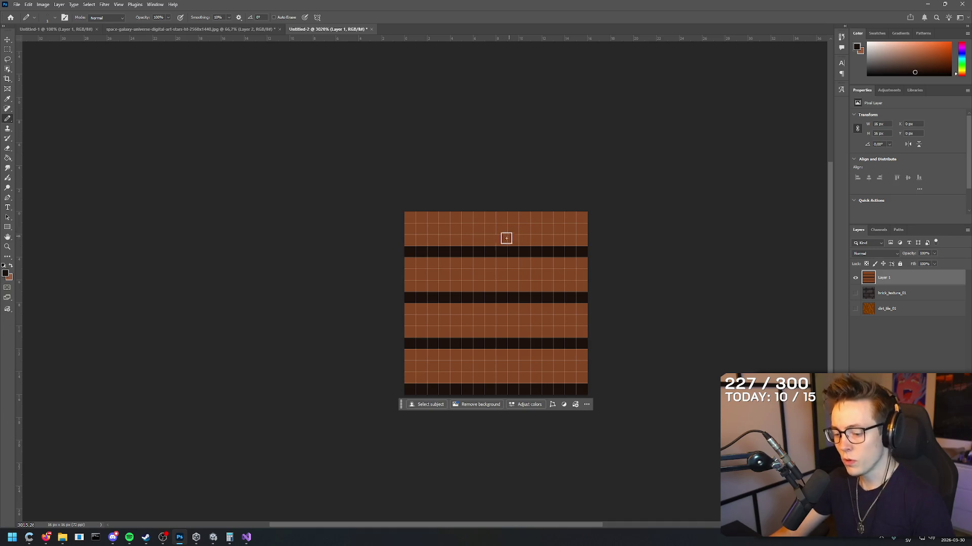
- Draw staggered dark vertical plank seams from the lower rows up through the tile
{"action": "key", "text": "i"}
{"action": "key", "text": "b"}
{"action": "left_click_drag", "start_coordinate": [489, 353], "coordinate": [503, 383]}
{"action": "mouse_move", "coordinate": [489, 333]}
{"action": "left_mouse_down"}
{"action": "mouse_move", "coordinate": [495, 201]}
{"action": "mouse_move", "coordinate": [503, 201]}
{"action": "left_mouse_up"}
- Place dark nail dots: pairs in the top two plank rows, single dots in the lower two
{"action": "key", "text": "i"}
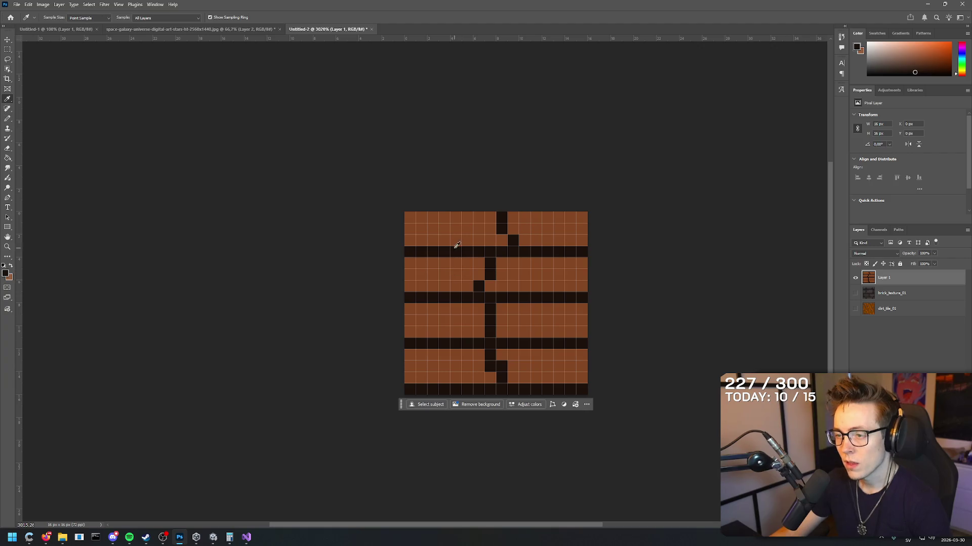
{"action": "key", "text": "b"}
{"action": "left_click", "coordinate": [479, 228]}
{"action": "left_click", "coordinate": [535, 228]}
{"action": "left_click", "coordinate": [455, 275]}
{"action": "left_click", "coordinate": [525, 275]}
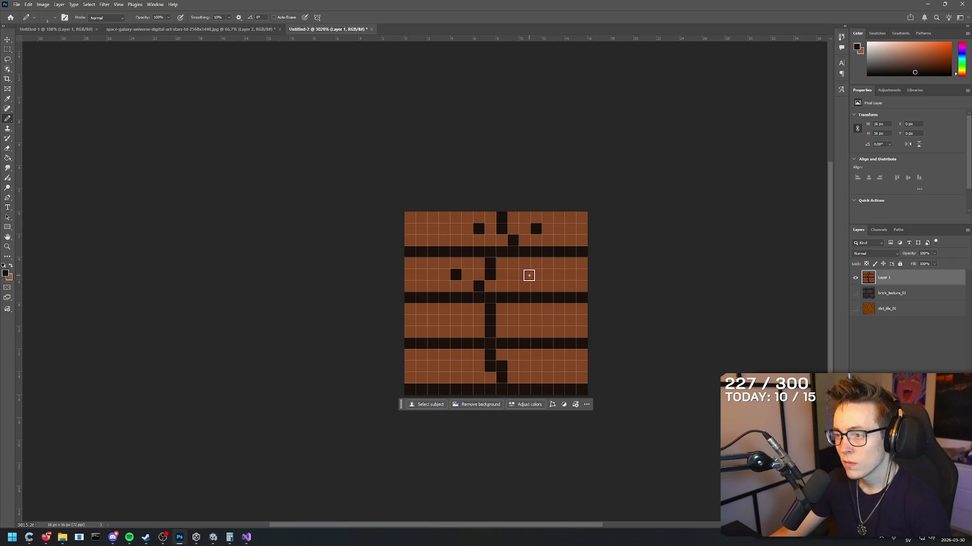
{"action": "left_click", "coordinate": [455, 320]}
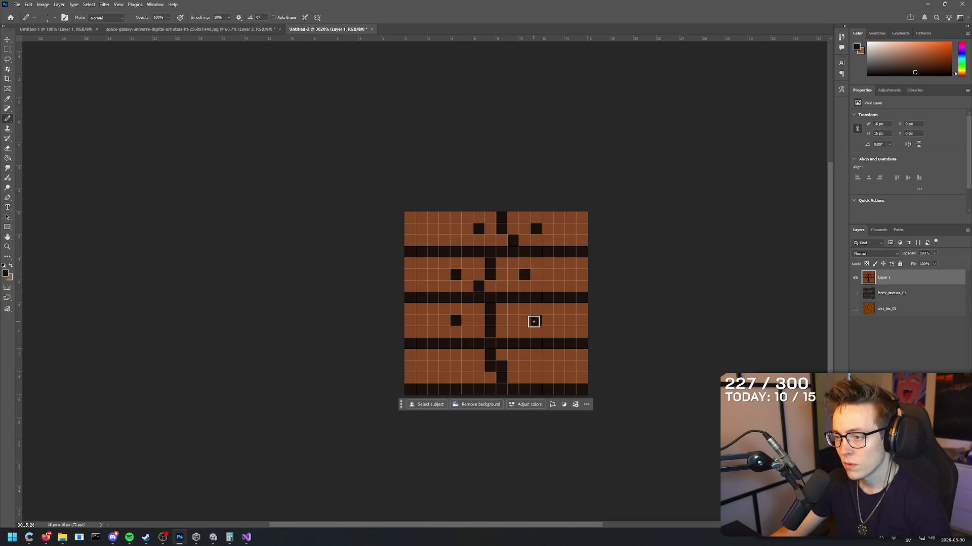
{"action": "left_click", "coordinate": [455, 367]}
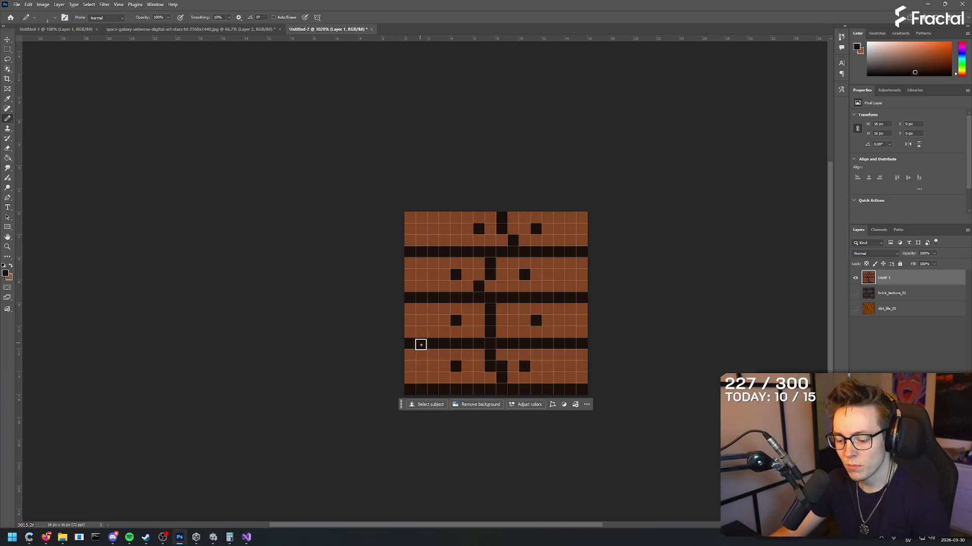
- Make plank brown the drawing colour and add highlight pixels at the second and top rows' ends
{"action": "left_click", "coordinate": [435, 323], "text": "alt"}
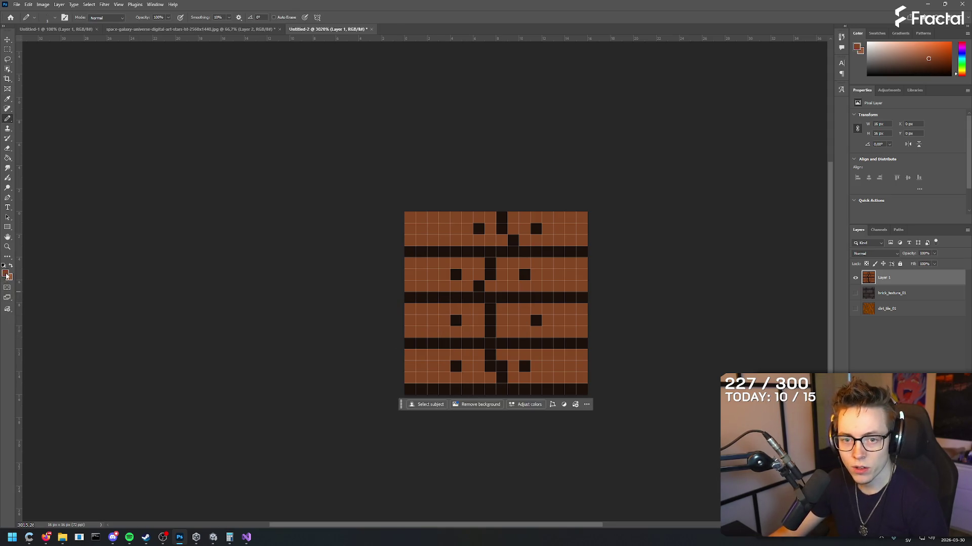
{"action": "left_click_drag", "start_coordinate": [434, 275], "coordinate": [425, 273]}
{"action": "left_click", "coordinate": [410, 263]}
{"action": "left_click", "coordinate": [571, 275]}
{"action": "left_click", "coordinate": [582, 275]}
{"action": "left_click_drag", "start_coordinate": [422, 229], "coordinate": [410, 229]}
{"action": "left_click", "coordinate": [582, 229]}
- Add highlight pixels at both ends of the bottom and third plank rows
{"action": "left_click_drag", "start_coordinate": [421, 367], "coordinate": [434, 366]}
{"action": "left_click", "coordinate": [410, 355]}
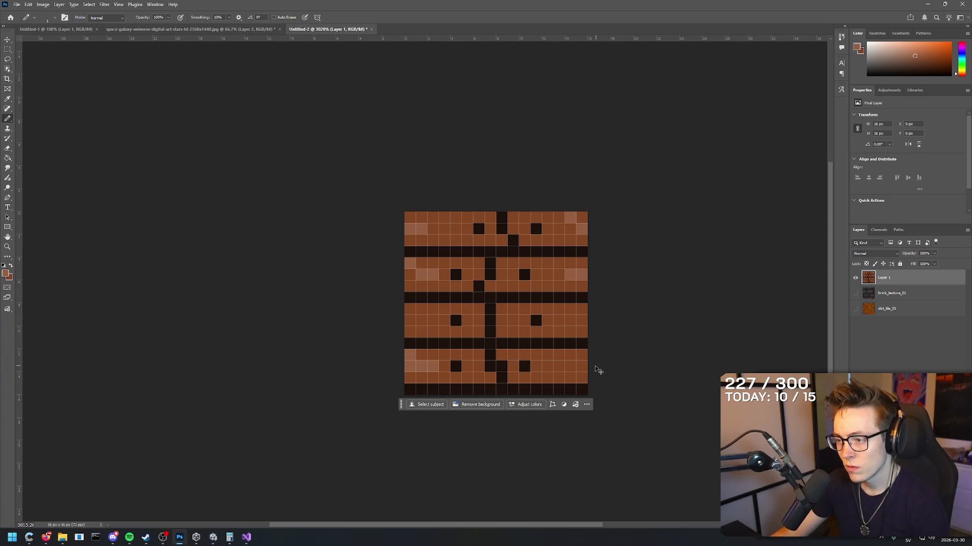
{"action": "left_click_drag", "start_coordinate": [581, 367], "coordinate": [570, 367]}
{"action": "left_click", "coordinate": [559, 355]}
{"action": "left_click_drag", "start_coordinate": [422, 320], "coordinate": [410, 320]}
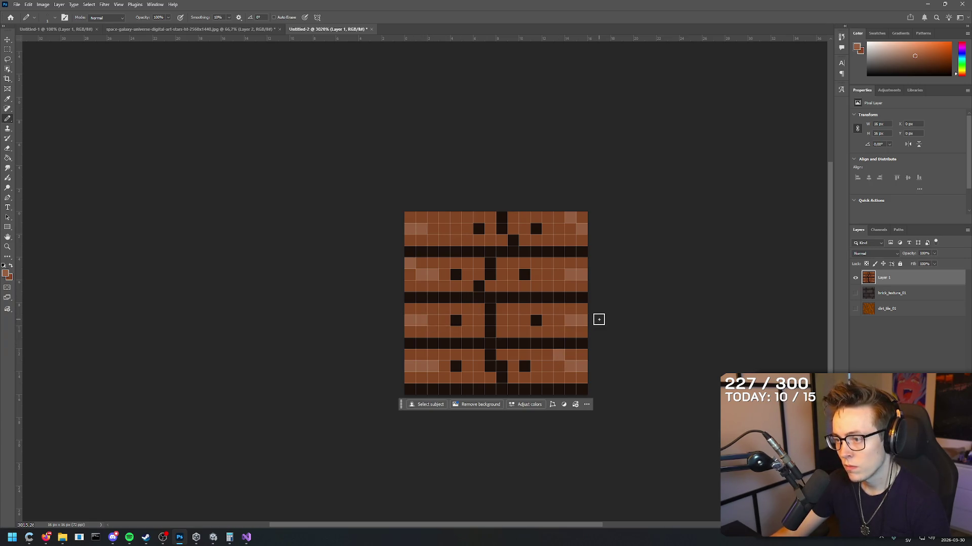
{"action": "left_click", "coordinate": [582, 308]}
{"action": "left_click", "coordinate": [570, 320]}
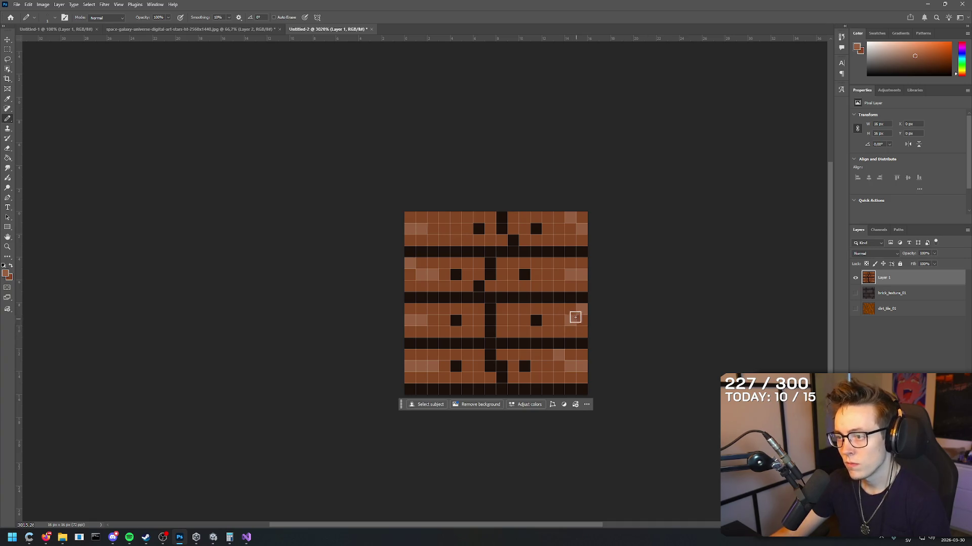
{"action": "left_click", "coordinate": [104, 4]}
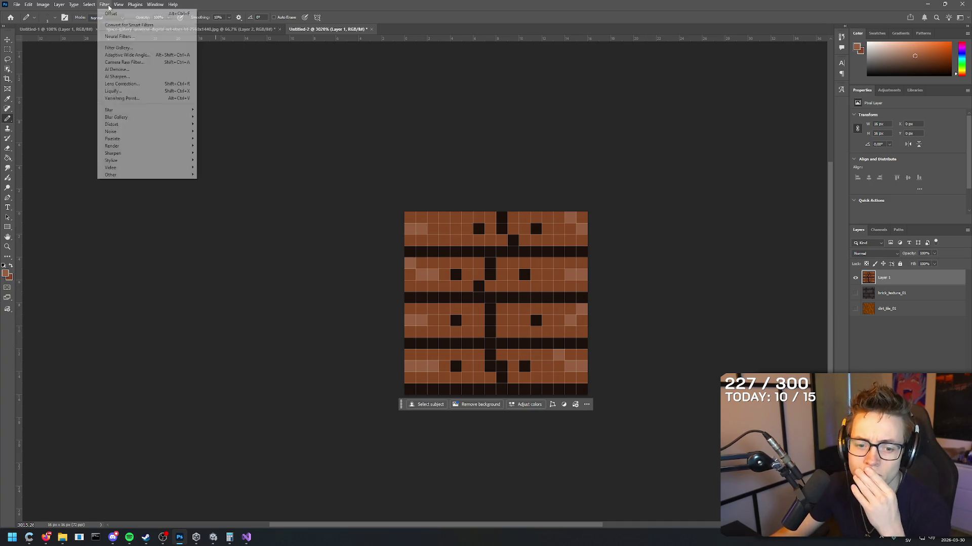
- Apply a +8/+8 wrap-around Offset to the tile and inspect the wrapped result
{"action": "mouse_move", "coordinate": [191, 175]}
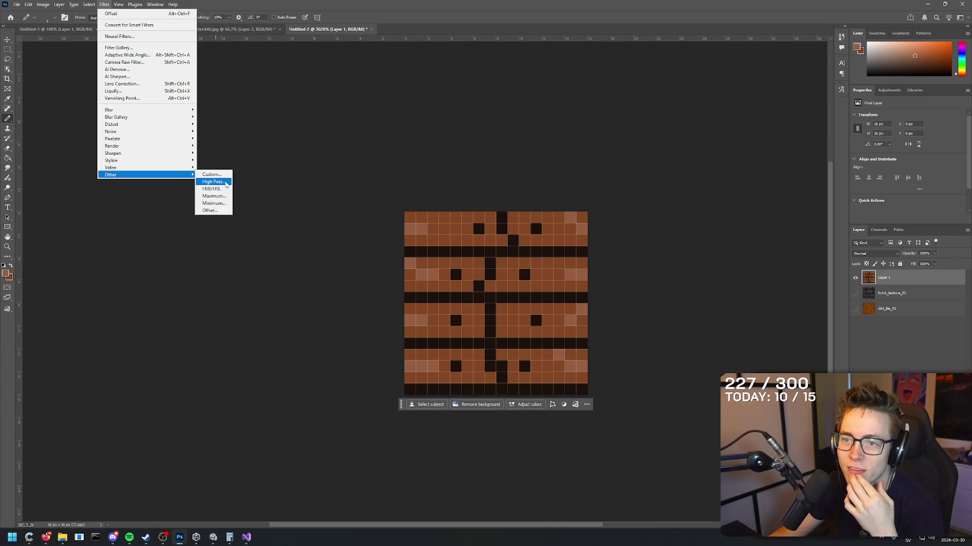
{"action": "left_click", "coordinate": [224, 211]}
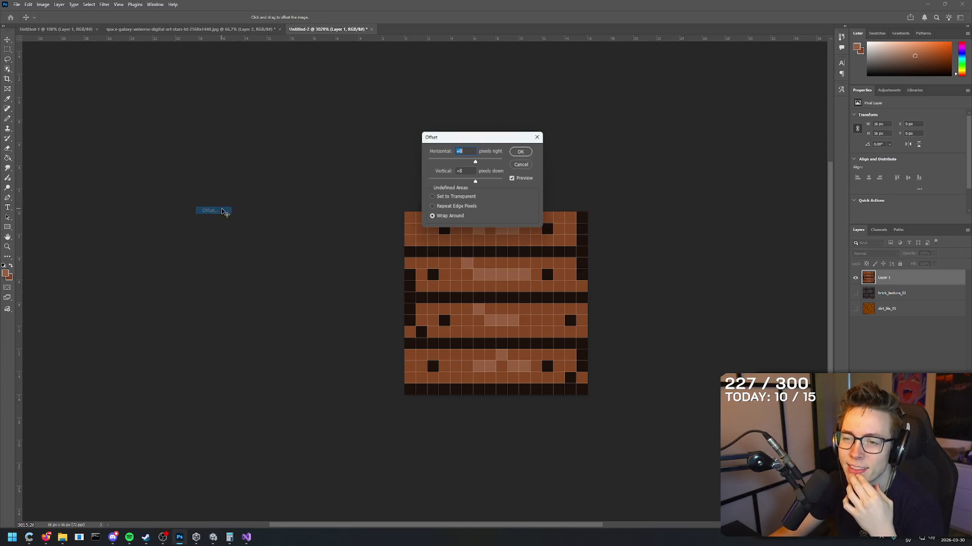
{"action": "left_click", "coordinate": [521, 152]}
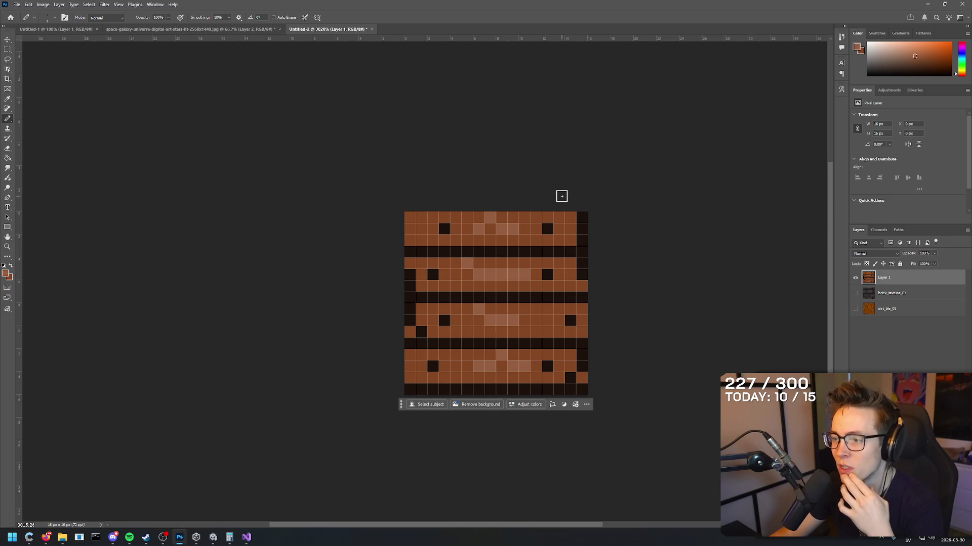
{"action": "scroll", "coordinate": [564, 213], "scroll_direction": "down", "scroll_amount": 2}
{"action": "scroll", "coordinate": [532, 199], "scroll_direction": "up", "scroll_amount": 3}
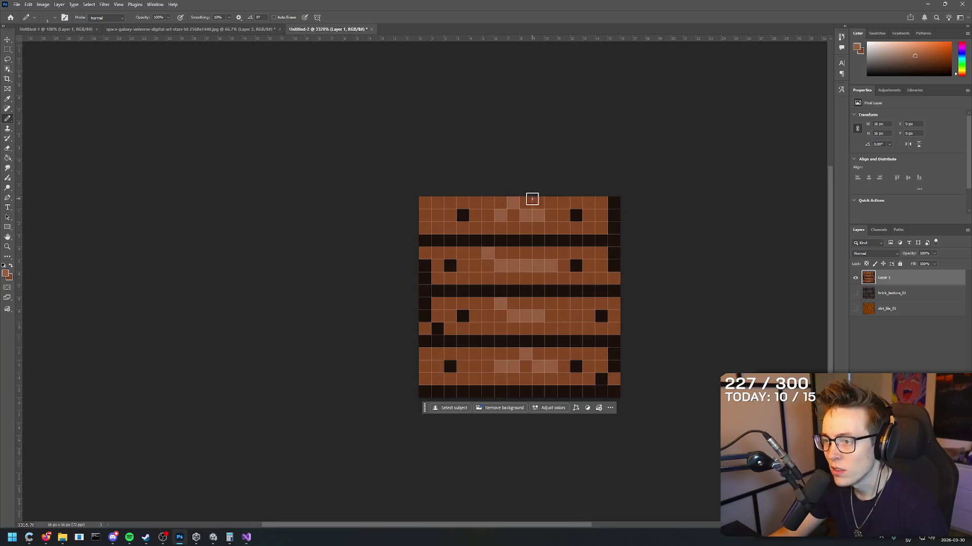
{"action": "left_click", "coordinate": [530, 257], "text": "alt"}
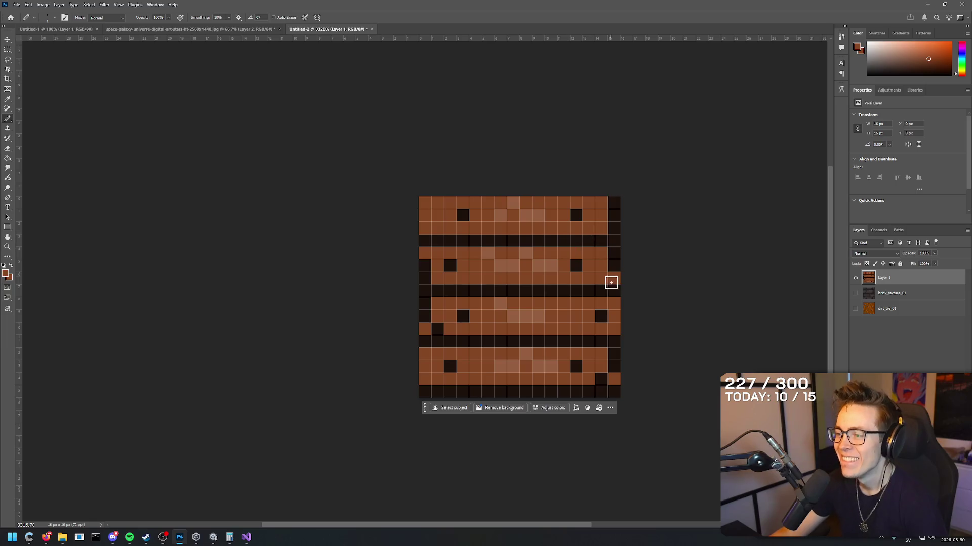
{"action": "scroll", "coordinate": [610, 283], "scroll_direction": "down", "scroll_amount": 3}
{"action": "scroll", "coordinate": [678, 293], "scroll_direction": "up", "scroll_amount": 4}
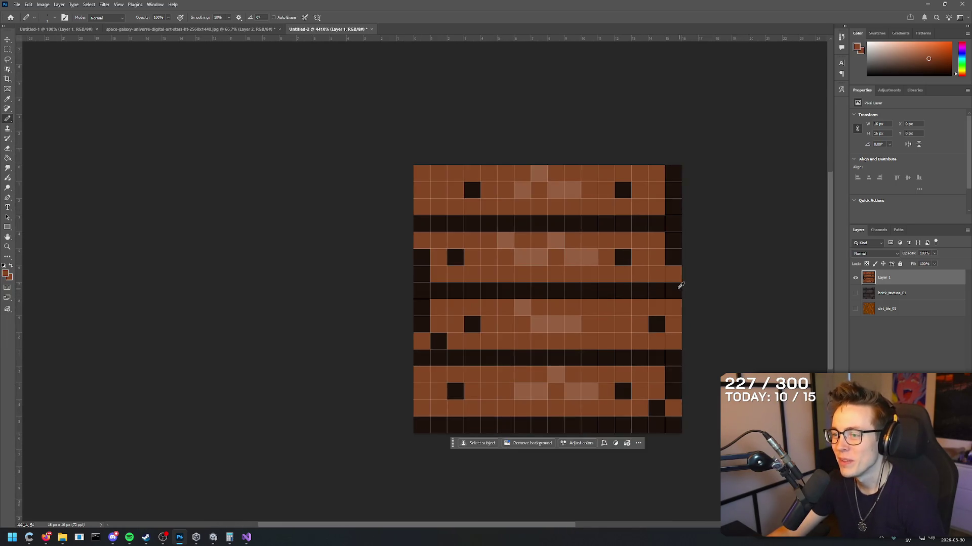
{"action": "scroll", "coordinate": [681, 285], "scroll_direction": "up", "scroll_amount": 1}
{"action": "scroll", "coordinate": [429, 326], "scroll_direction": "down", "scroll_amount": 2}
{"action": "scroll", "coordinate": [303, 325], "scroll_direction": "up", "scroll_amount": 2}
{"action": "scroll", "coordinate": [619, 343], "scroll_direction": "up", "scroll_amount": 1}
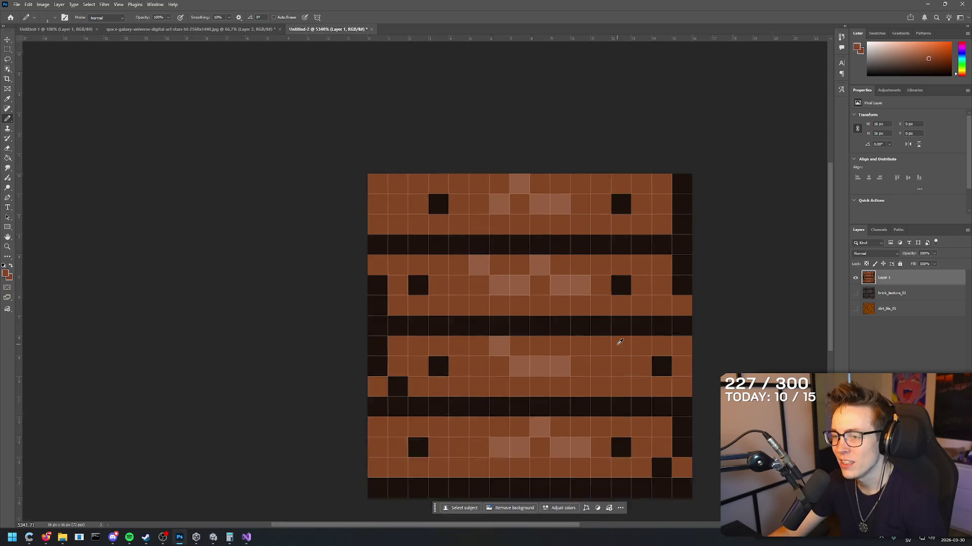
{"action": "scroll", "coordinate": [620, 343], "scroll_direction": "down", "scroll_amount": 3}
- Sample the plain plank brown and pencil over the lighter highlight pixels
{"action": "key", "text": "i"}
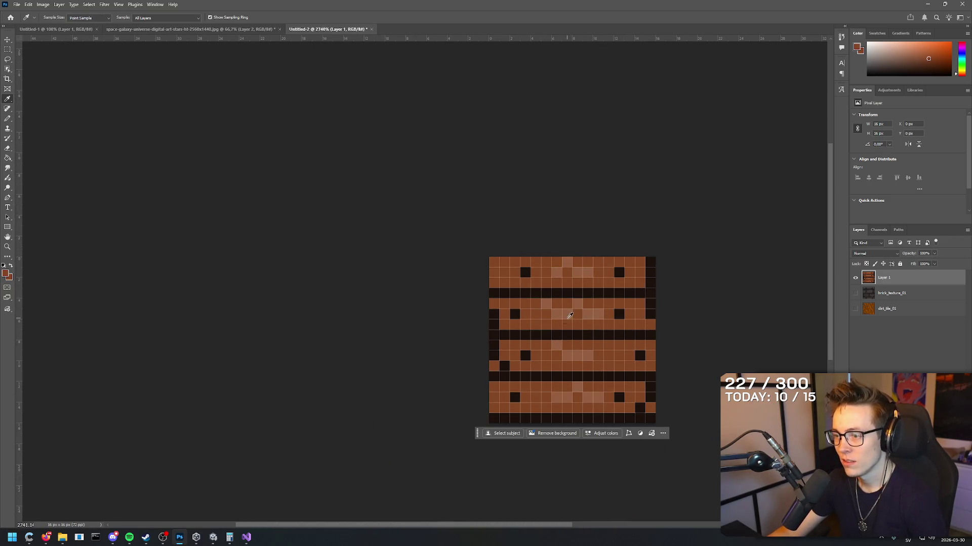
{"action": "left_click", "coordinate": [565, 313]}
{"action": "key", "text": "b"}
{"action": "key", "text": "i"}
{"action": "left_click", "coordinate": [561, 353]}
{"action": "key", "text": "b"}
{"action": "key", "text": "i"}
{"action": "left_click", "coordinate": [577, 357]}
{"action": "key", "text": "b"}
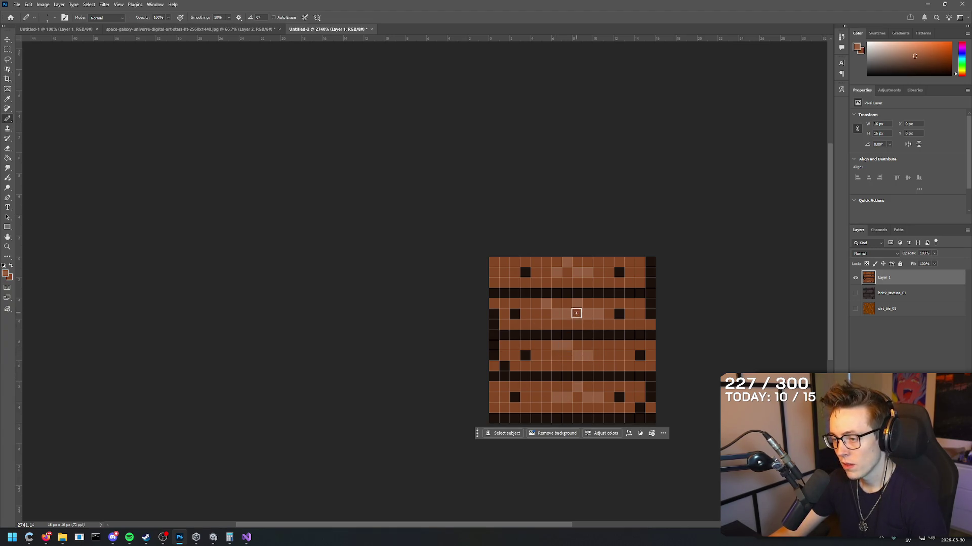
{"action": "key", "text": "i"}
{"action": "left_click", "coordinate": [570, 301]}
{"action": "key", "text": "b"}
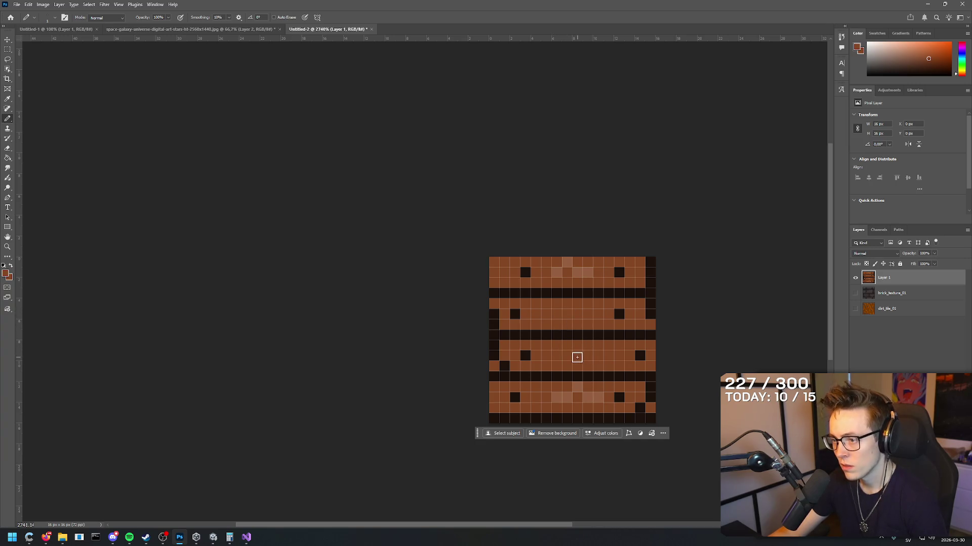
{"action": "left_click_drag", "start_coordinate": [568, 393], "coordinate": [597, 398]}
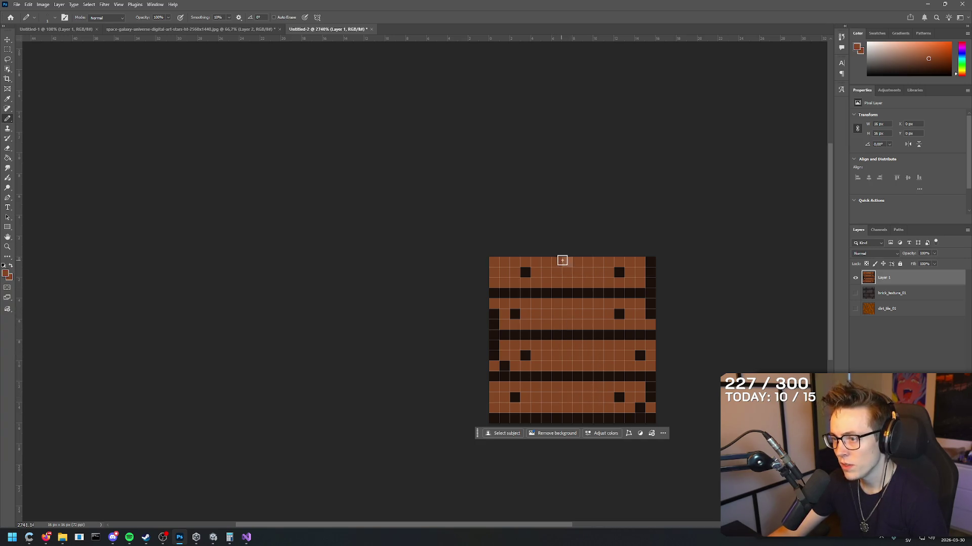